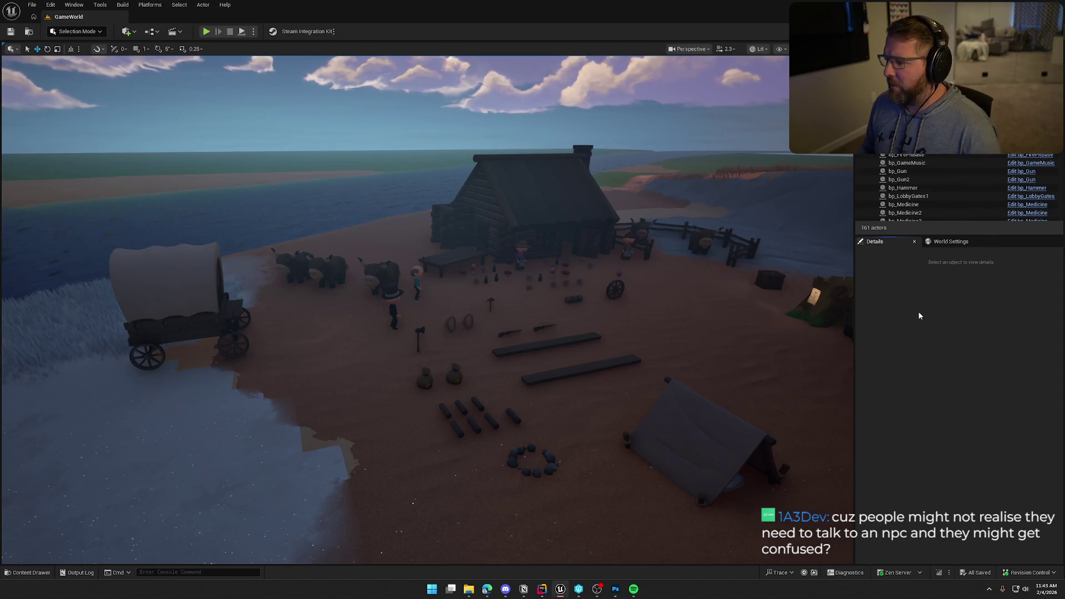
# Step: Look around the GameWorld camp, then switch to the TrailNError project in JetBrains Rider
pyautogui.moveTo(535, 340)
pyautogui.mouseDown()
pyautogui.moveTo(505, 338)
pyautogui.moveTo(534, 339)
pyautogui.mouseUp()
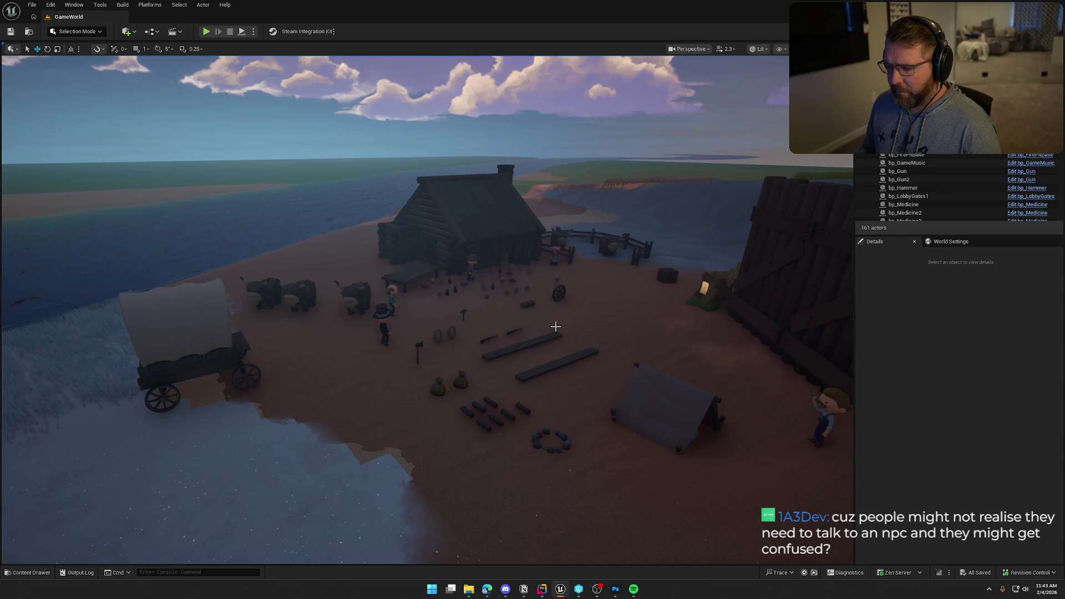
pyautogui.click(542, 589)
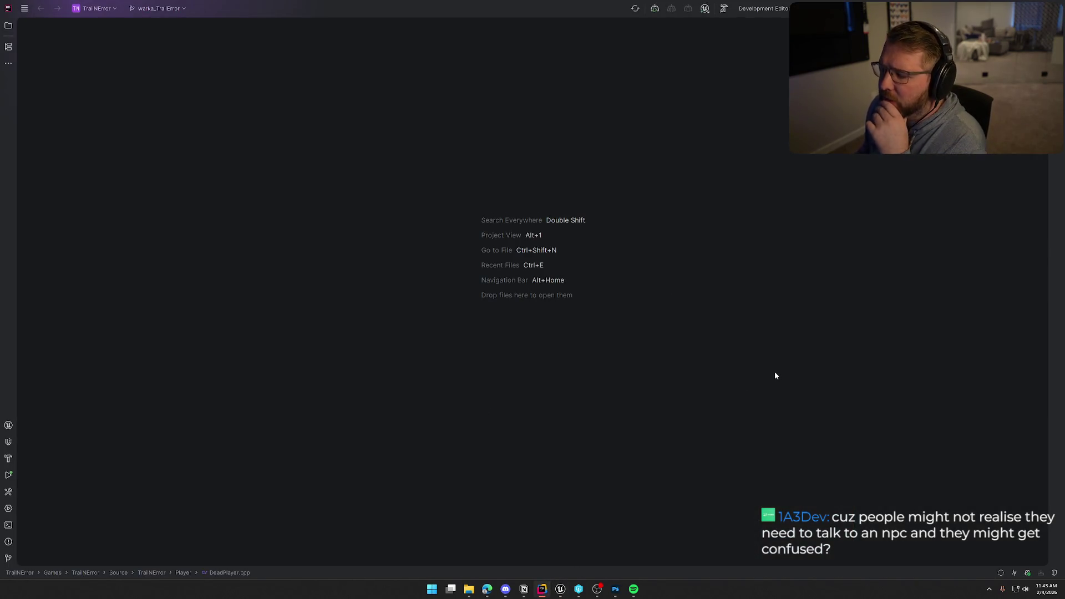
# Step: Switch from Rider back to Unreal Editor's GameWorld level with the frontier camp in view
pyautogui.click(560, 589)
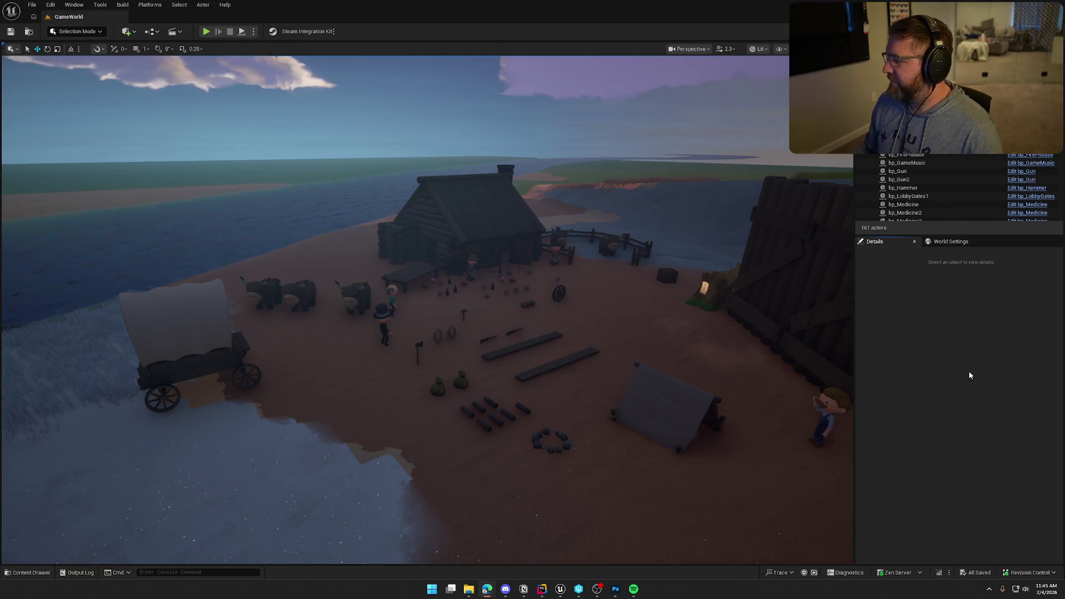
pyautogui.moveTo(815, 351); pyautogui.dragTo(848, 366)
pyautogui.scroll(-3, 671, 280)
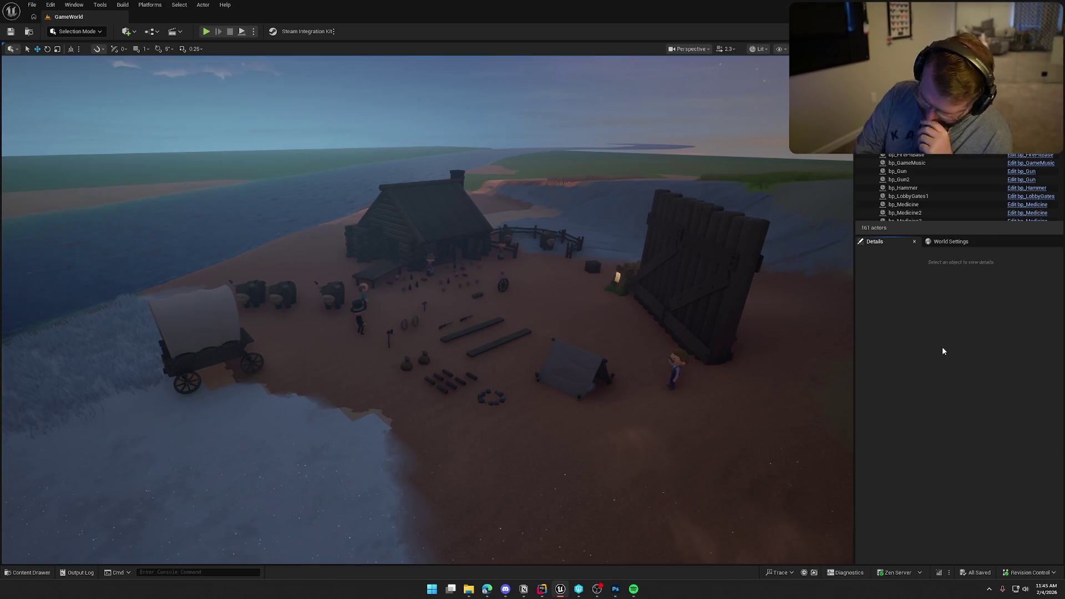
pyautogui.moveTo(843, 339); pyautogui.dragTo(821, 355)
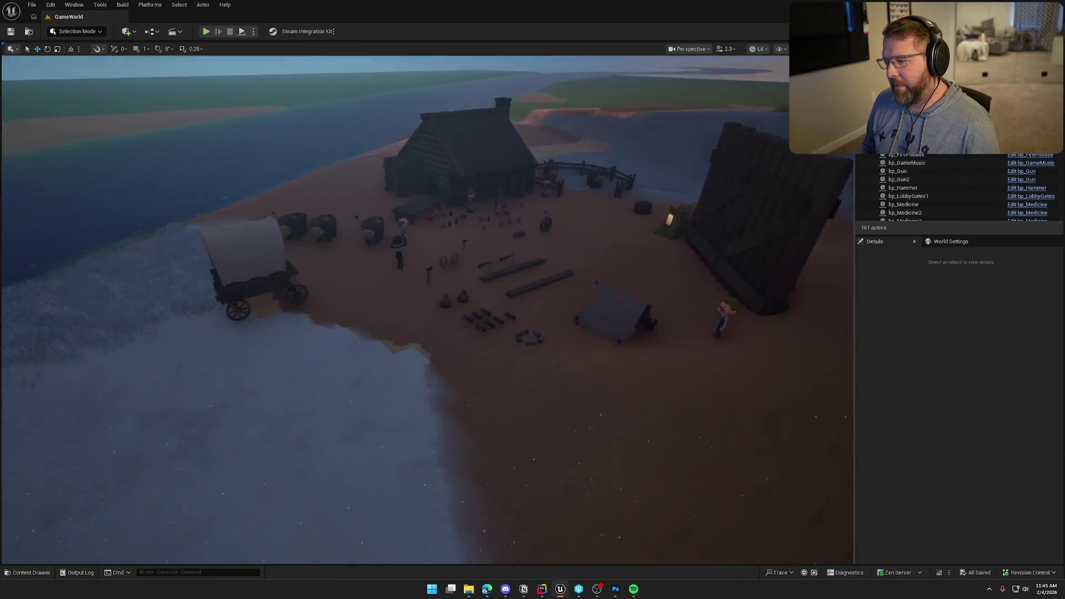
pyautogui.moveTo(597, 309)
pyautogui.mouseDown()
pyautogui.moveTo(560, 341)
pyautogui.moveTo(601, 292)
pyautogui.mouseUp()
# Step: In Content > Logic > Actors, create an Actor-based Blueprint named bp_EndWinVolume and save it
pyautogui.hotkey('ctrl', 'space')
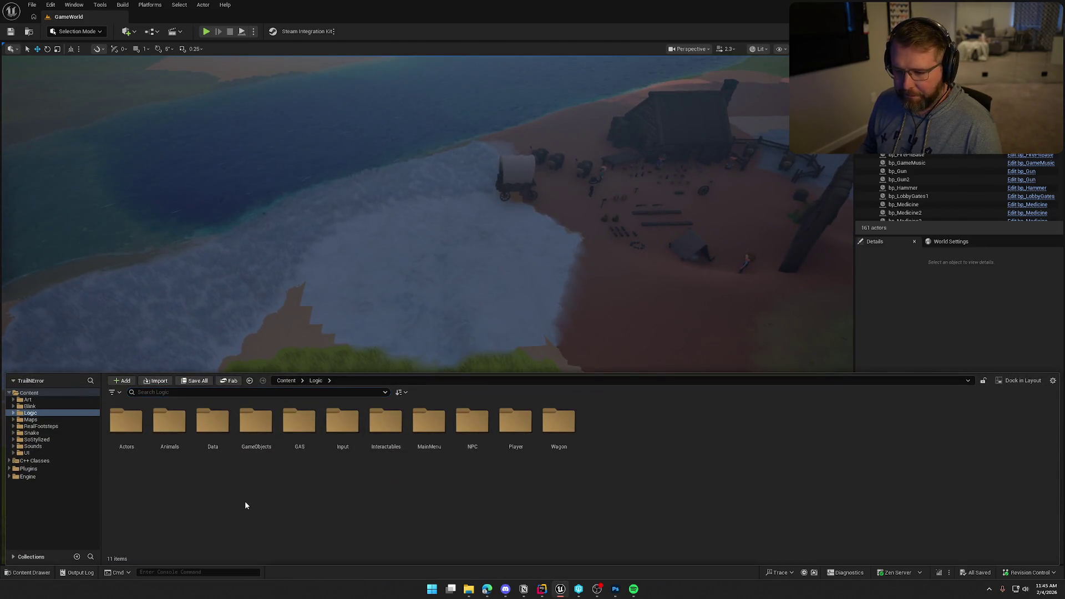
pyautogui.doubleClick(401, 428)
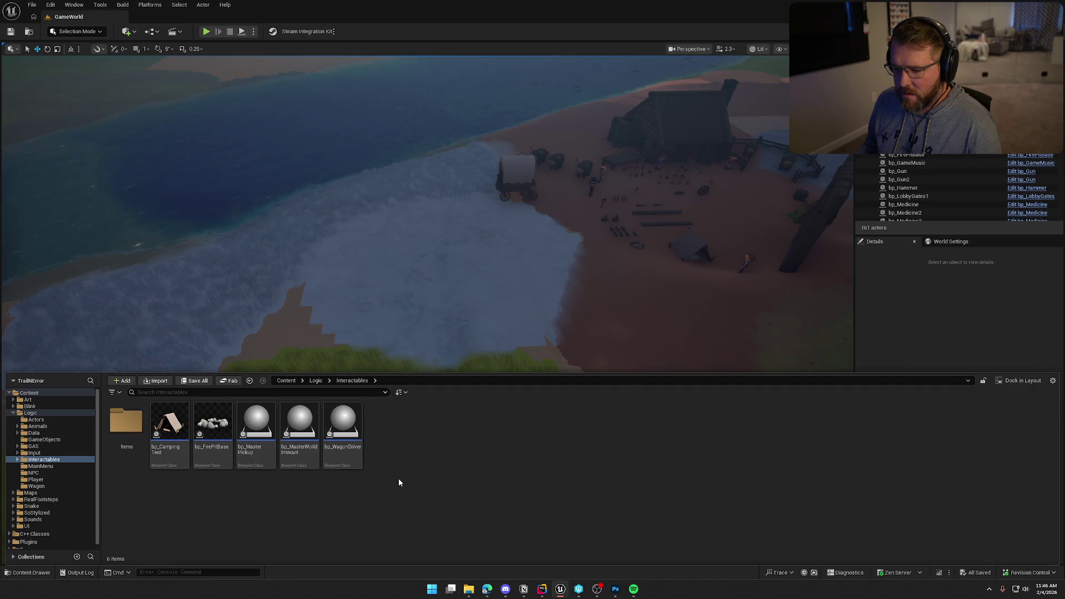
pyautogui.click(36, 420)
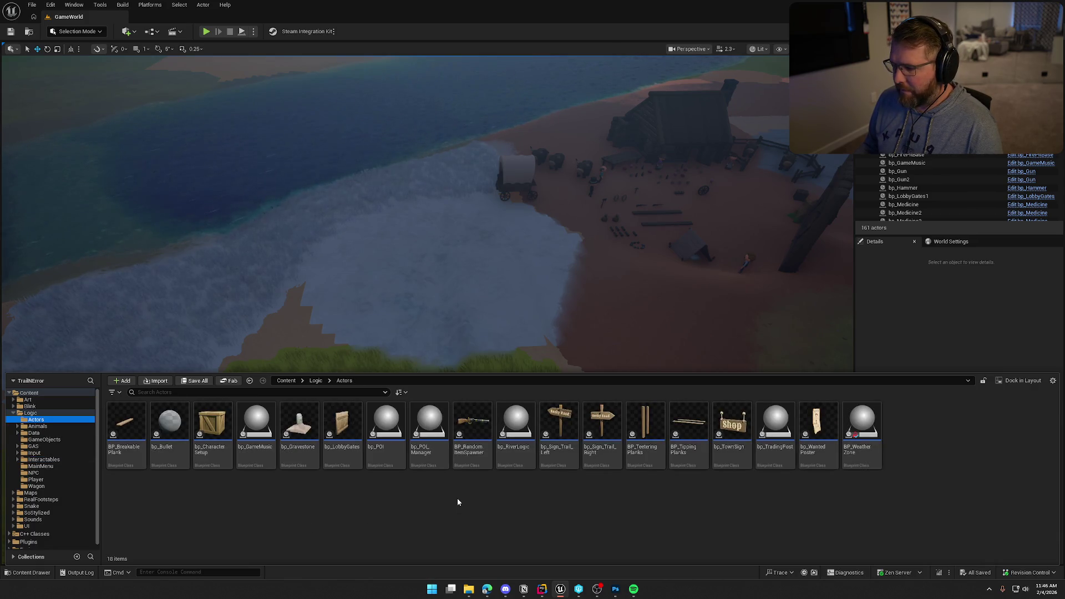
pyautogui.rightClick(910, 465)
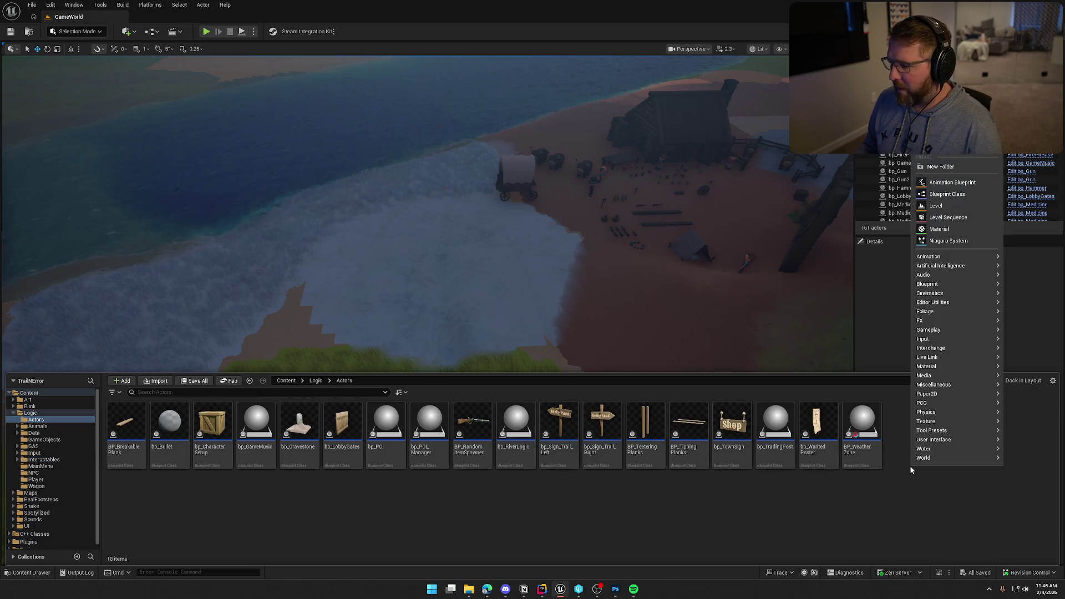
pyautogui.click(956, 194)
pyautogui.click(438, 218)
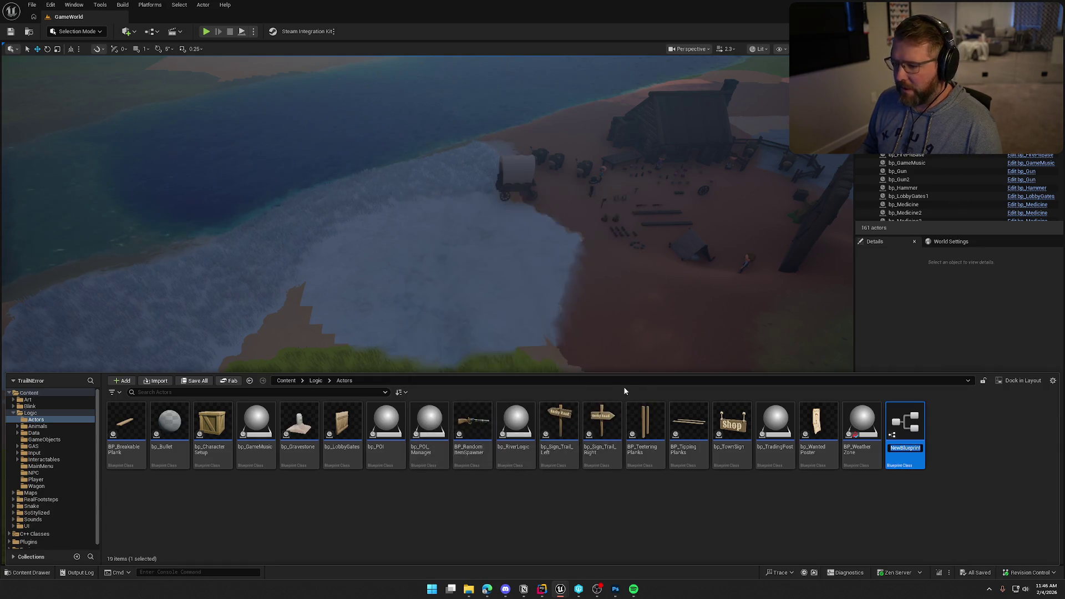
pyautogui.write('bp_EndWin')
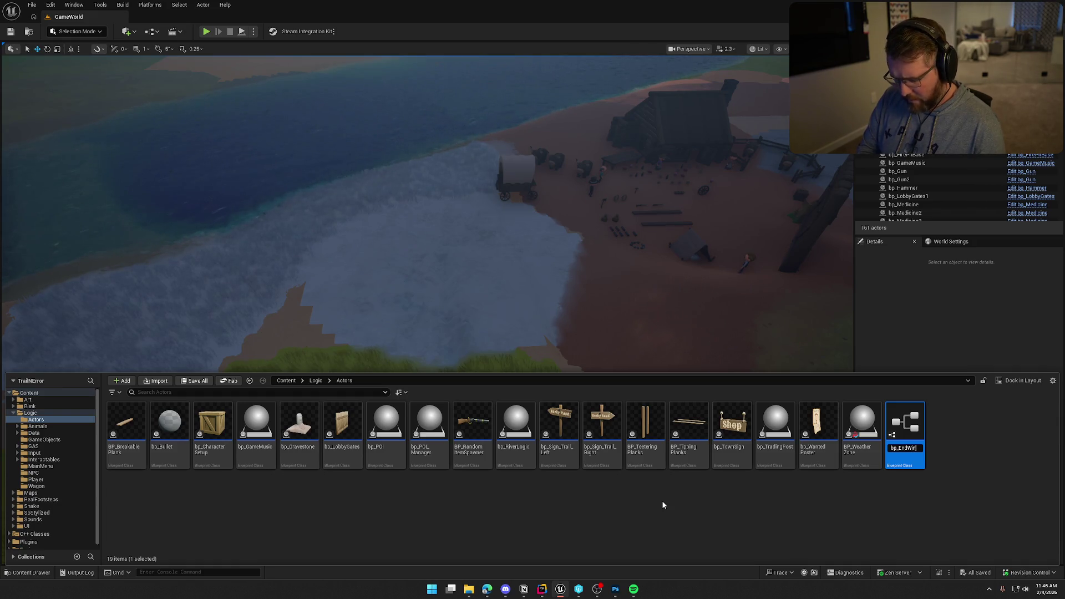
pyautogui.write('Volume')
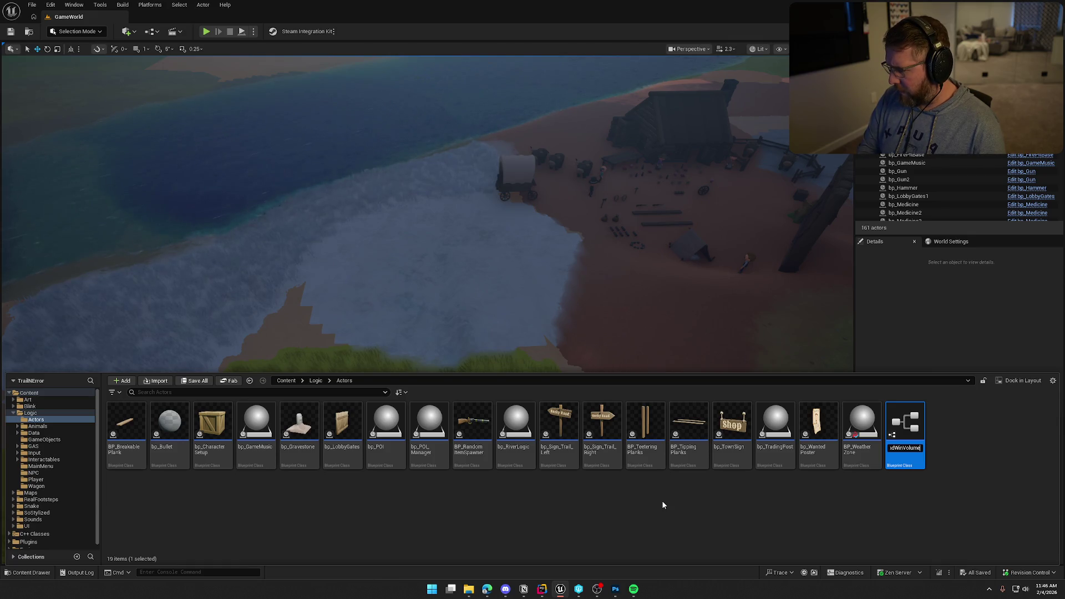
pyautogui.press('Return')
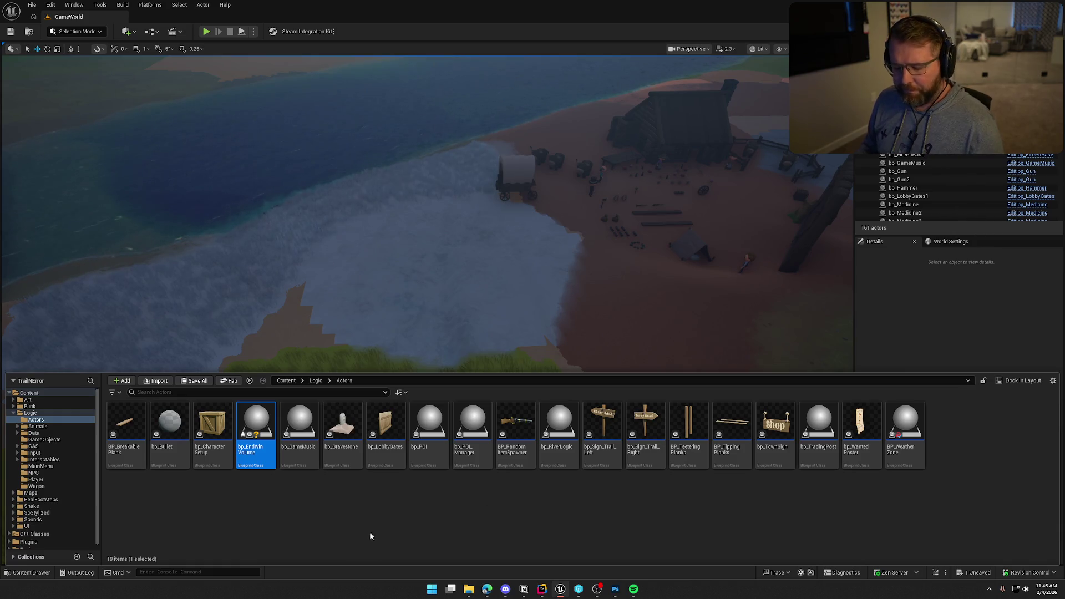
pyautogui.hotkey('ctrl', 's')
# Step: Open bp_EndWinVolume in the Blueprint editor, docked as a tab beside GameWorld
pyautogui.click(357, 515)
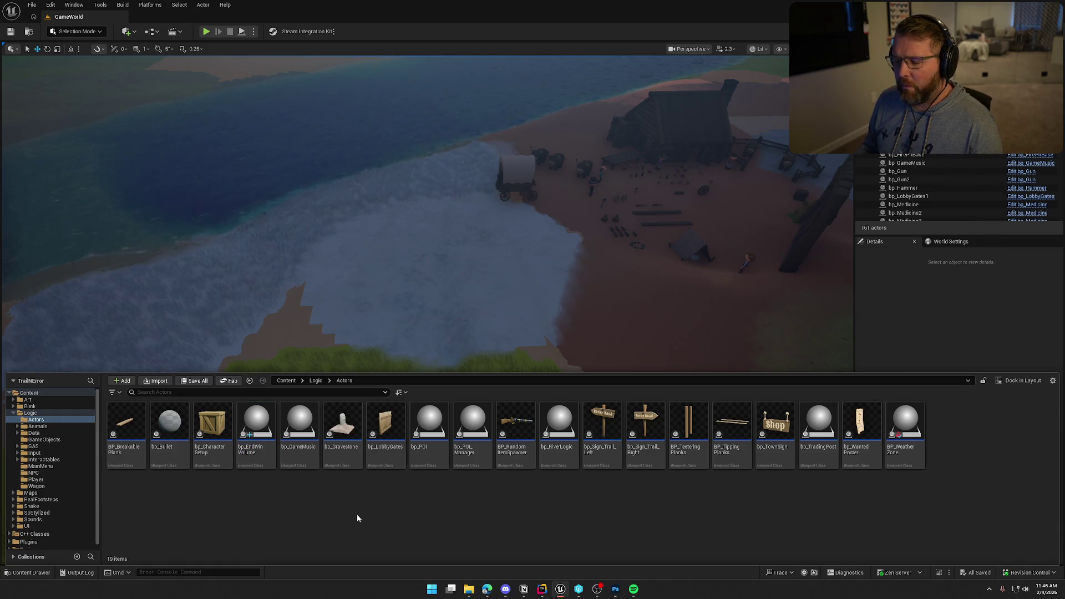
pyautogui.moveTo(256, 424); pyautogui.dragTo(294, 244)
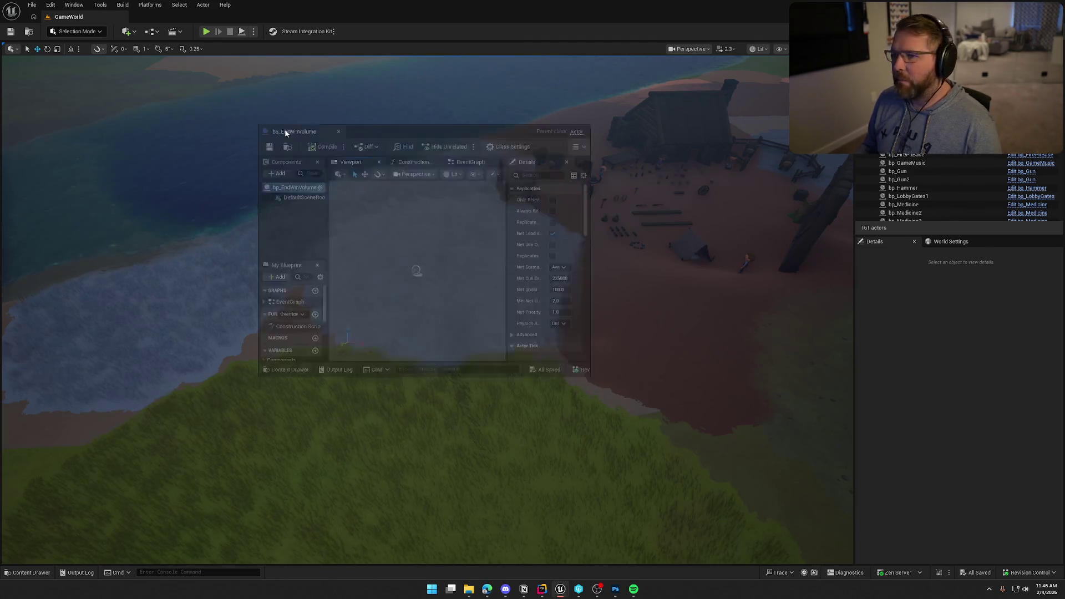
pyautogui.moveTo(416, 268); pyautogui.dragTo(188, 34)
pyautogui.moveTo(323, 92); pyautogui.dragTo(386, 136)
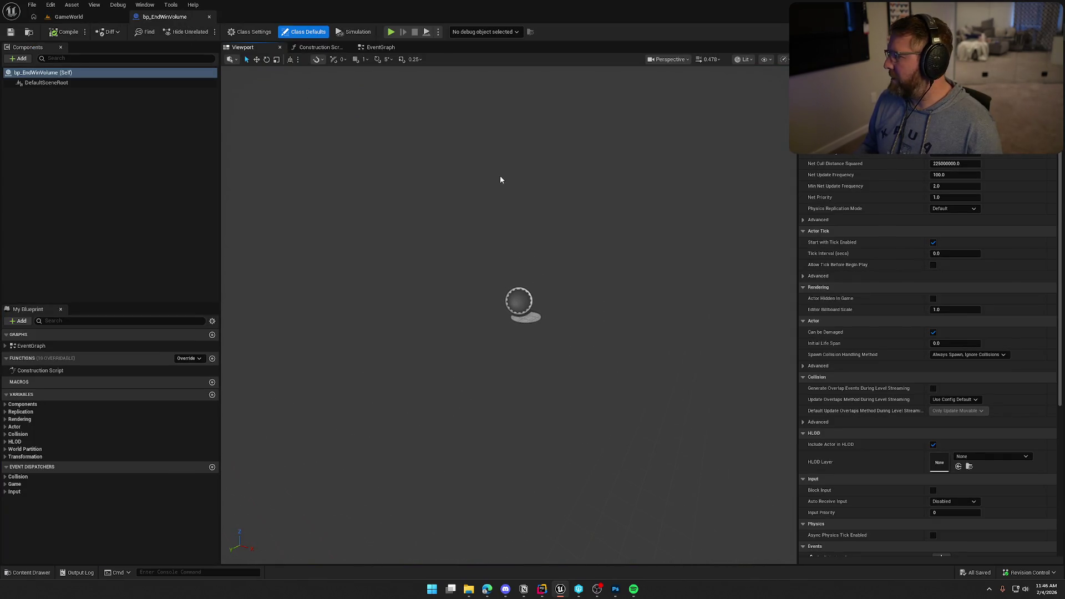
pyautogui.click(487, 589)
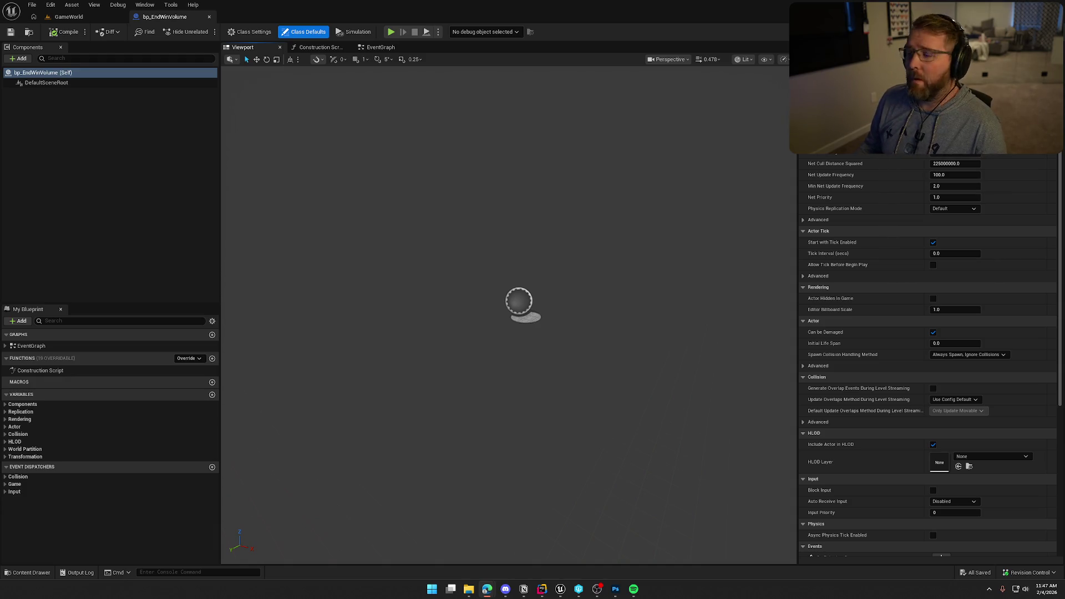
# Step: Add a Box Collision component, keeping the name Box, under DefaultSceneRoot
pyautogui.click(18, 59)
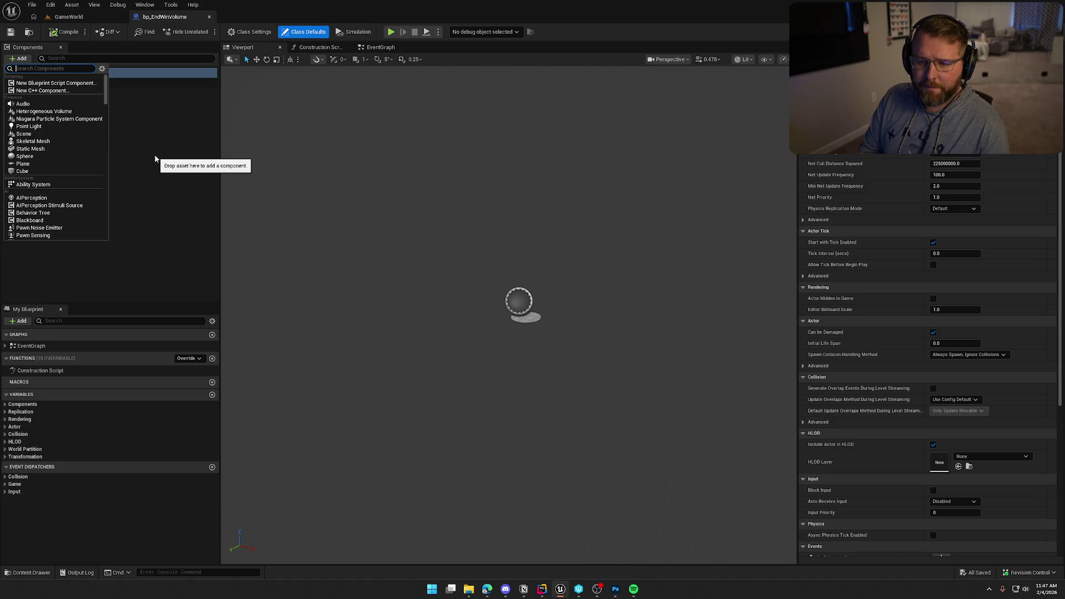
pyautogui.write('vo')
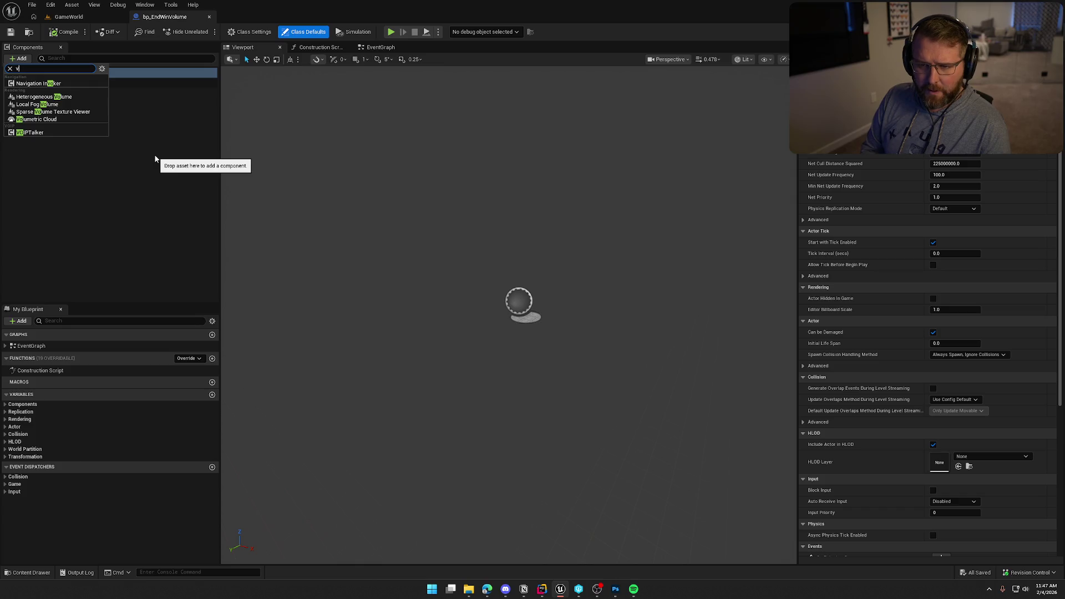
pyautogui.press('BackSpace')
pyautogui.press('BackSpace')
pyautogui.write('box')
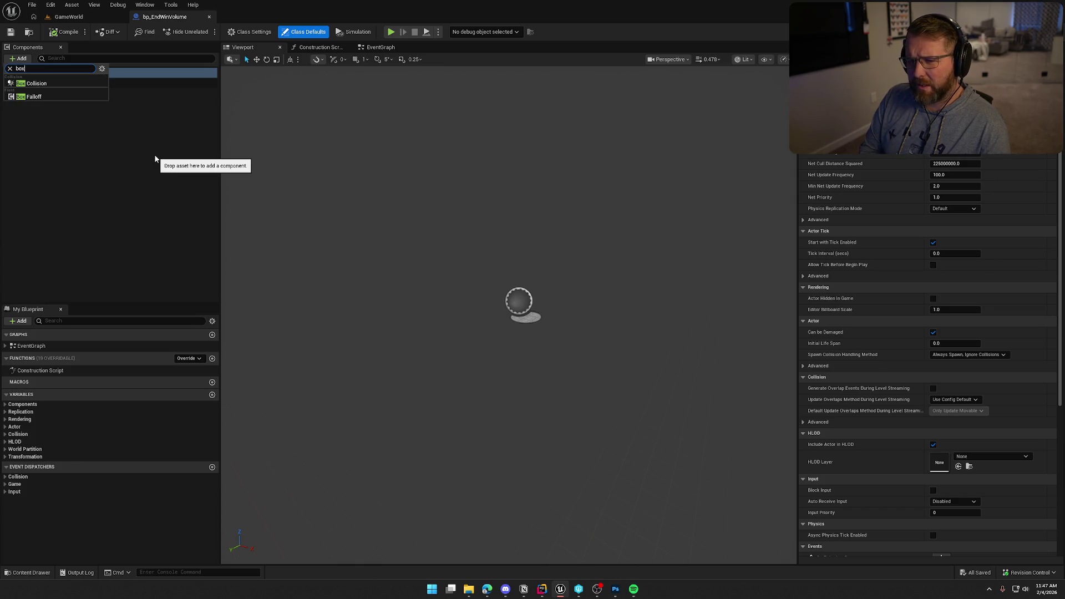
pyautogui.click(34, 83)
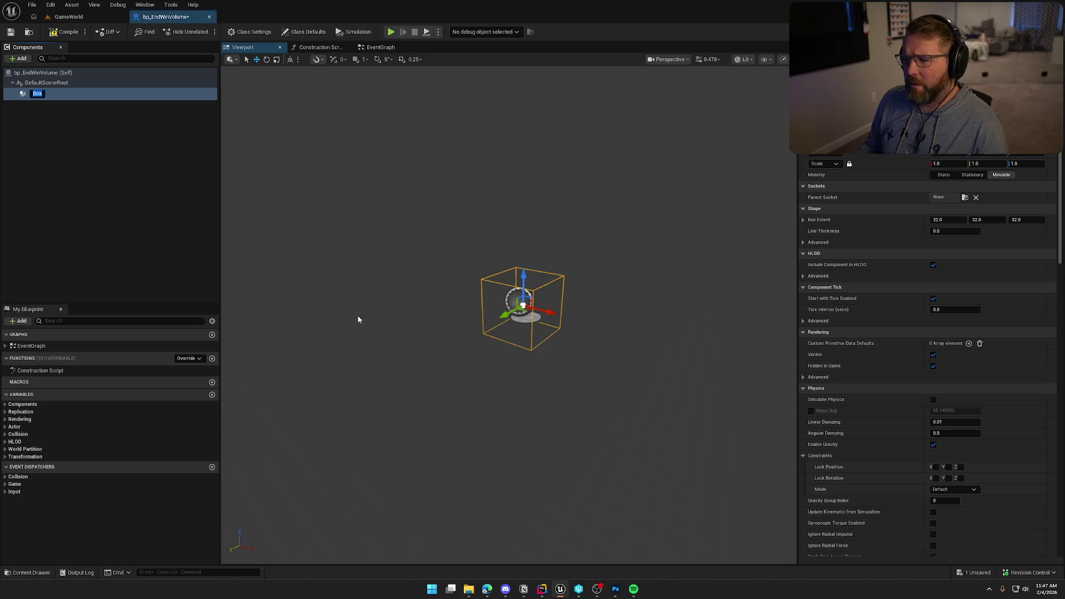
pyautogui.hotkey('alt', 'Tab')
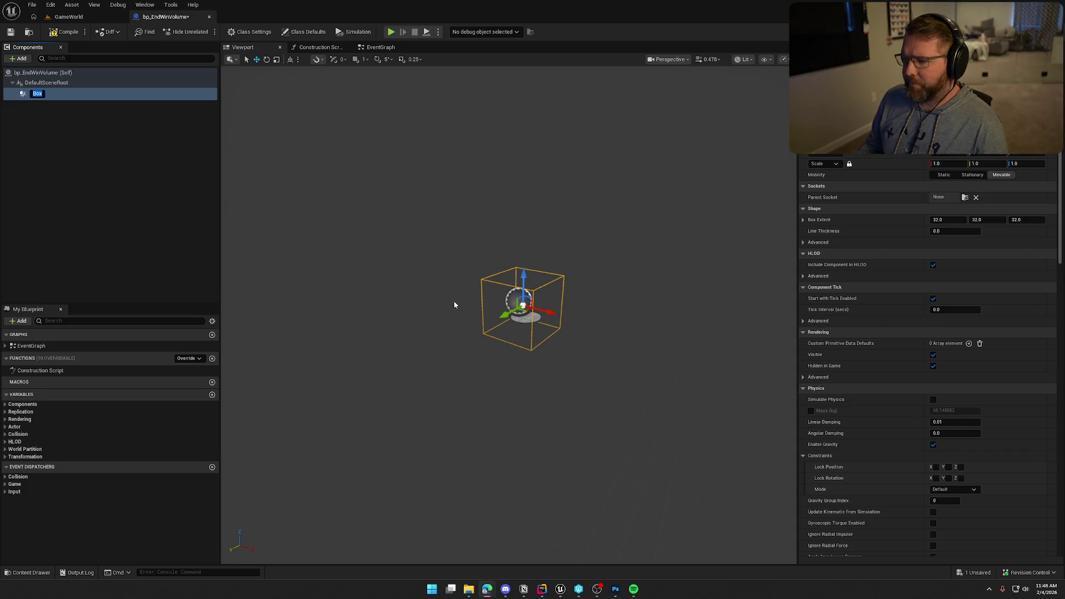
pyautogui.moveTo(474, 278)
pyautogui.mouseDown()
pyautogui.moveTo(465, 283)
pyautogui.moveTo(473, 271)
pyautogui.mouseUp()
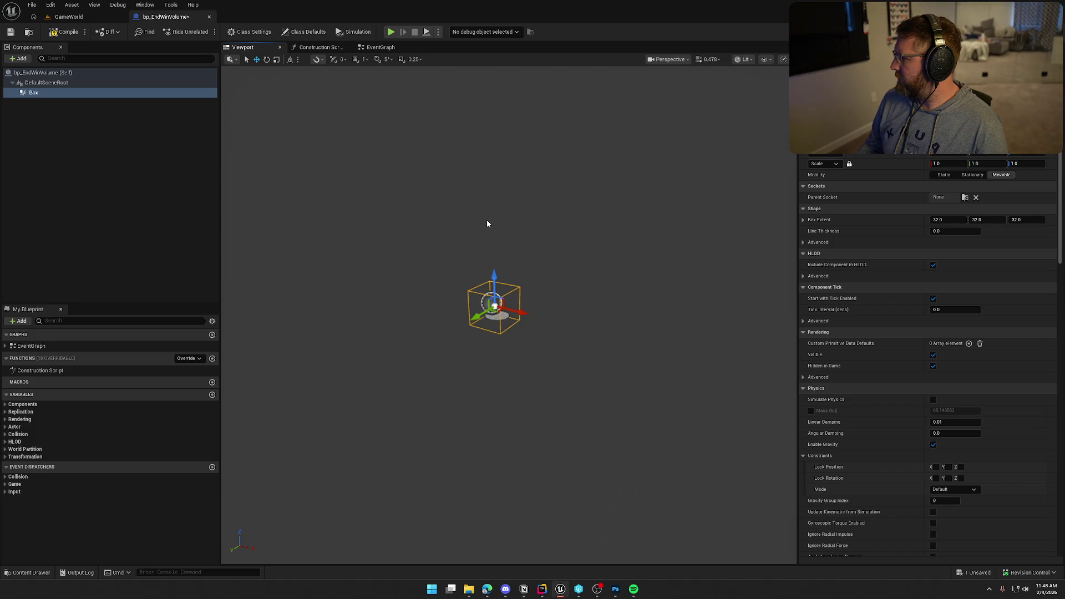
# Step: Save the blueprint and give Box a Custom collision preset that ignores everything but overlaps Pawn
pyautogui.click(24, 124)
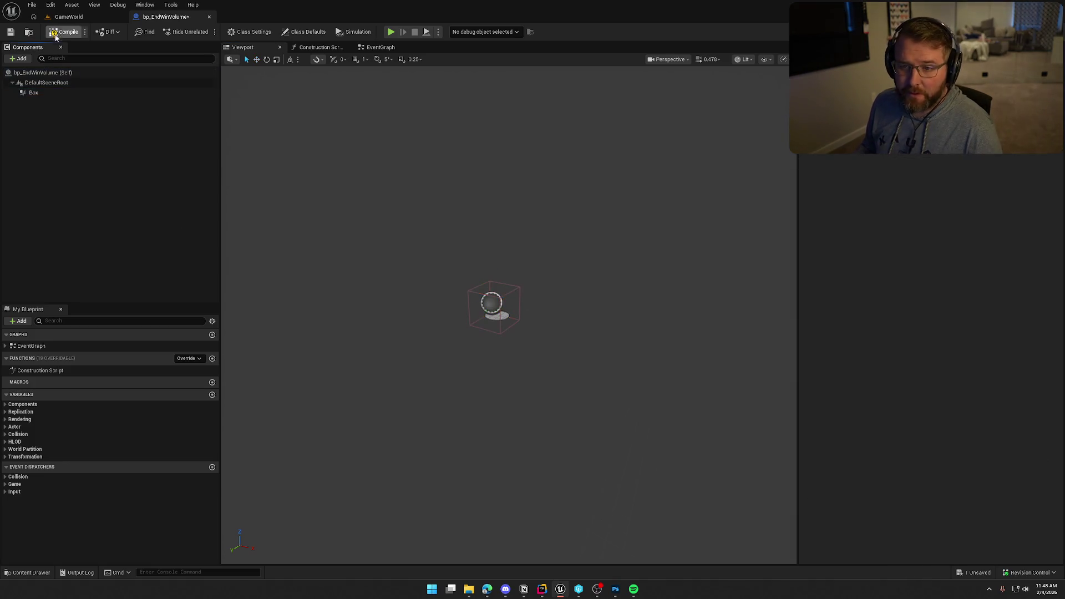
pyautogui.hotkey('ctrl', 's')
pyautogui.click(66, 92)
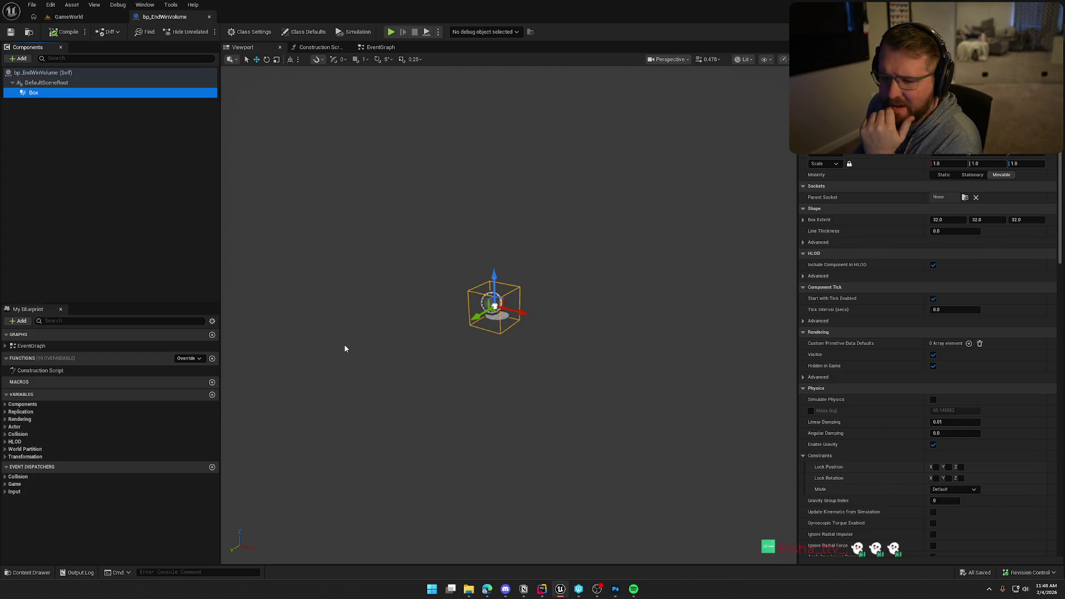
pyautogui.scroll(-10, 871, 434)
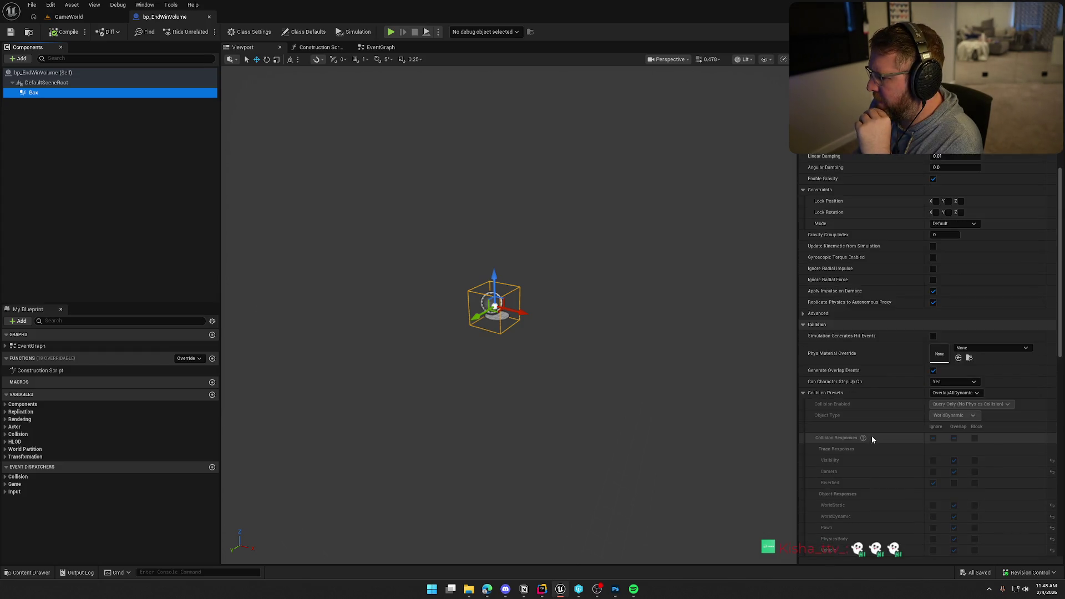
pyautogui.scroll(-1, 878, 445)
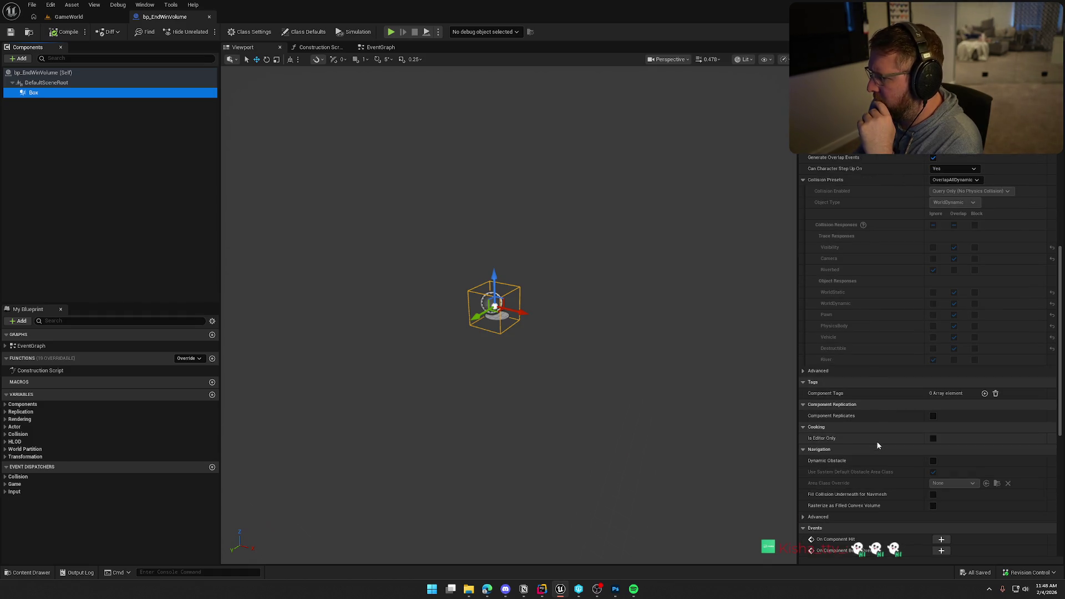
pyautogui.click(954, 179)
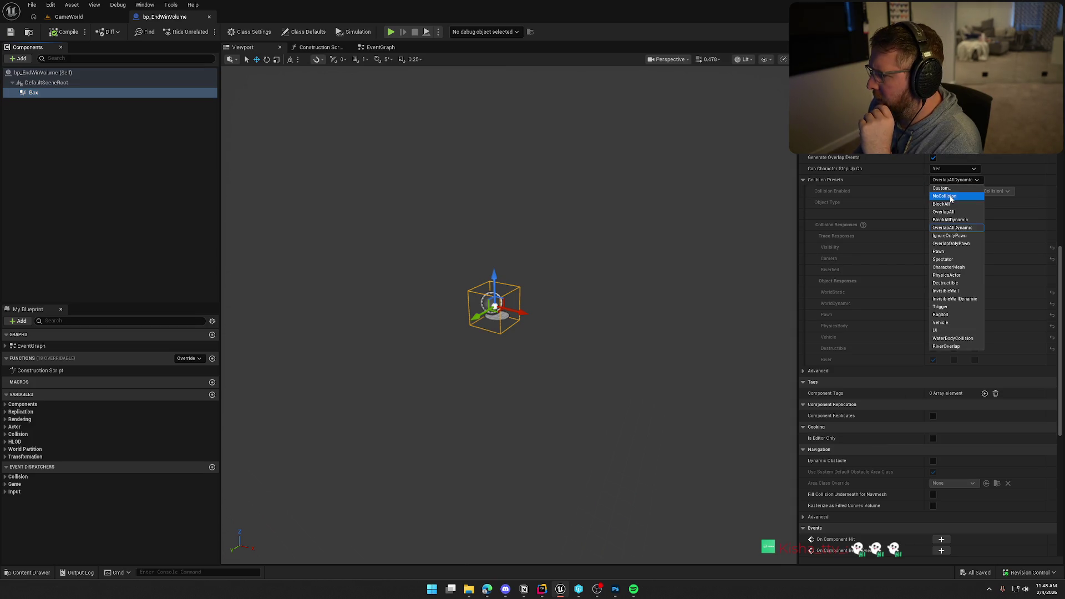
pyautogui.click(945, 193)
pyautogui.click(933, 225)
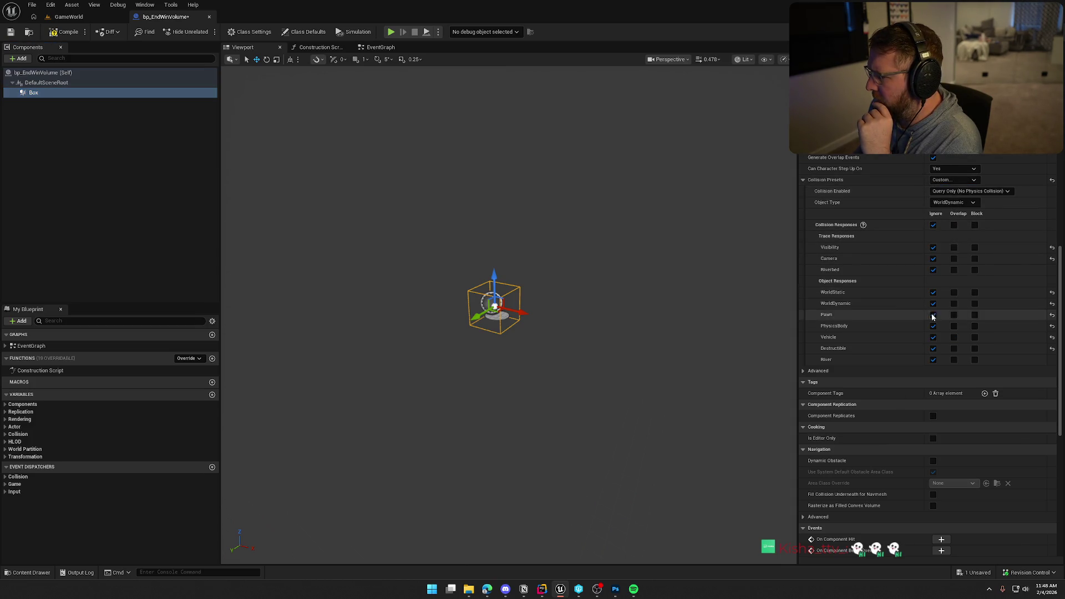
pyautogui.click(954, 314)
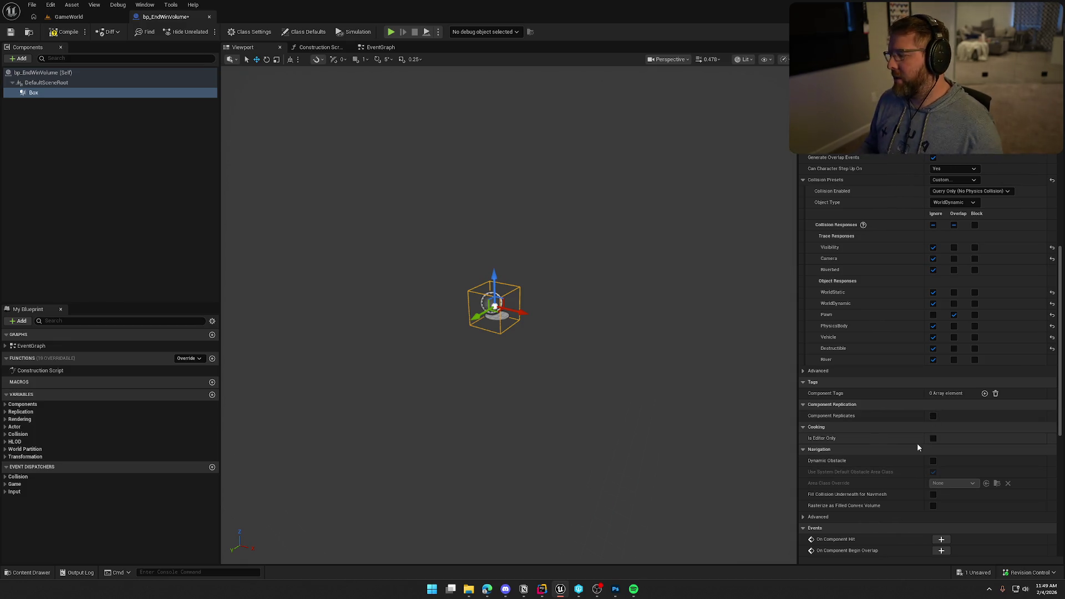
pyautogui.scroll(-6, 917, 443)
pyautogui.scroll(-1, 916, 488)
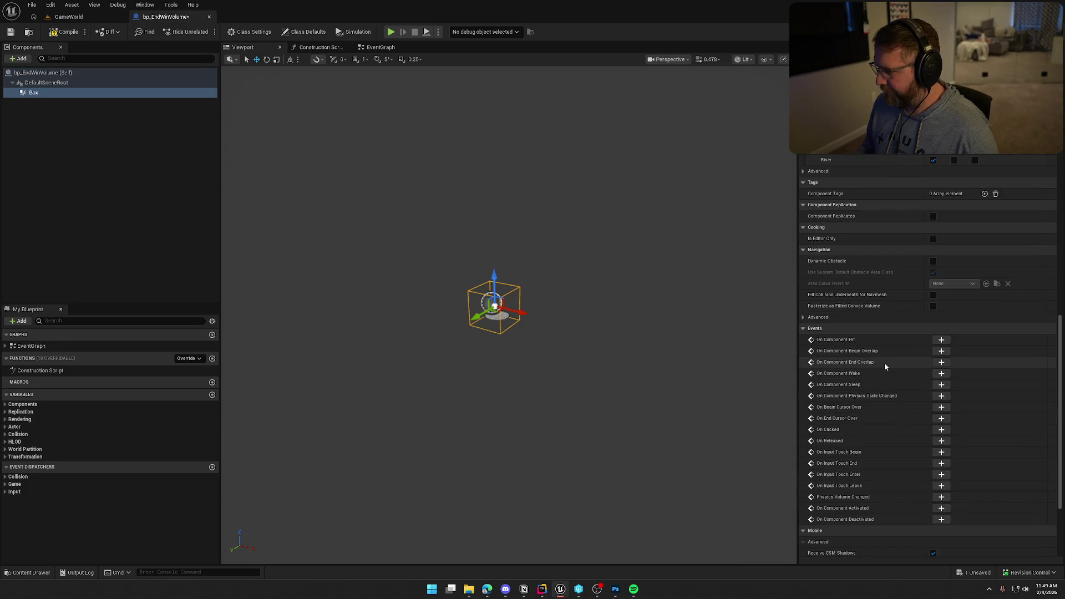
# Step: Add the Box's On Component Begin Overlap event and delete the disabled default event nodes
pyautogui.click(941, 350)
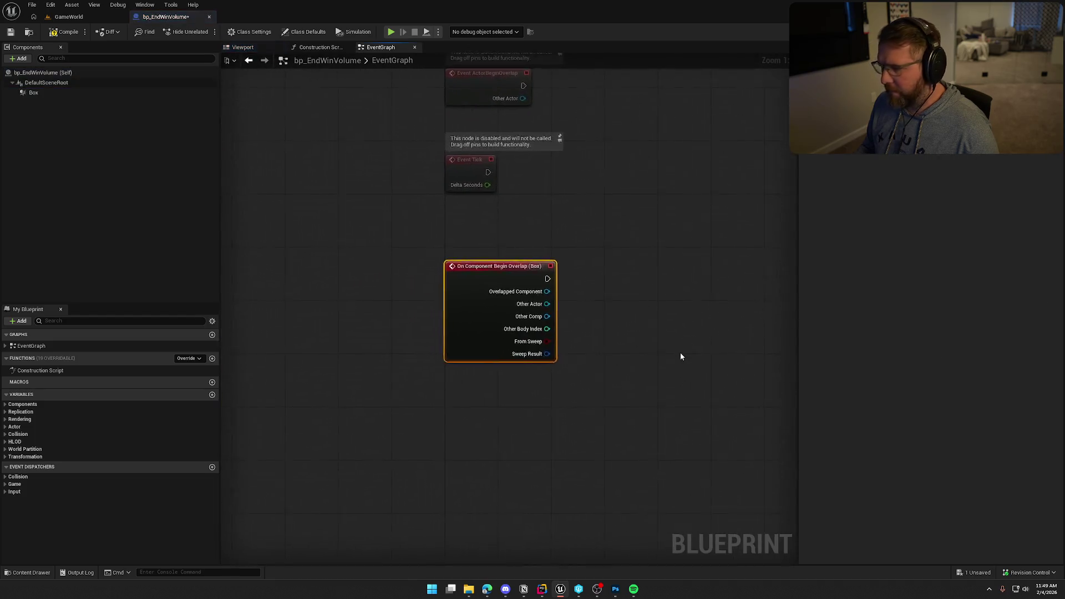
pyautogui.press('Delete')
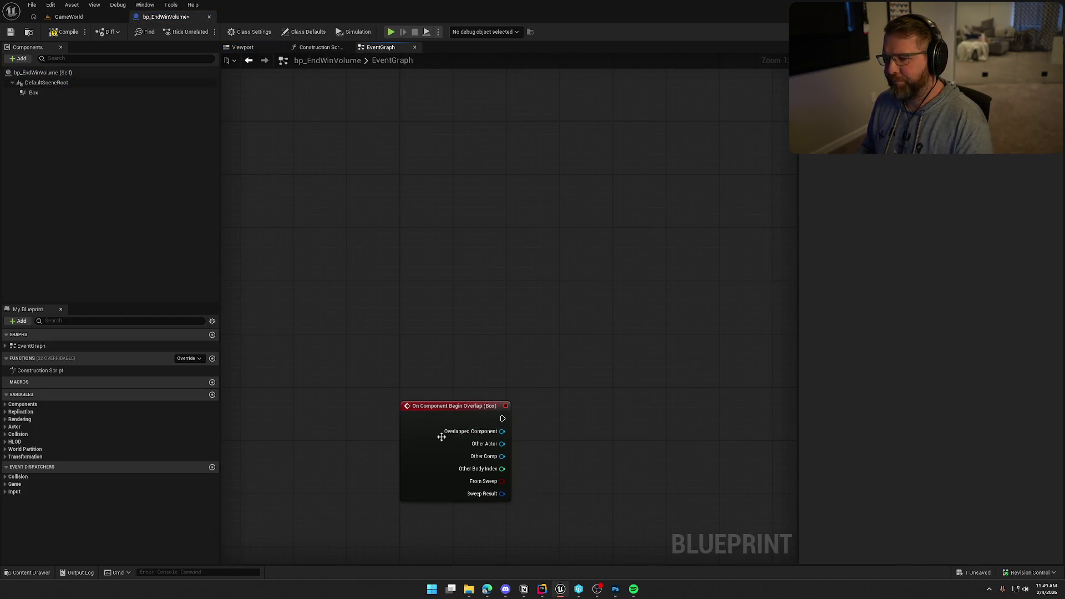
pyautogui.moveTo(431, 425); pyautogui.dragTo(431, 145)
pyautogui.moveTo(474, 282); pyautogui.dragTo(422, 358)
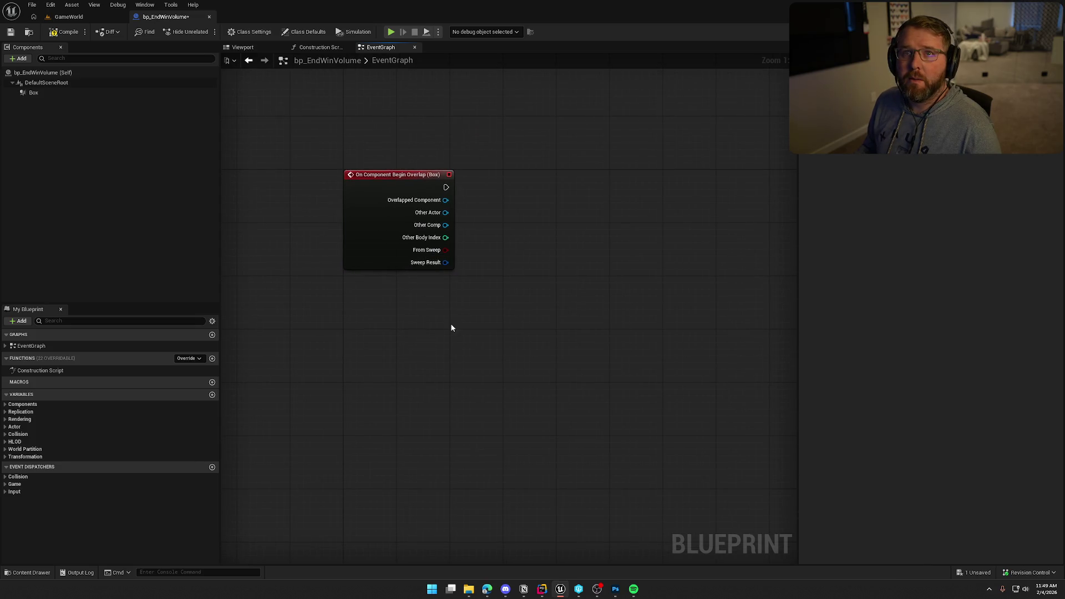
pyautogui.moveTo(478, 325)
pyautogui.mouseDown()
pyautogui.moveTo(516, 317)
pyautogui.moveTo(504, 318)
pyautogui.mouseUp()
# Step: Cast the overlap's Other Actor to bp_Player
pyautogui.moveTo(427, 229); pyautogui.dragTo(501, 232)
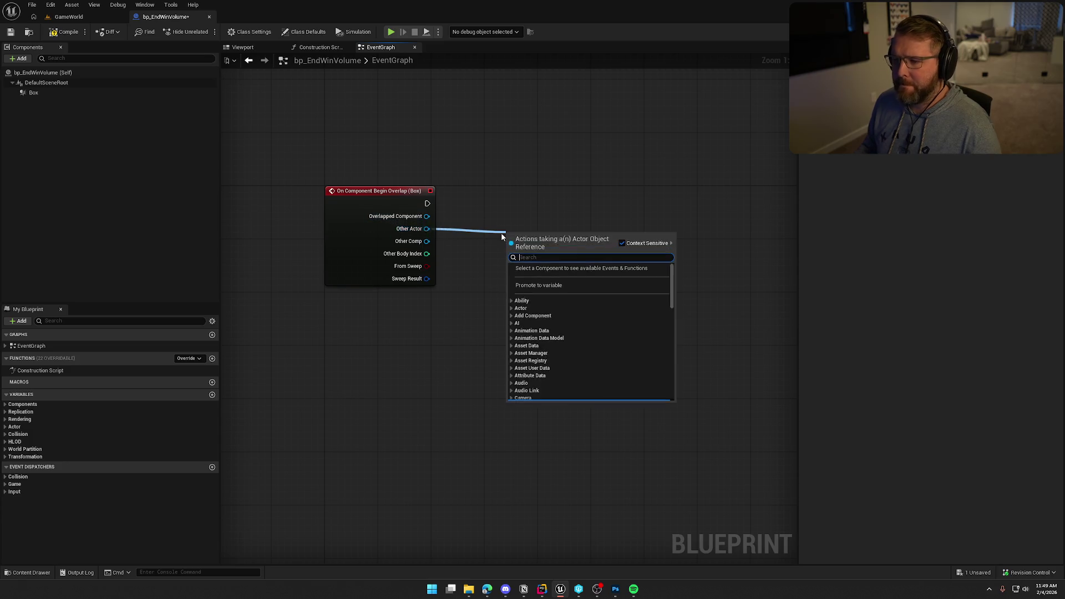
pyautogui.write('cast to bp')
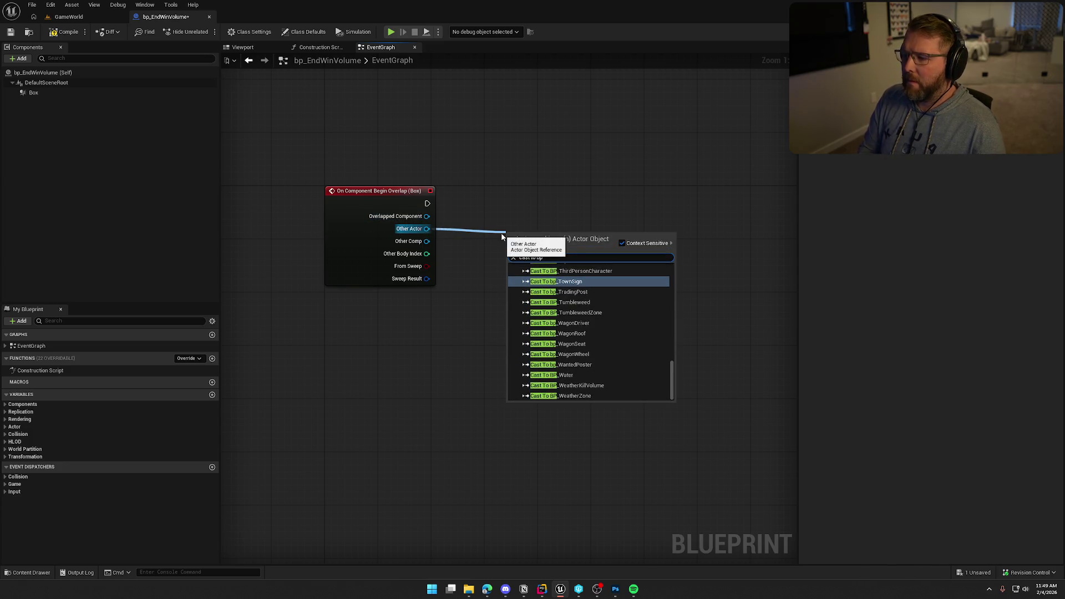
pyautogui.write(' player')
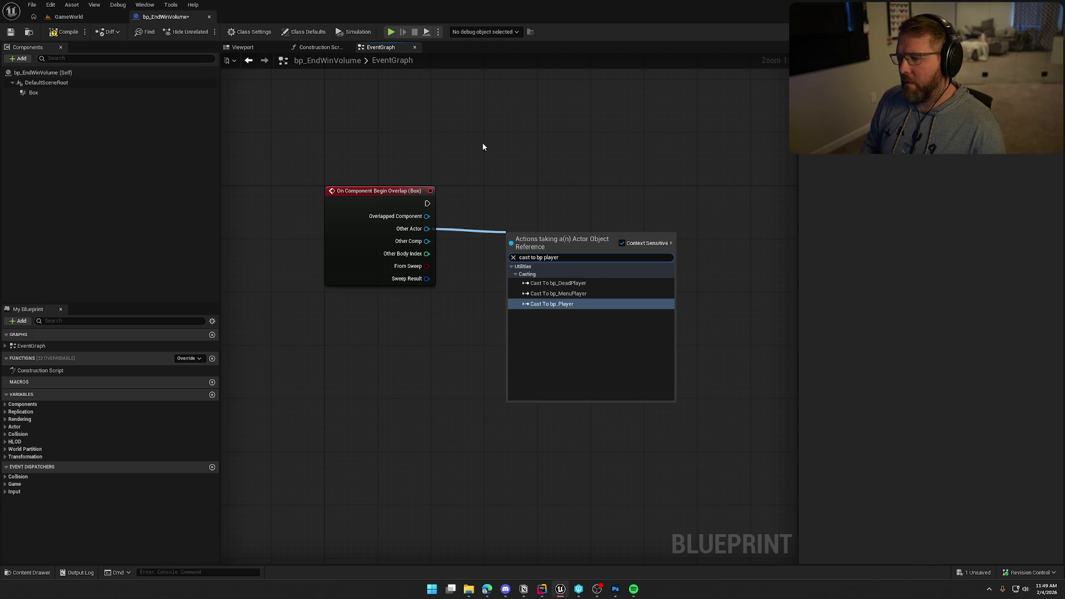
pyautogui.press('Return')
pyautogui.moveTo(535, 245); pyautogui.dragTo(517, 197)
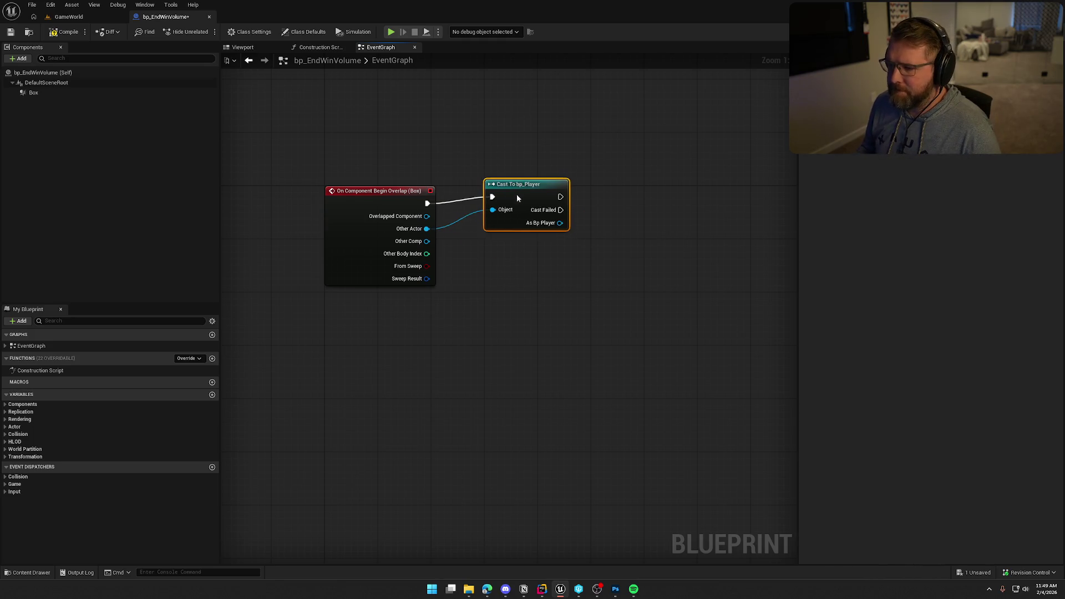
pyautogui.click(517, 308)
pyautogui.moveTo(517, 307); pyautogui.dragTo(452, 299)
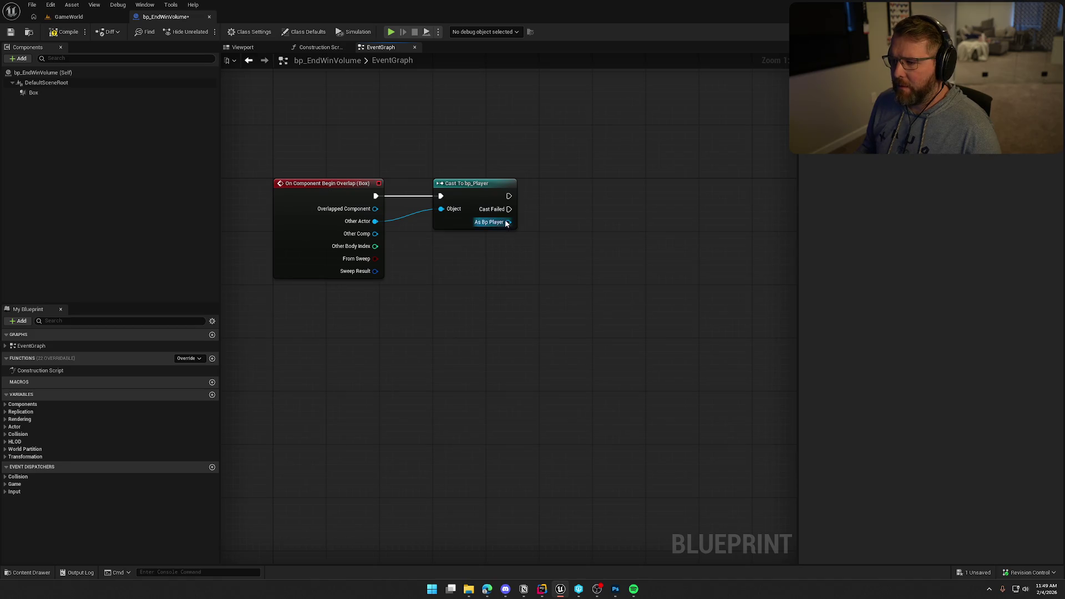
# Step: Add an Is Locally Controlled node fed from the cast's As Bp Player output
pyautogui.moveTo(507, 222); pyautogui.dragTo(554, 237)
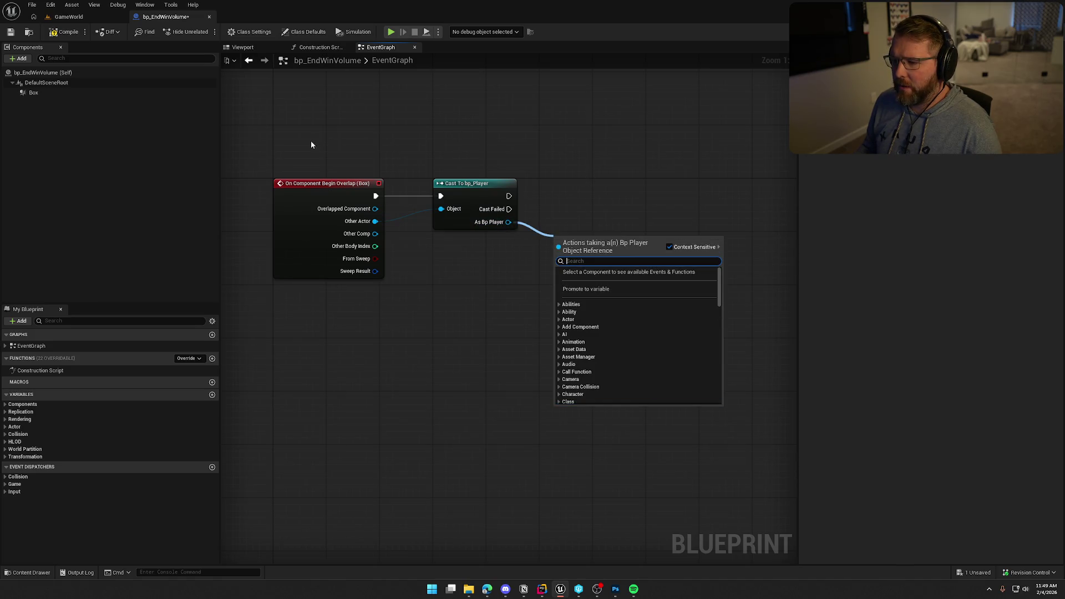
pyautogui.press('Escape')
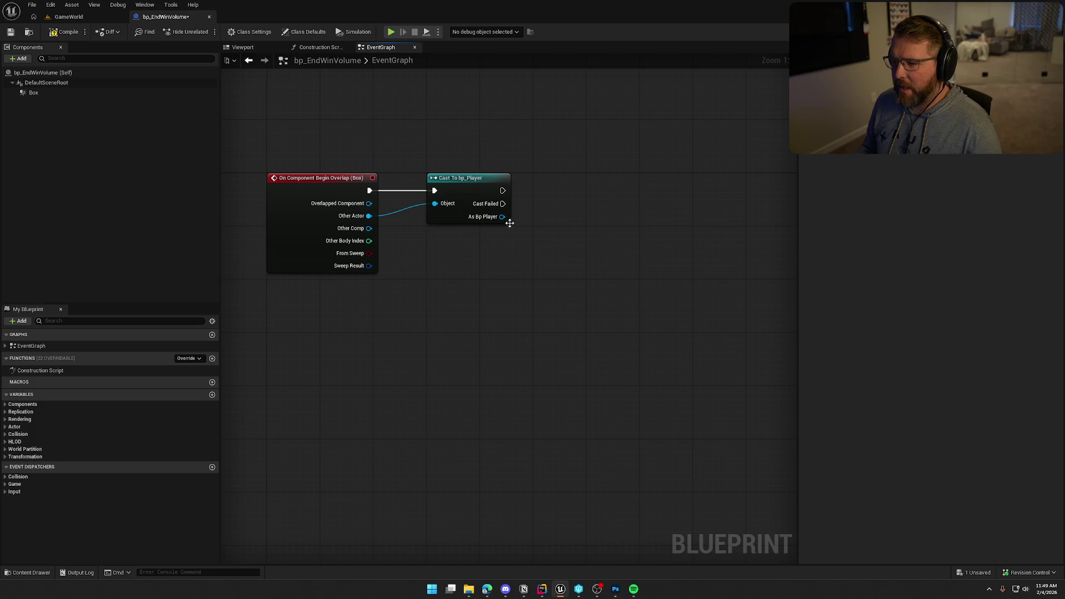
pyautogui.moveTo(502, 217); pyautogui.dragTo(523, 230)
pyautogui.write('is local')
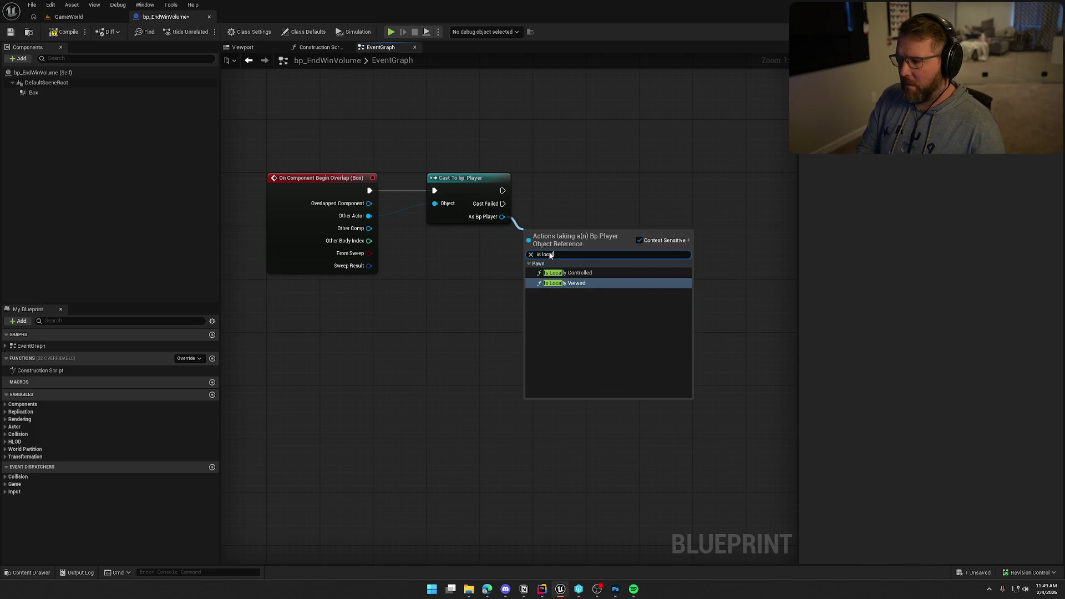
pyautogui.press('Up')
pyautogui.press('Return')
pyautogui.moveTo(578, 238)
pyautogui.mouseDown()
pyautogui.moveTo(487, 249)
pyautogui.moveTo(481, 235)
pyautogui.mouseUp()
# Step: Branch on Is Locally Controlled after the cast, printing a string on the True path
pyautogui.click(547, 203)
pyautogui.moveTo(502, 190)
pyautogui.mouseDown()
pyautogui.moveTo(528, 201)
pyautogui.moveTo(564, 186)
pyautogui.mouseUp()
pyautogui.moveTo(503, 249); pyautogui.dragTo(571, 190)
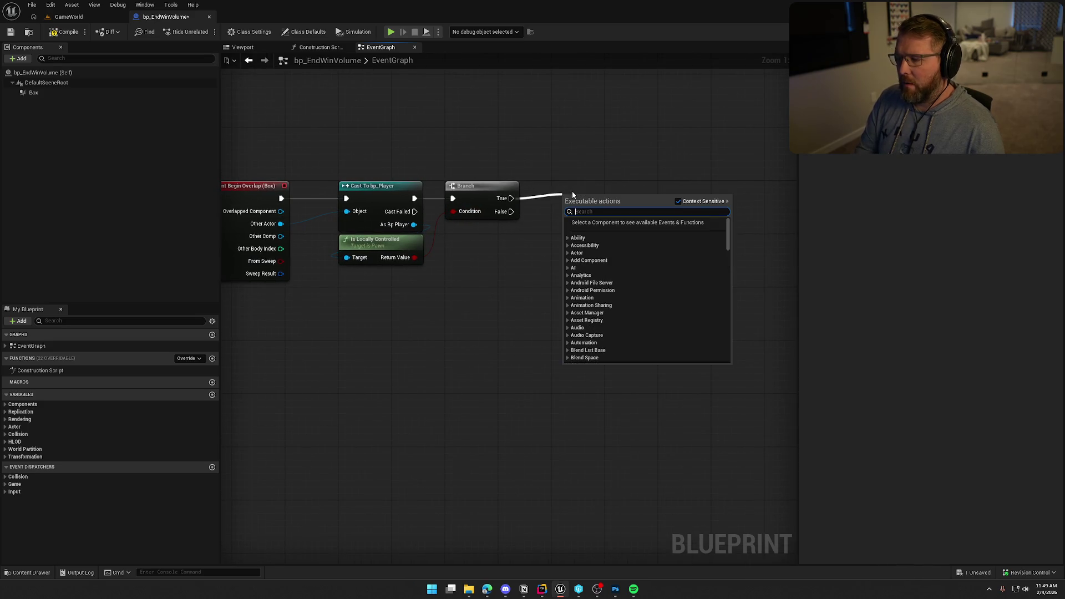
pyautogui.write('print string')
pyautogui.press('Return')
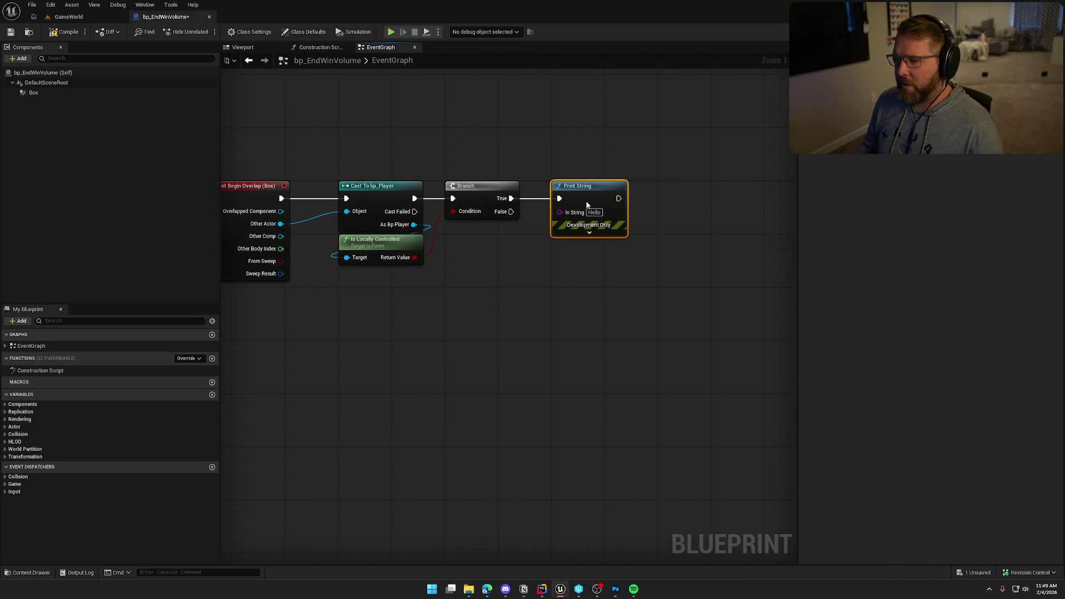
# Step: Compile and save bp_EndWinVolume, glance at the GameWorld level, and return to the graph
pyautogui.click(588, 240)
pyautogui.hotkey('ctrl', 's')
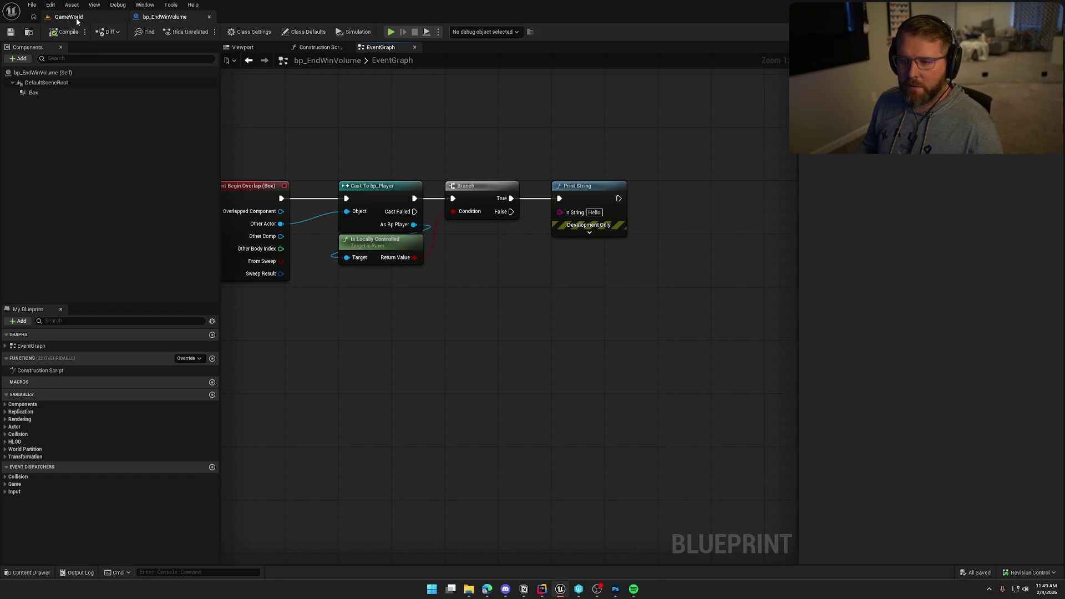
pyautogui.click(69, 16)
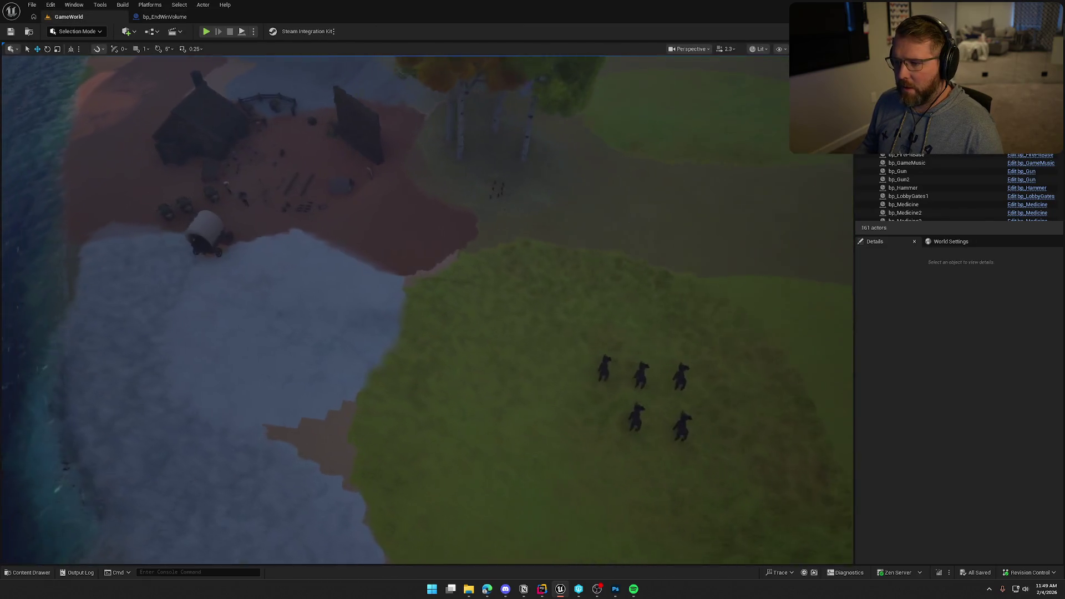
pyautogui.moveTo(438, 205); pyautogui.dragTo(438, 205)
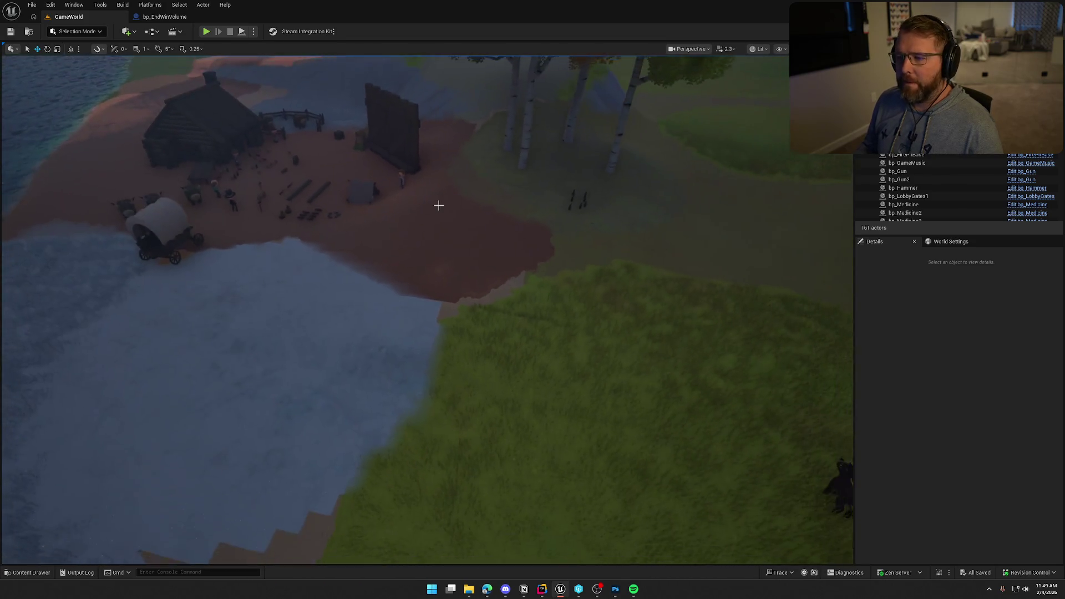
pyautogui.click(166, 17)
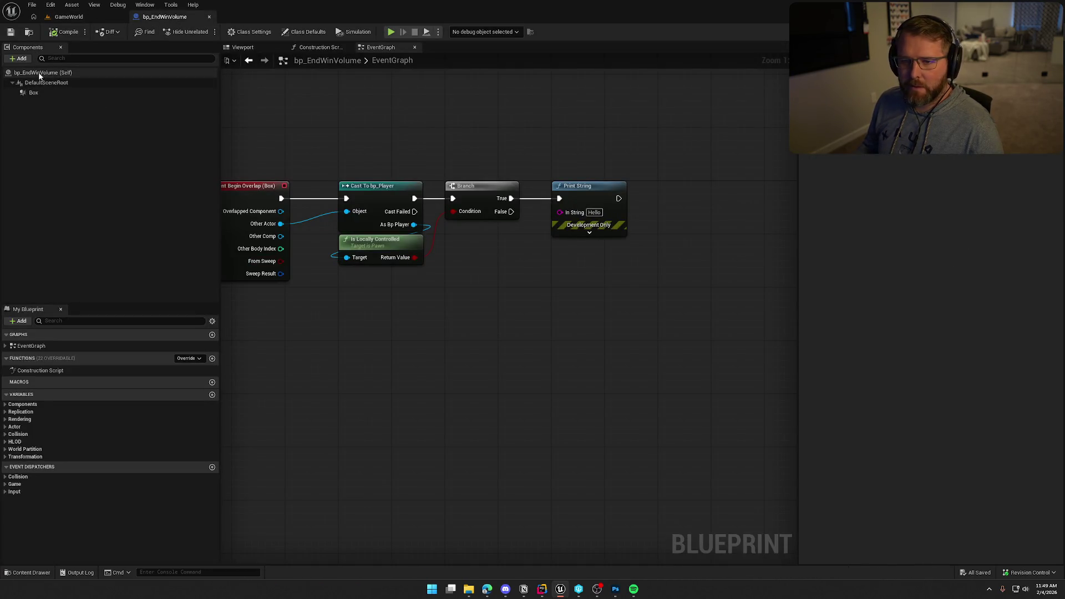
# Step: Browse to bp_EndWinVolume in the Content Drawer and rename it bp_WinActor
pyautogui.click(29, 32)
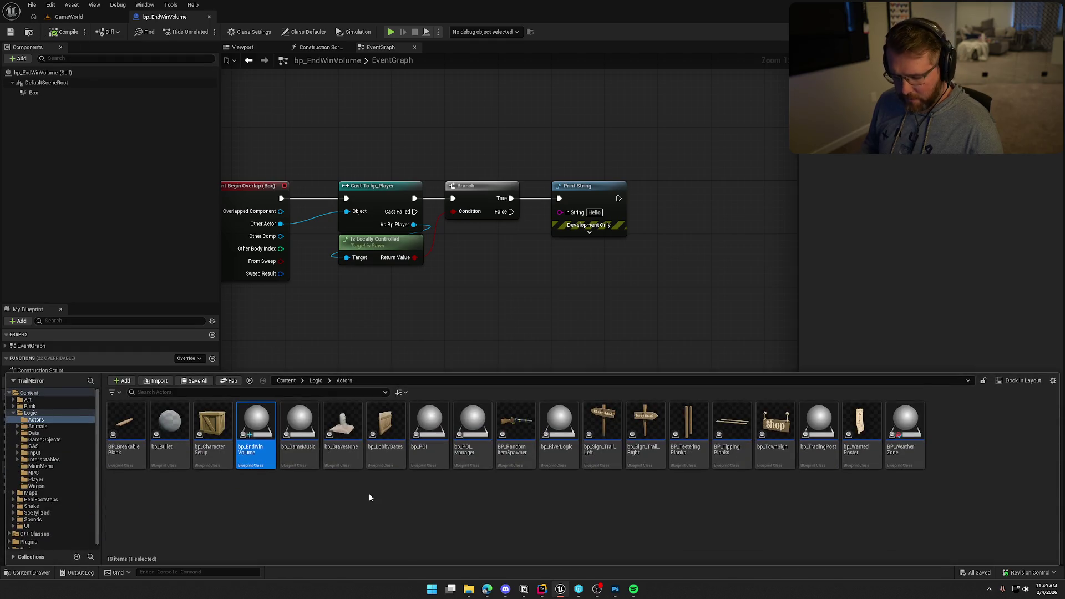
pyautogui.press('F2')
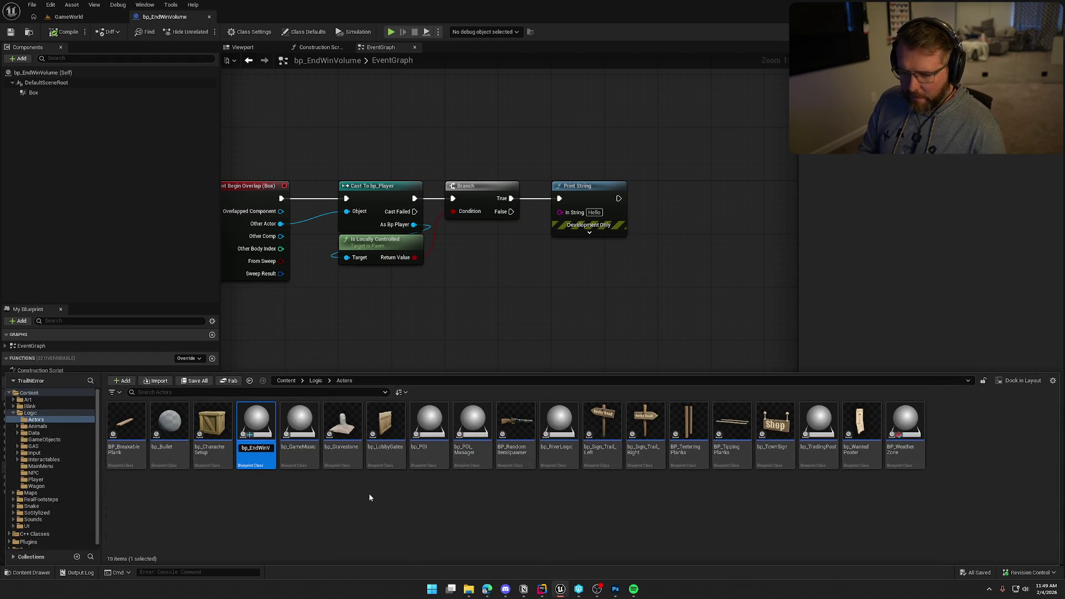
pyautogui.press('BackSpace')
pyautogui.press('BackSpace')
pyautogui.press('BackSpace')
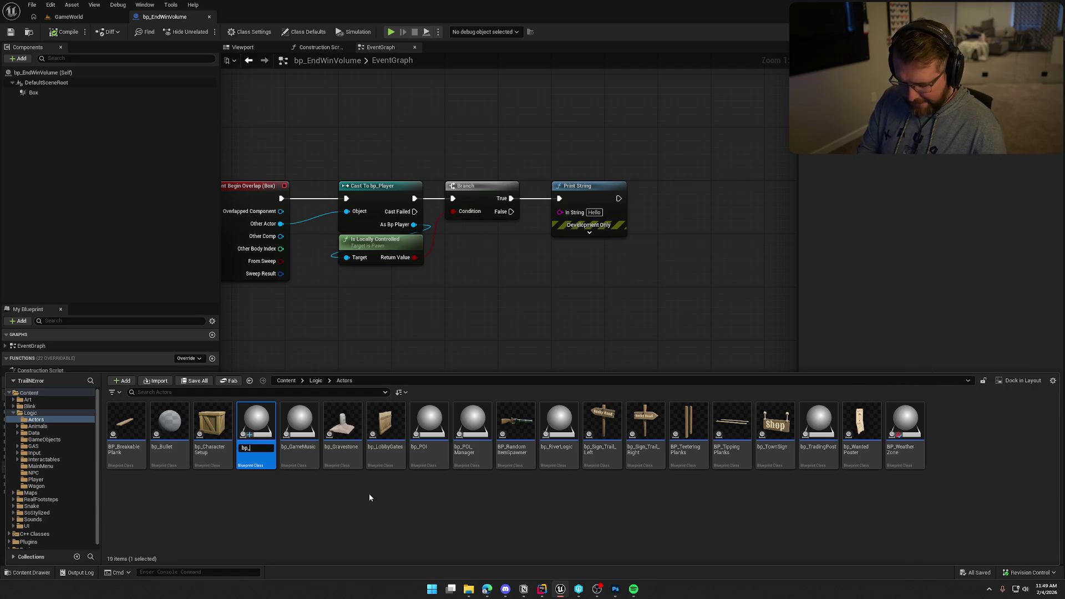
pyautogui.write('Win')
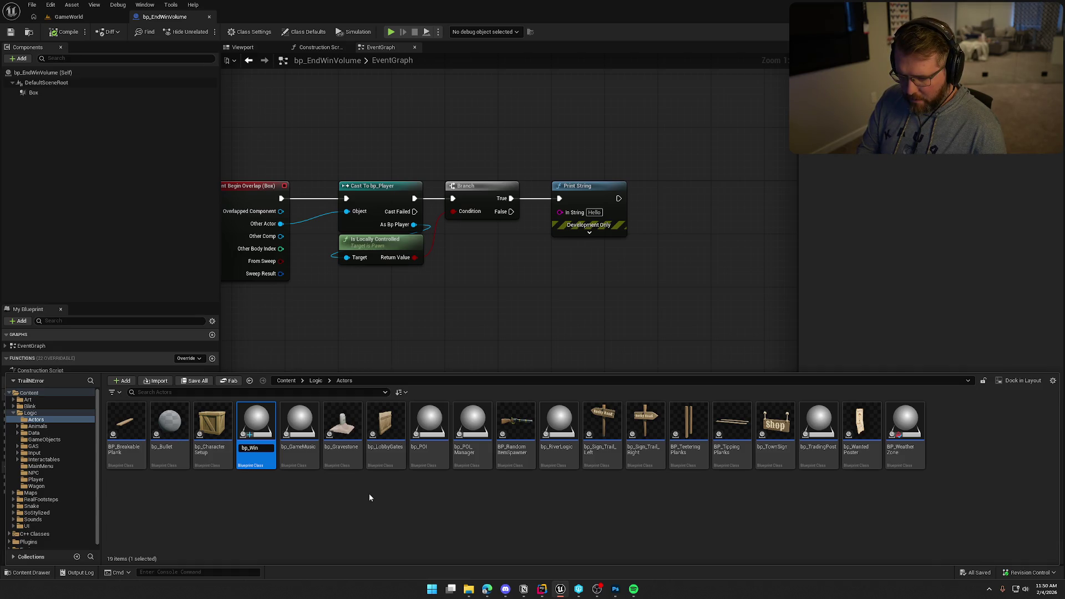
pyautogui.write('Actor')
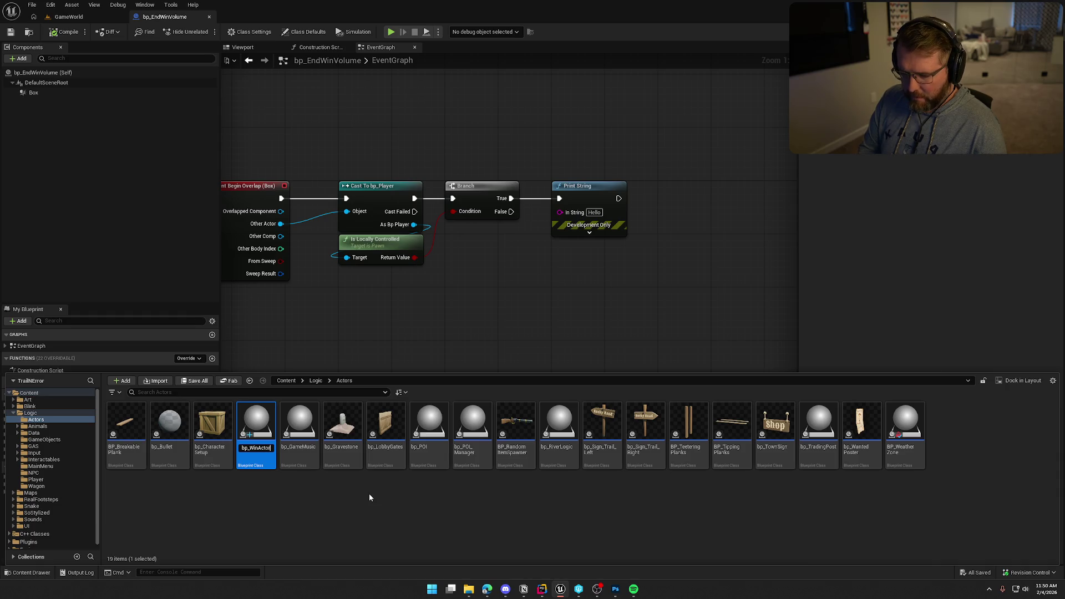
pyautogui.press('Return')
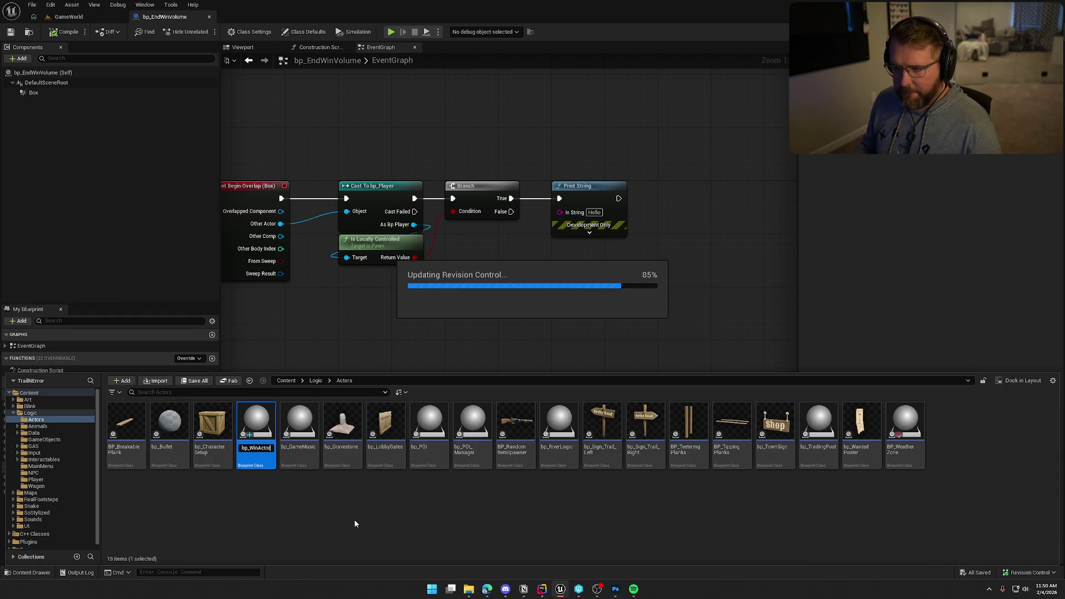
# Step: Add a Static Mesh component named Gateway and make it the root above Box
pyautogui.click(20, 58)
pyautogui.write('stat')
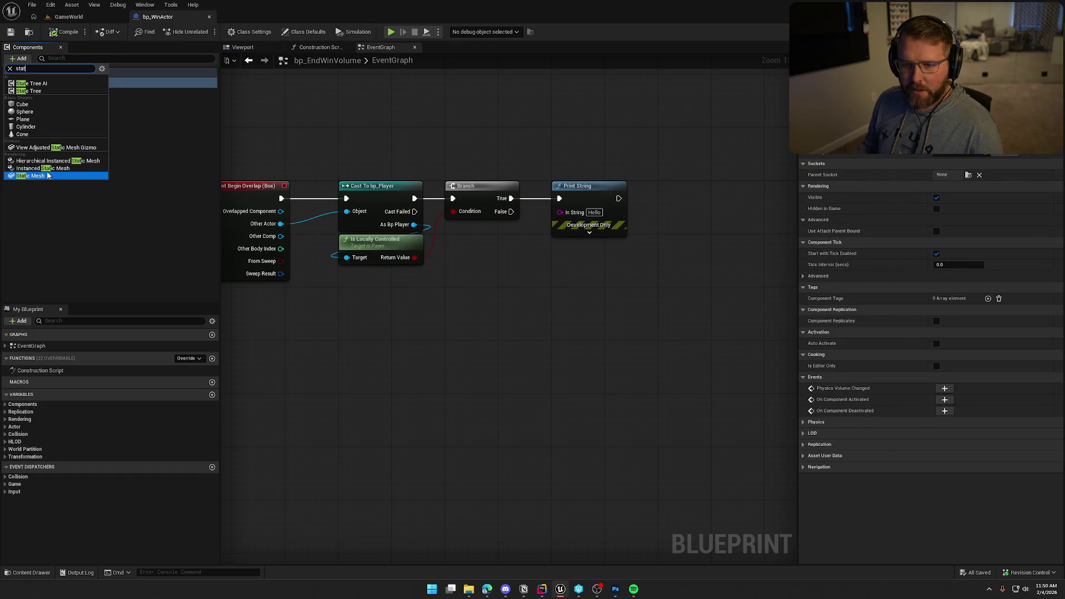
pyautogui.click(48, 175)
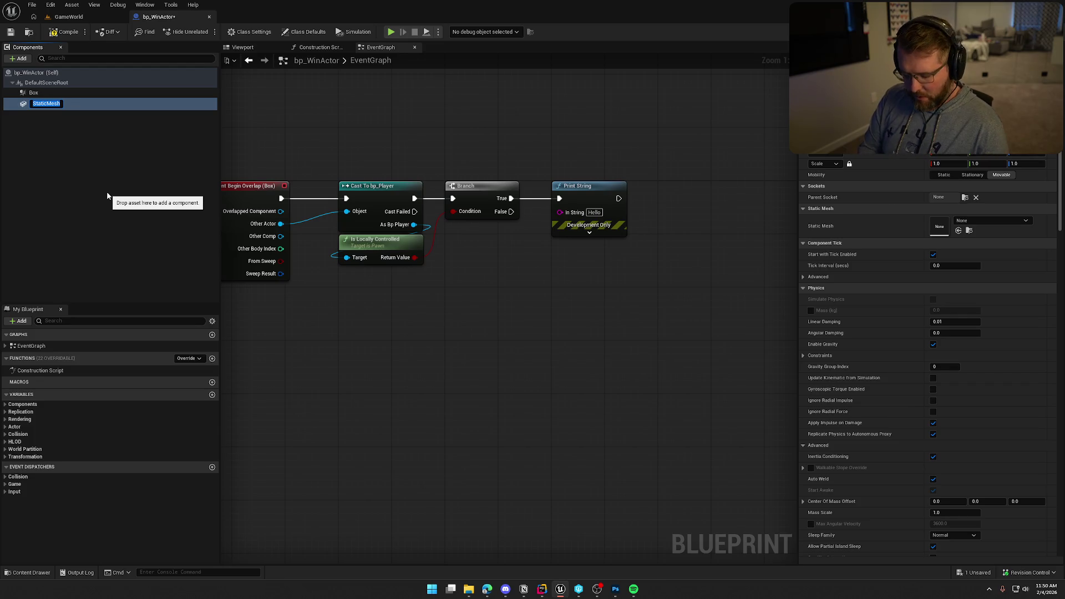
pyautogui.write('Gateway')
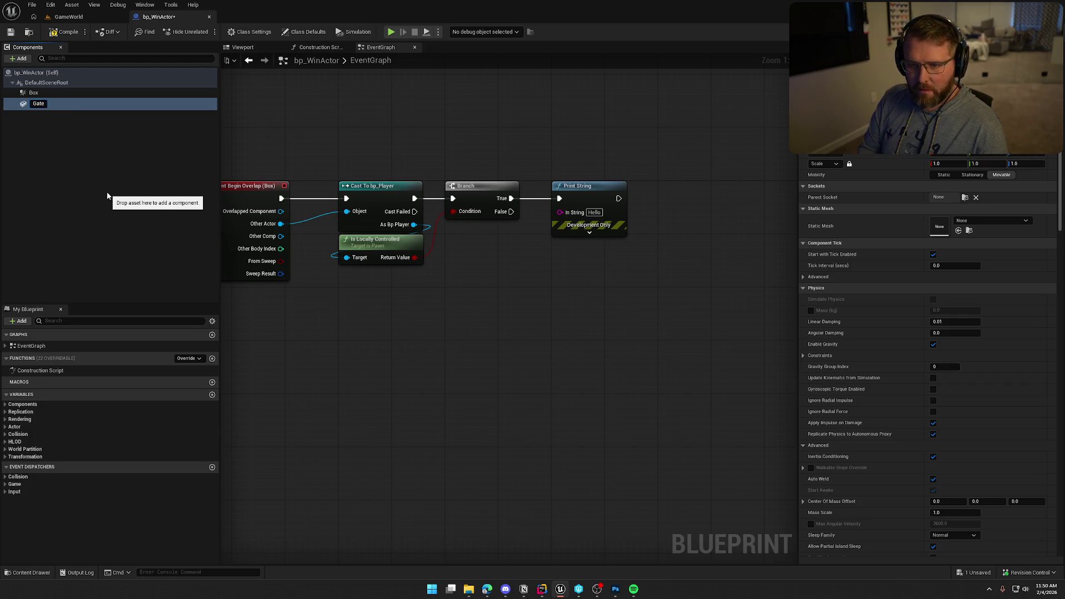
pyautogui.press('Return')
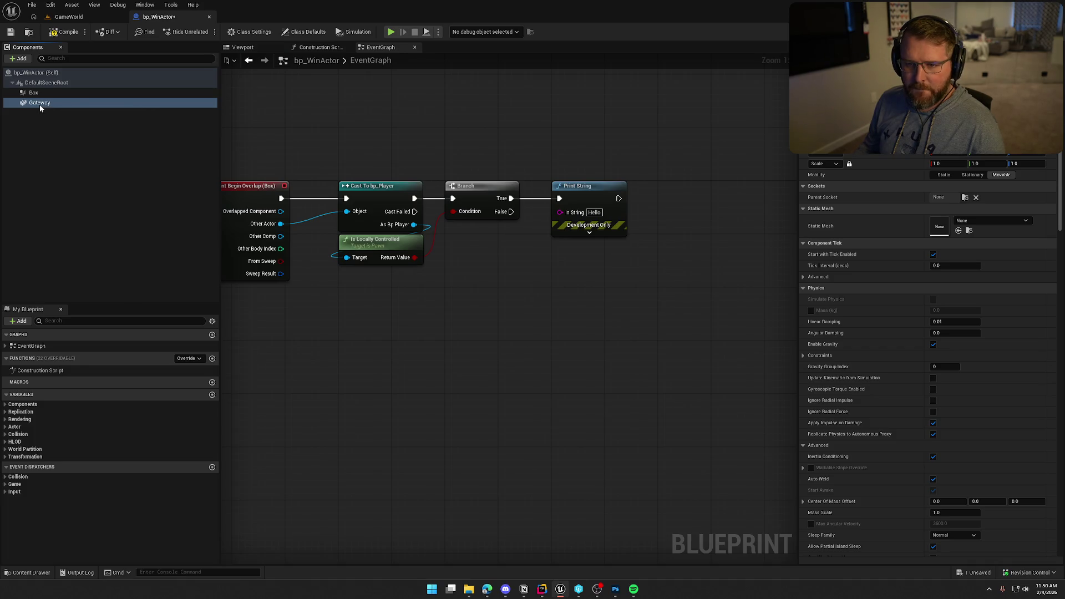
pyautogui.moveTo(40, 100); pyautogui.dragTo(39, 82)
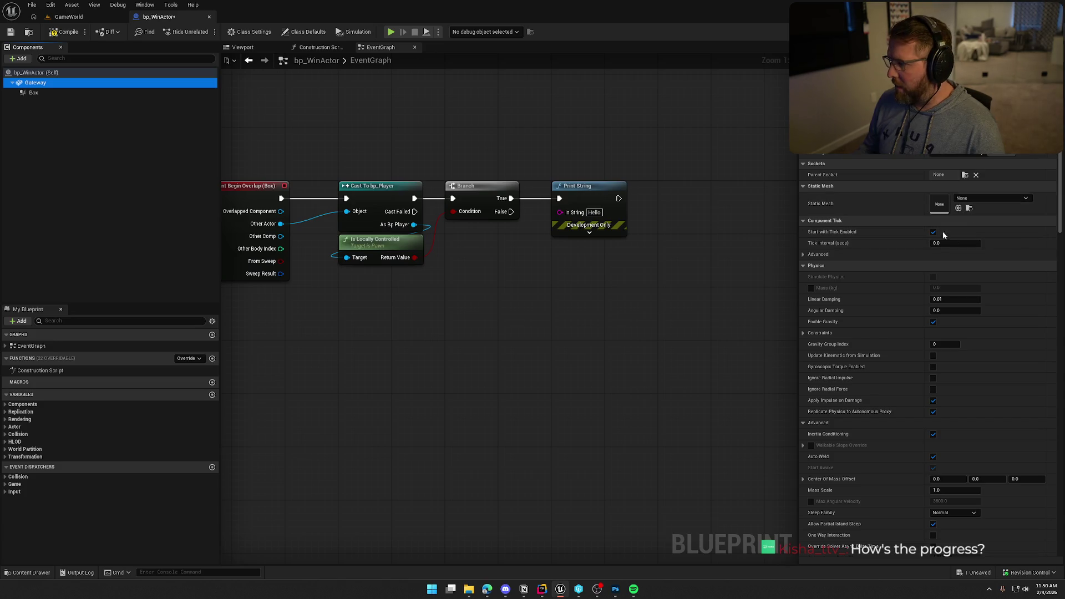
# Step: Assign SM_Gate_Fort from Art Structures as Gateway's mesh and view it in the Viewport
pyautogui.hotkey('ctrl', 'space')
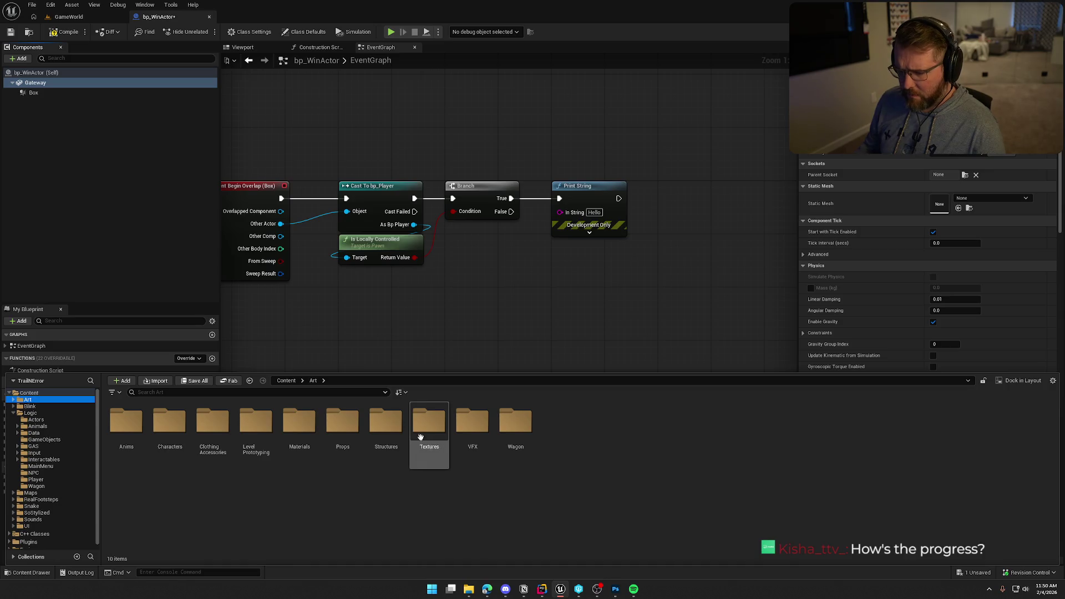
pyautogui.doubleClick(386, 421)
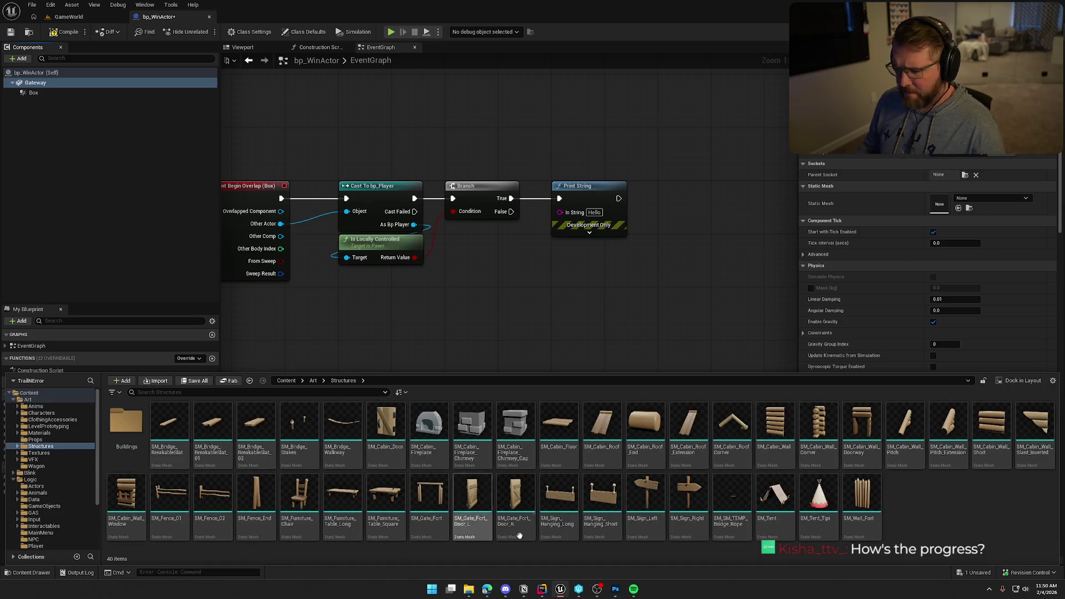
pyautogui.click(429, 494)
pyautogui.click(958, 208)
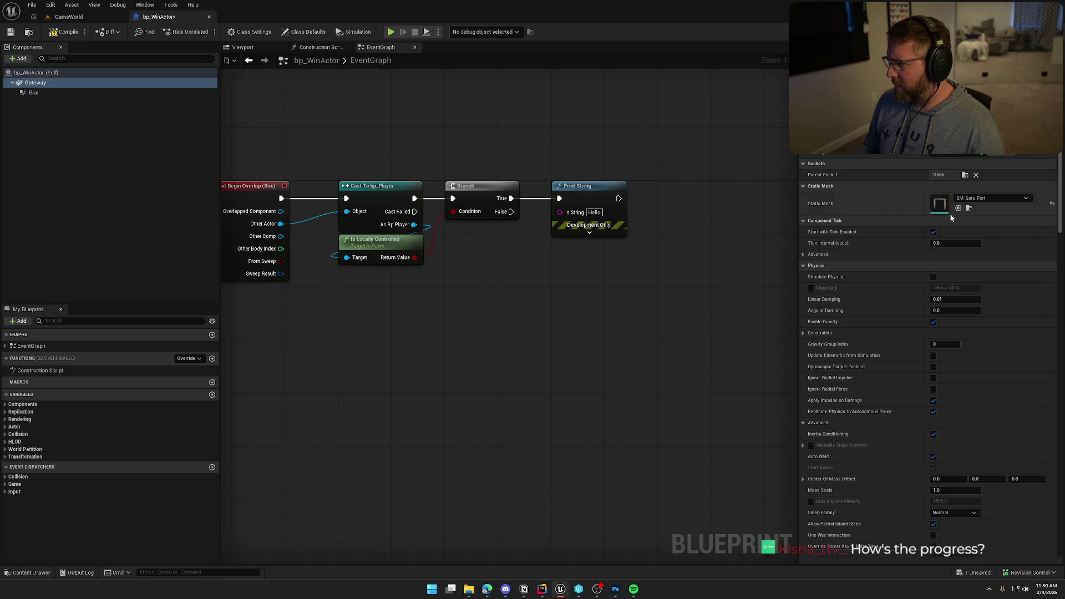
pyautogui.click(238, 47)
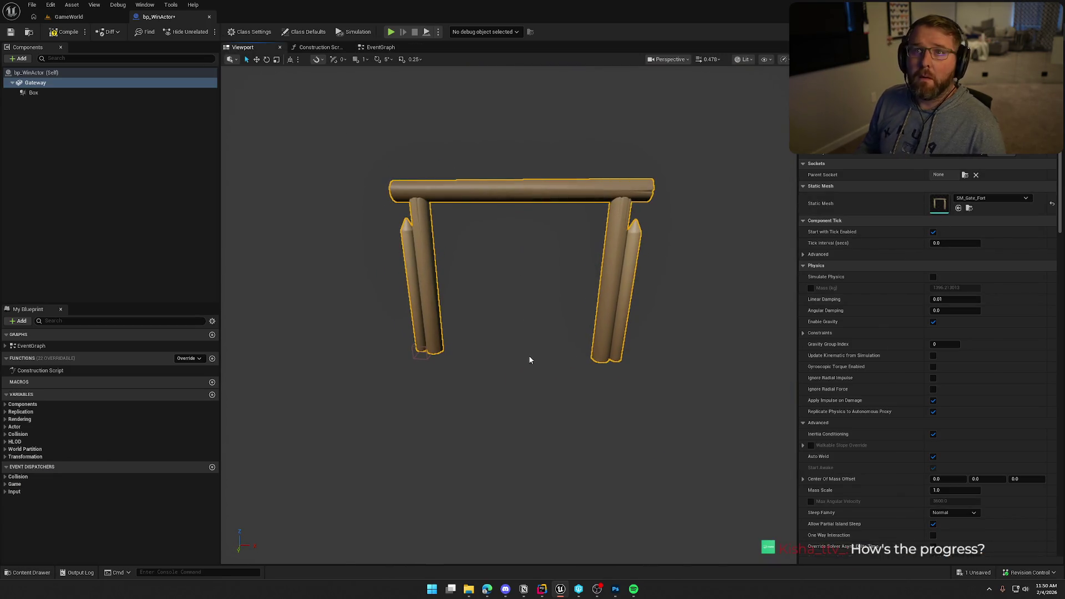
# Step: Set the Box trigger's extent to X 350 and Z 300 to fill the gate opening
pyautogui.click(424, 347)
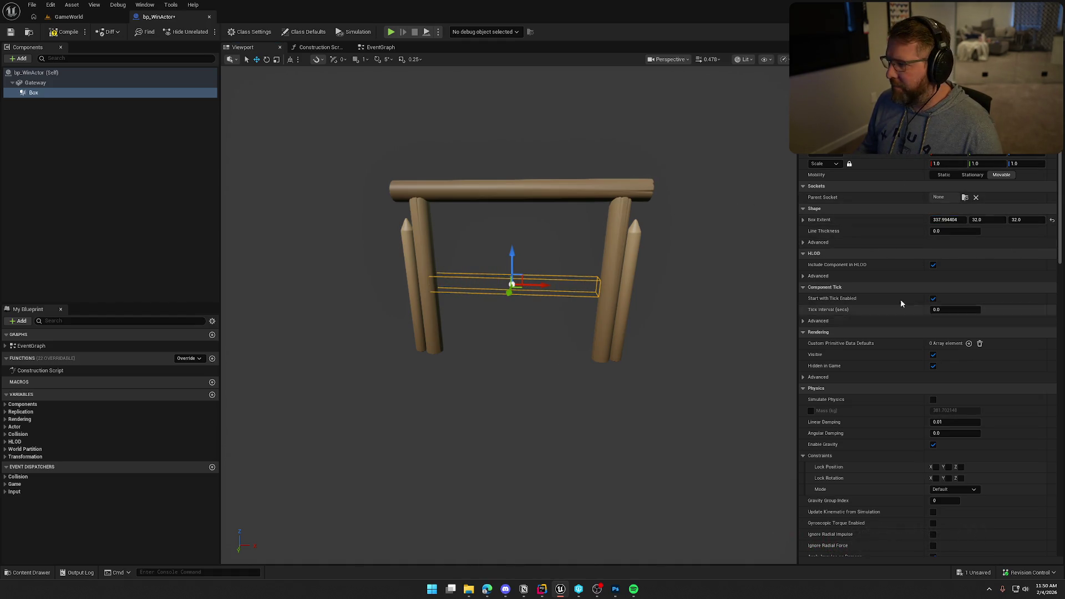
pyautogui.click(946, 220)
pyautogui.write('350')
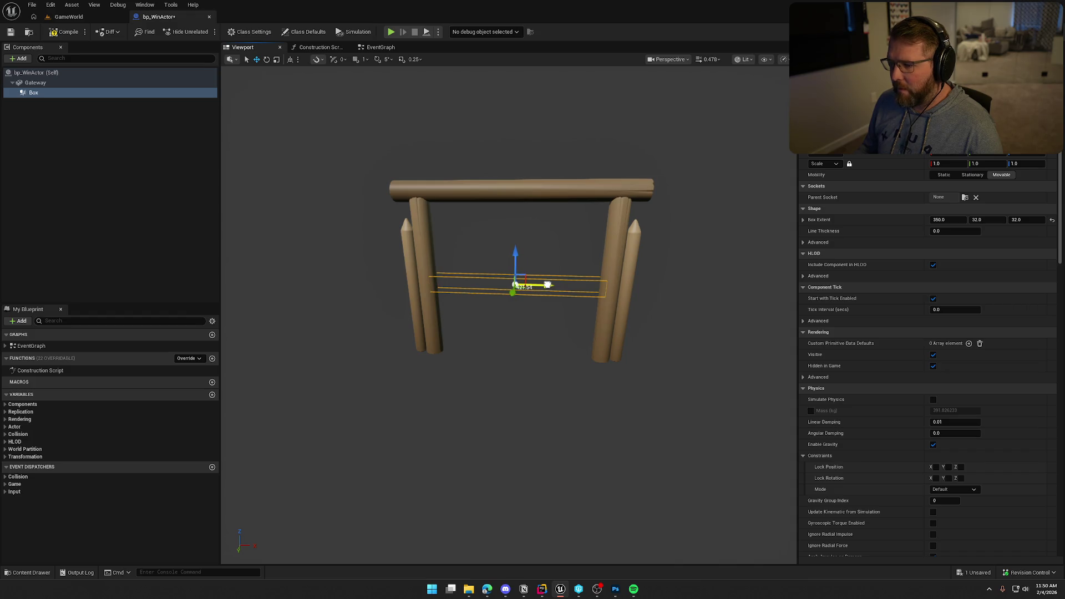
pyautogui.moveTo(1030, 217); pyautogui.dragTo(1024, 221)
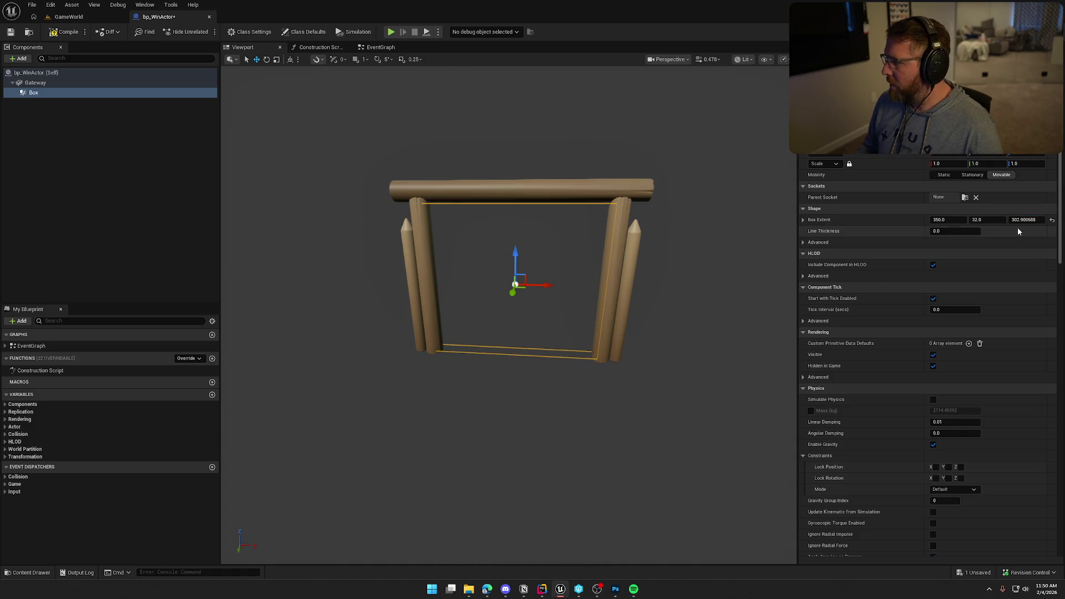
pyautogui.click(1020, 223)
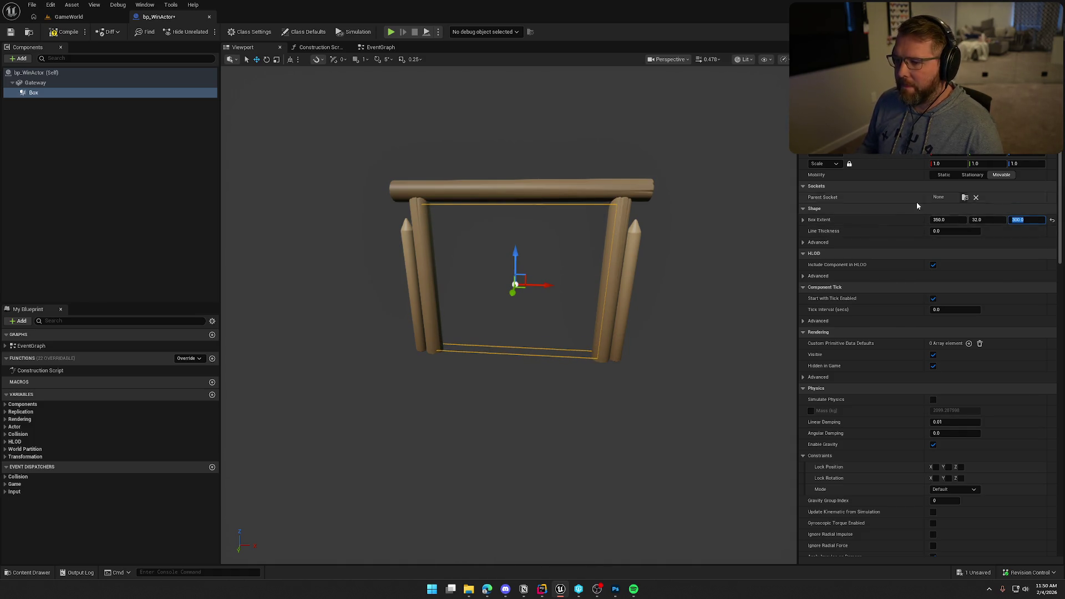
pyautogui.moveTo(610, 292); pyautogui.dragTo(508, 293)
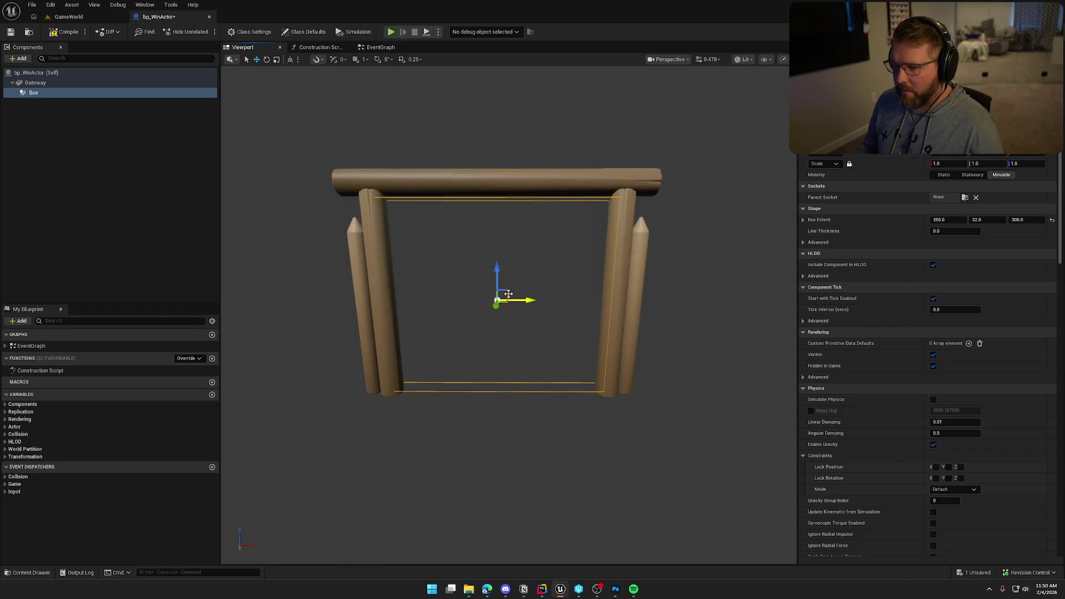
# Step: Compile and save bp_WinActor and frame the whole gateway in the preview
pyautogui.moveTo(516, 333); pyautogui.dragTo(482, 353)
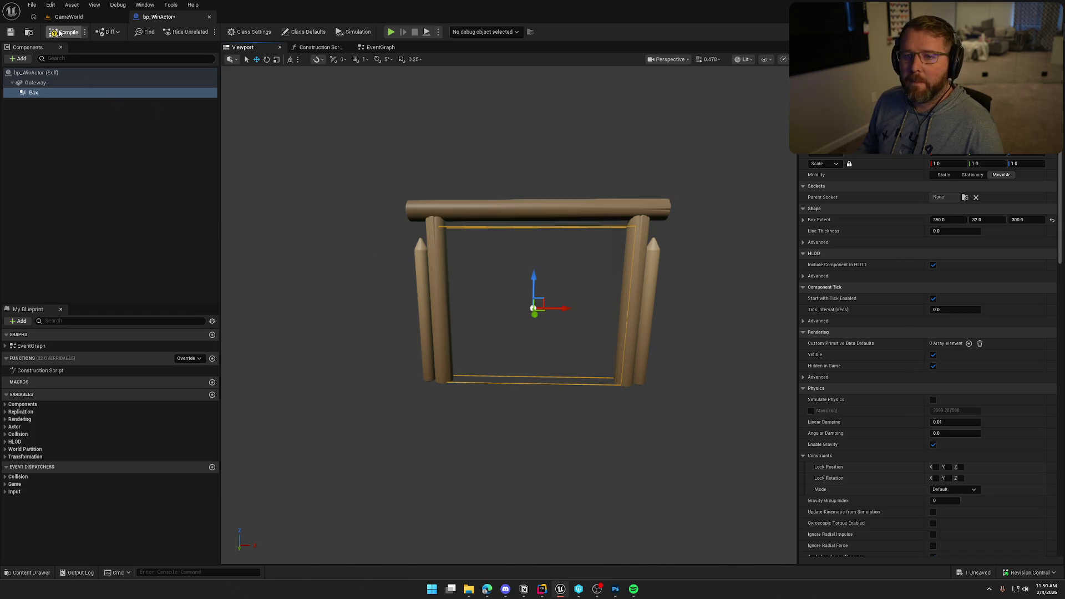
pyautogui.hotkey('ctrl', 's')
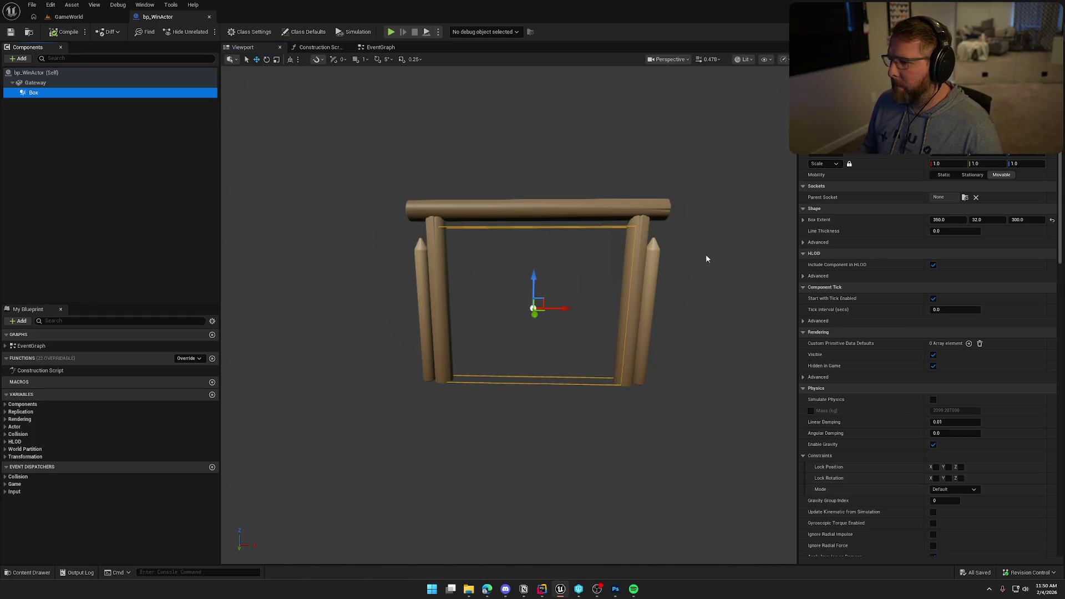
pyautogui.moveTo(706, 258); pyautogui.dragTo(688, 200)
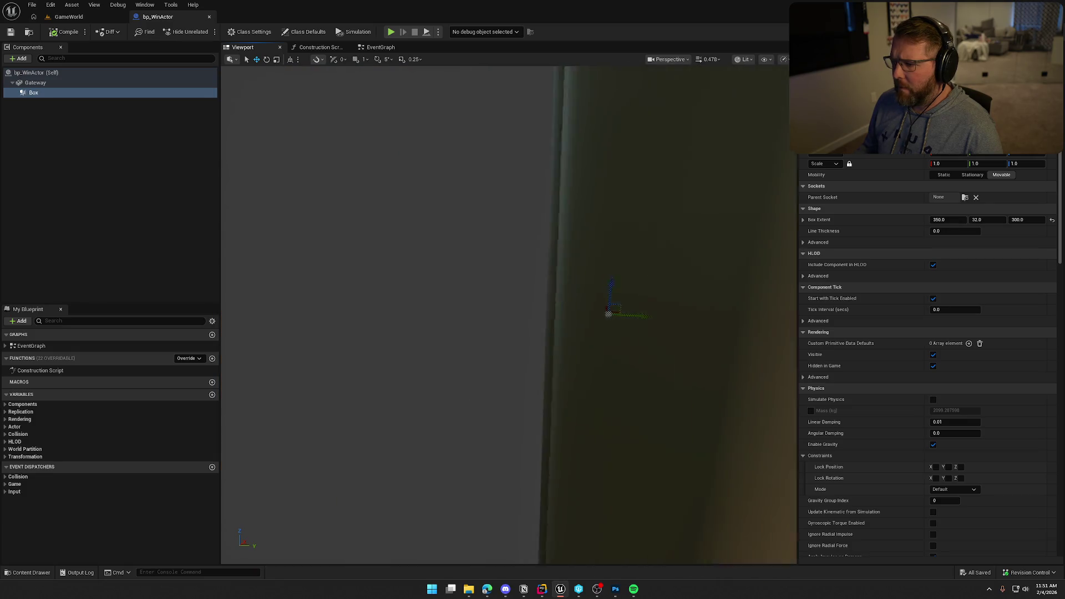
pyautogui.press('f')
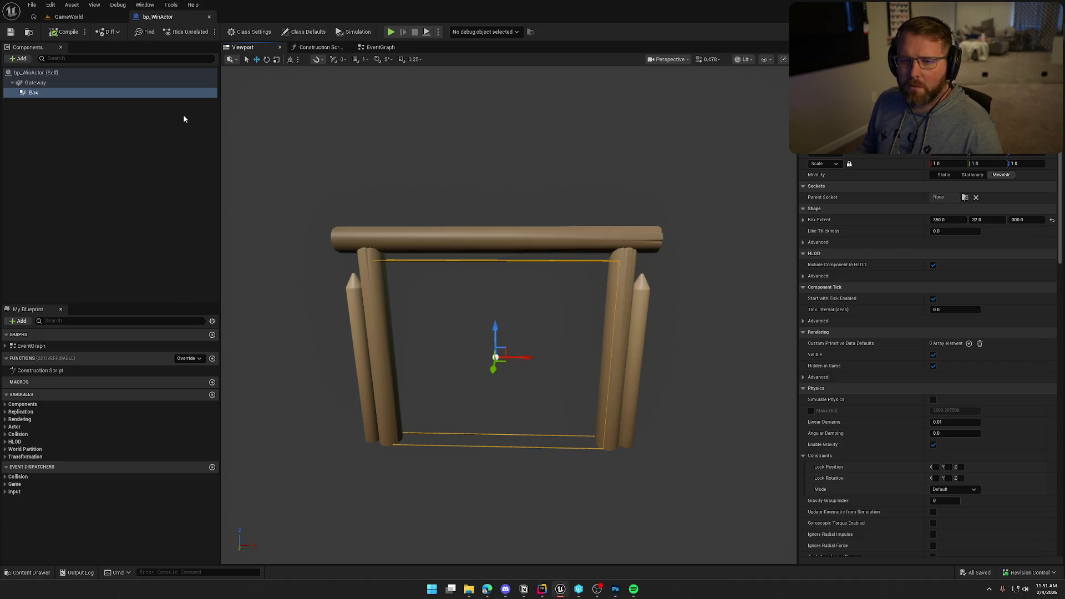
pyautogui.click(380, 47)
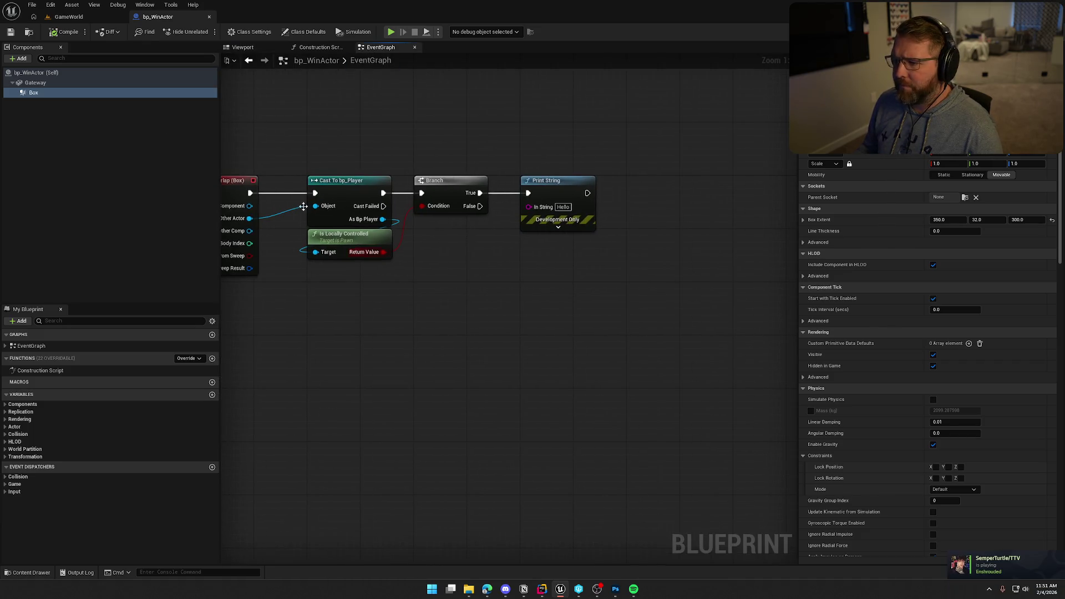
# Step: Drag bp_WinActor from the Content Drawer onto the grassy field near the water in GameWorld
pyautogui.click(69, 17)
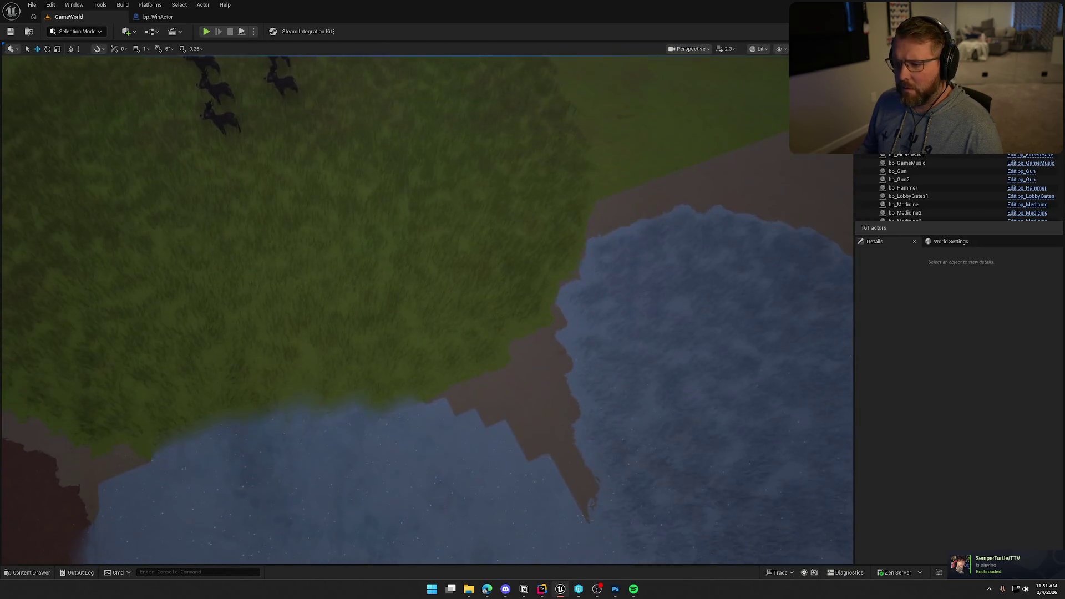
pyautogui.hotkey('ctrl', 'space')
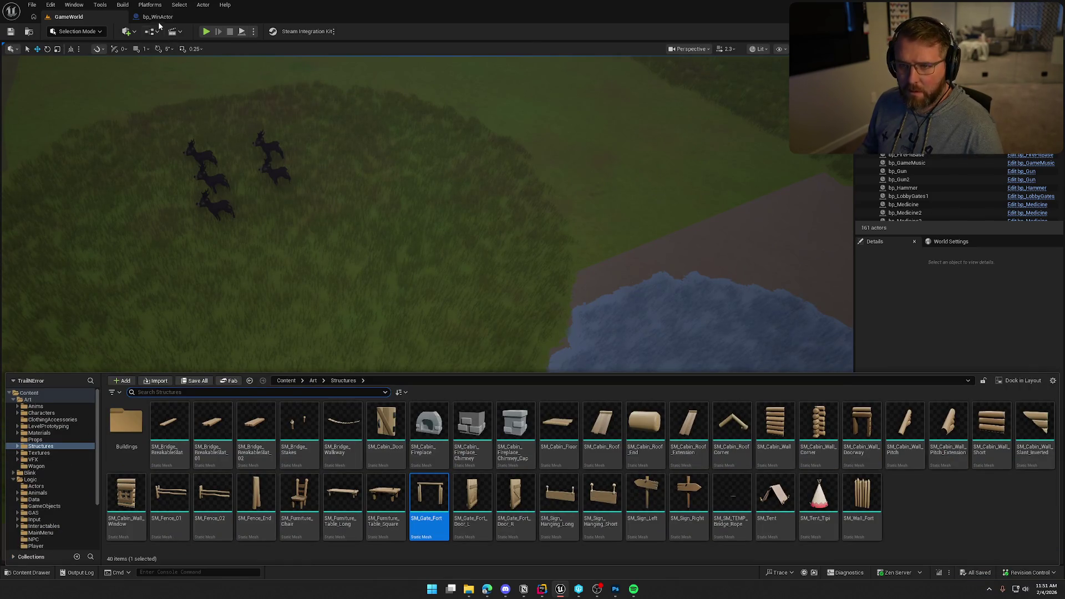
pyautogui.click(158, 17)
pyautogui.hotkey('ctrl', 'space')
pyautogui.click(69, 17)
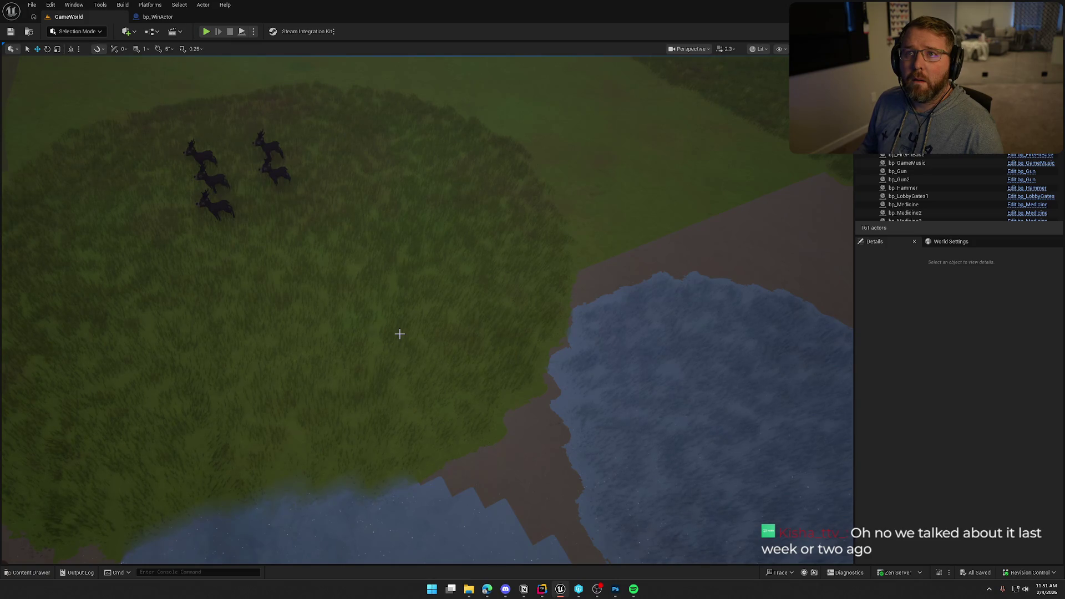
pyautogui.hotkey('ctrl', 'space')
pyautogui.moveTo(905, 444)
pyautogui.mouseDown()
pyautogui.moveTo(520, 277)
pyautogui.moveTo(464, 268)
pyautogui.moveTo(499, 273)
pyautogui.moveTo(629, 394)
pyautogui.moveTo(456, 332)
pyautogui.moveTo(405, 363)
pyautogui.moveTo(460, 372)
pyautogui.moveTo(226, 82)
pyautogui.mouseUp()
pyautogui.press('Escape')
pyautogui.click(205, 32)
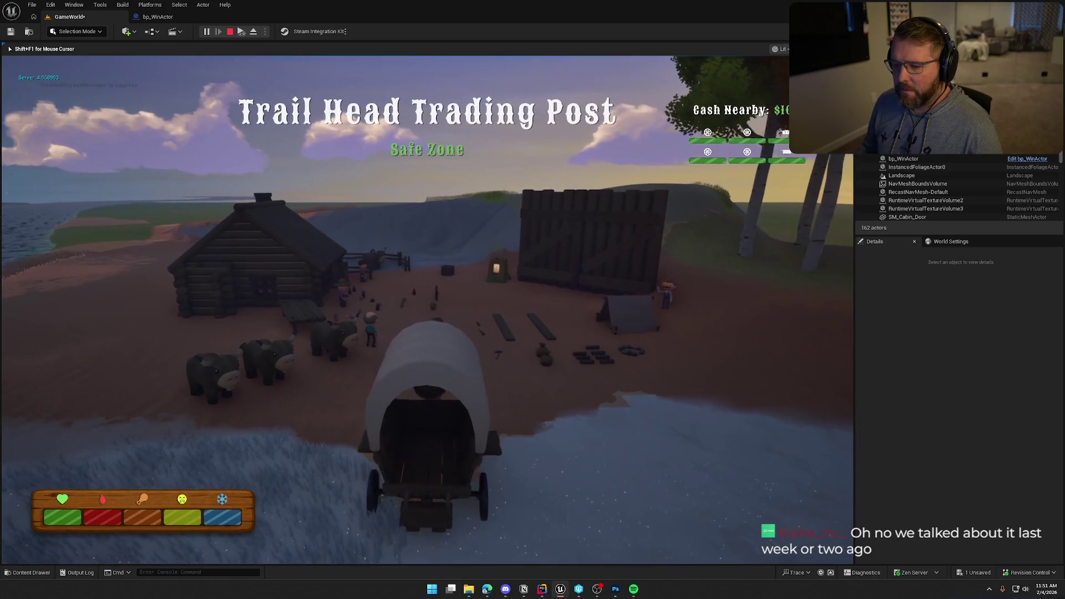
pyautogui.press('d')
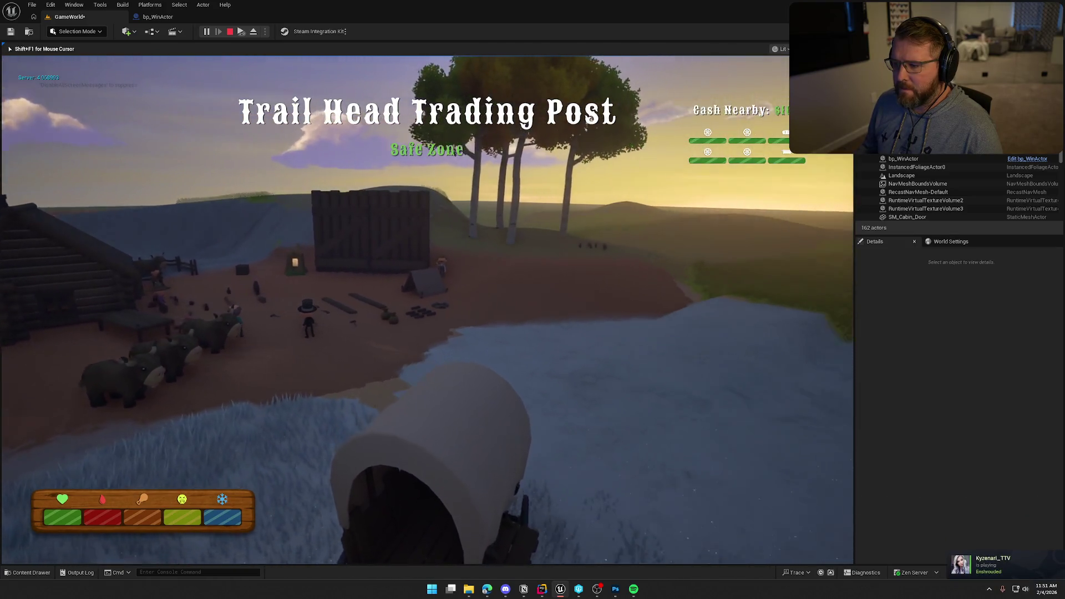
pyautogui.press('d')
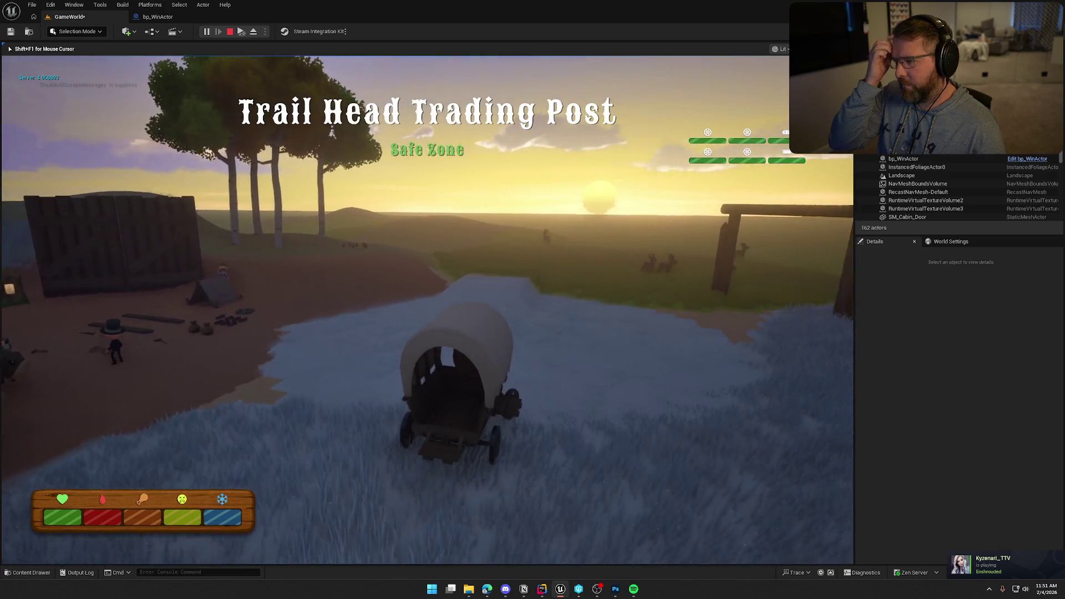
pyautogui.press('d')
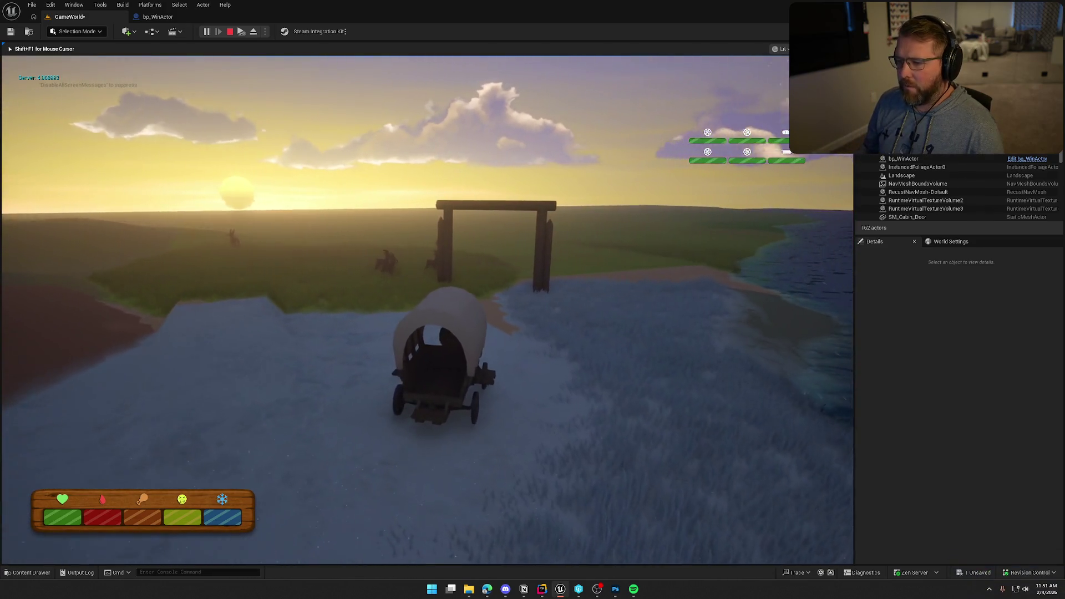
pyautogui.press('d')
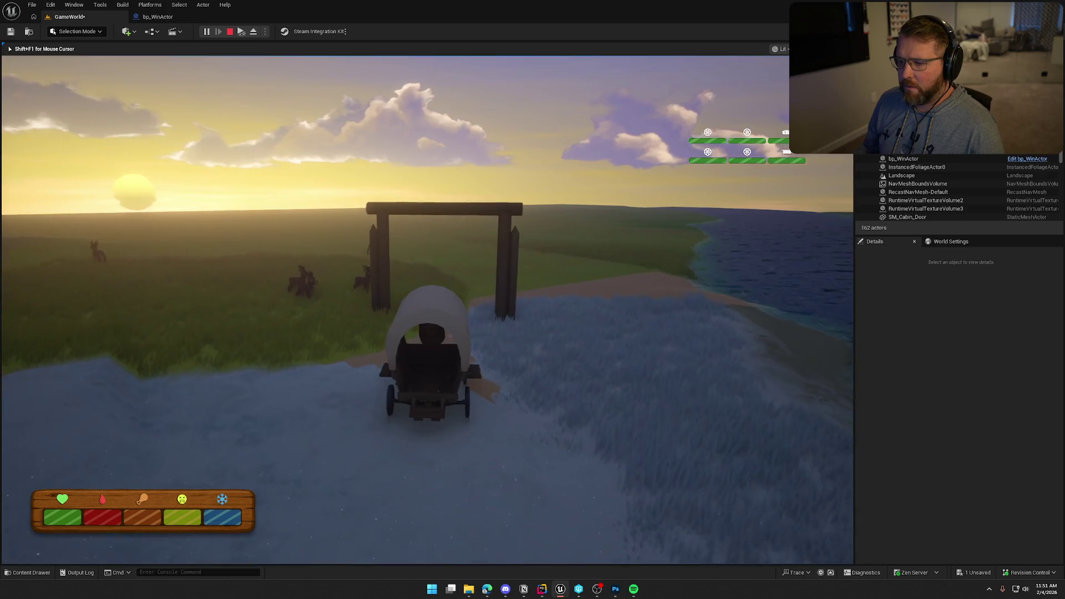
pyautogui.press('w')
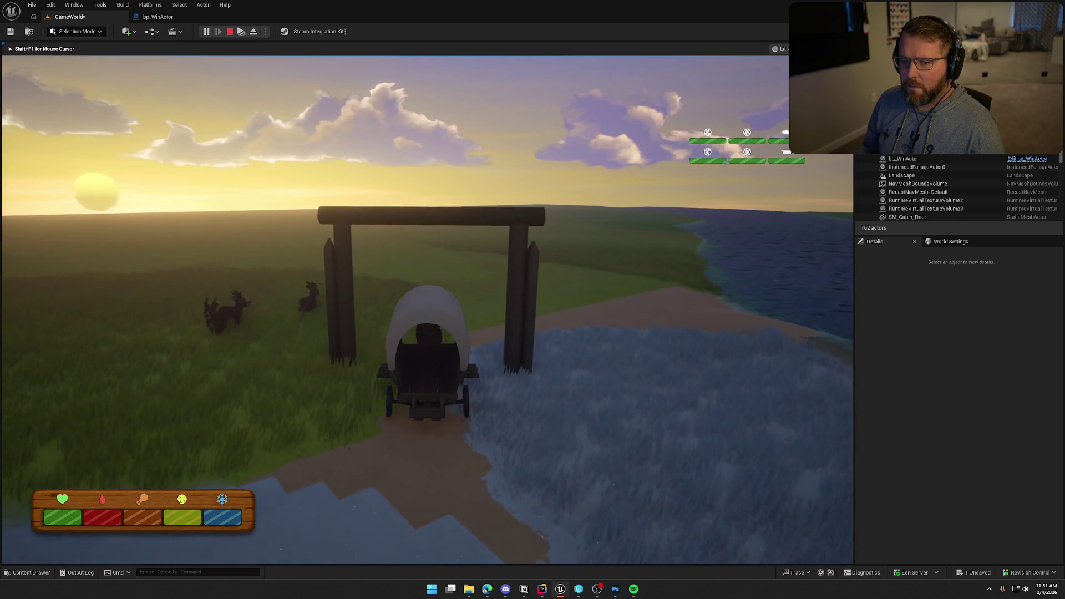
pyautogui.press('w')
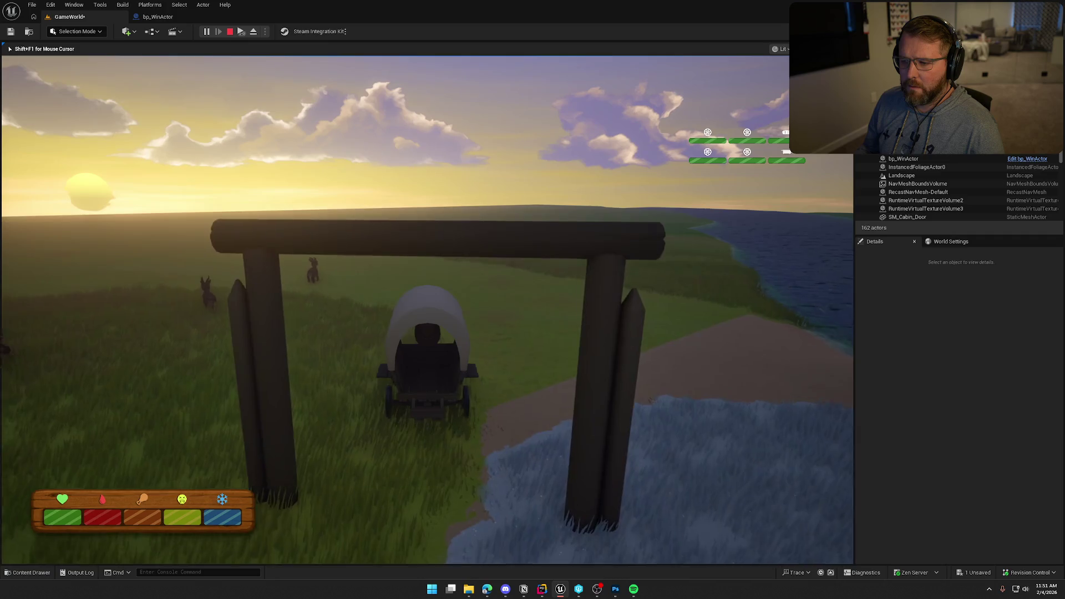
pyautogui.press('s')
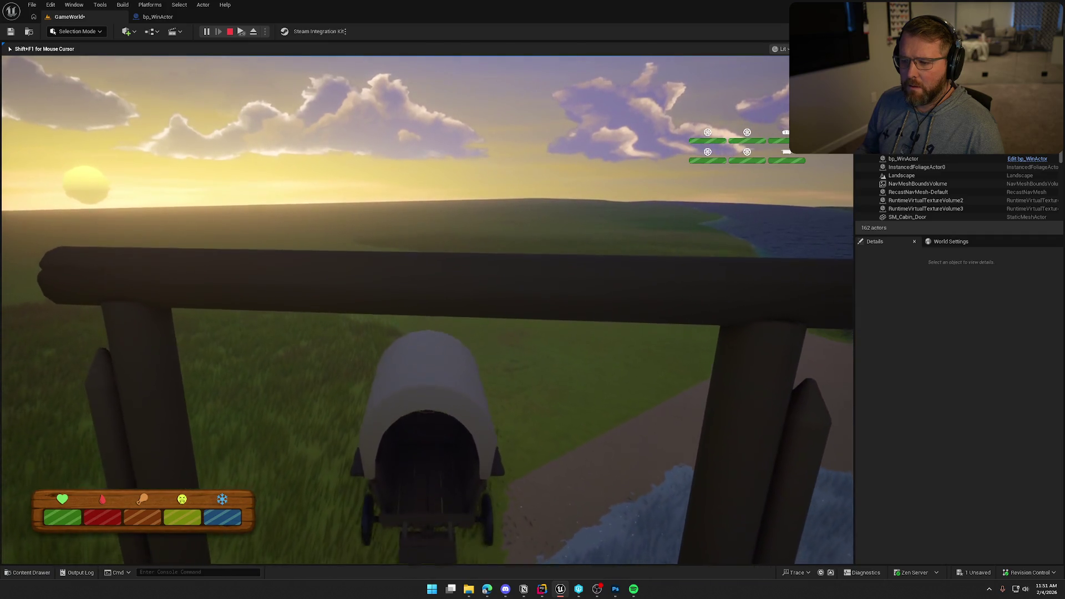
pyautogui.press('s')
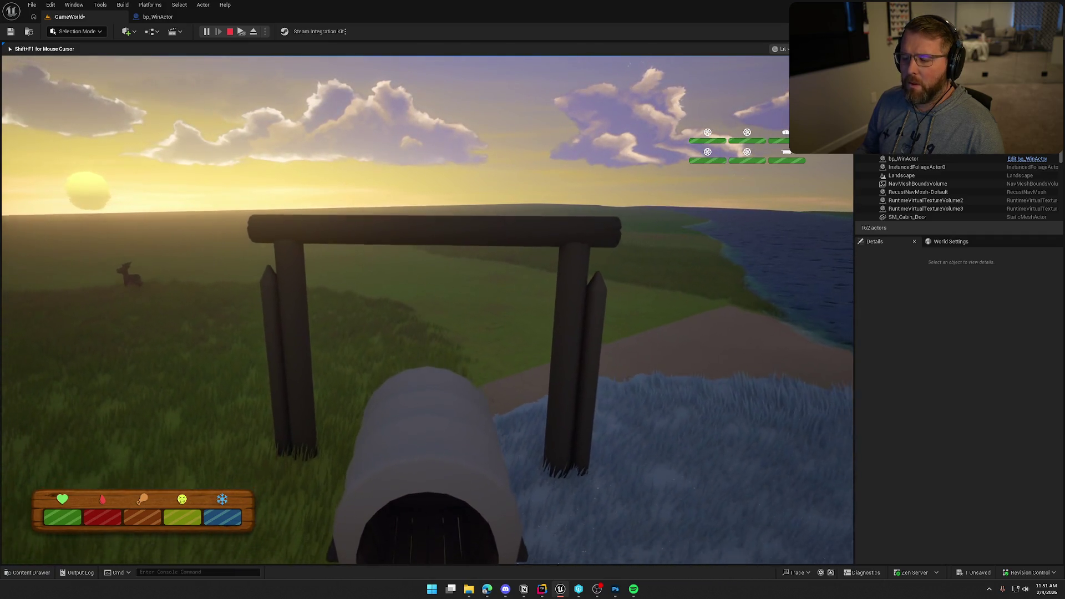
pyautogui.press('e')
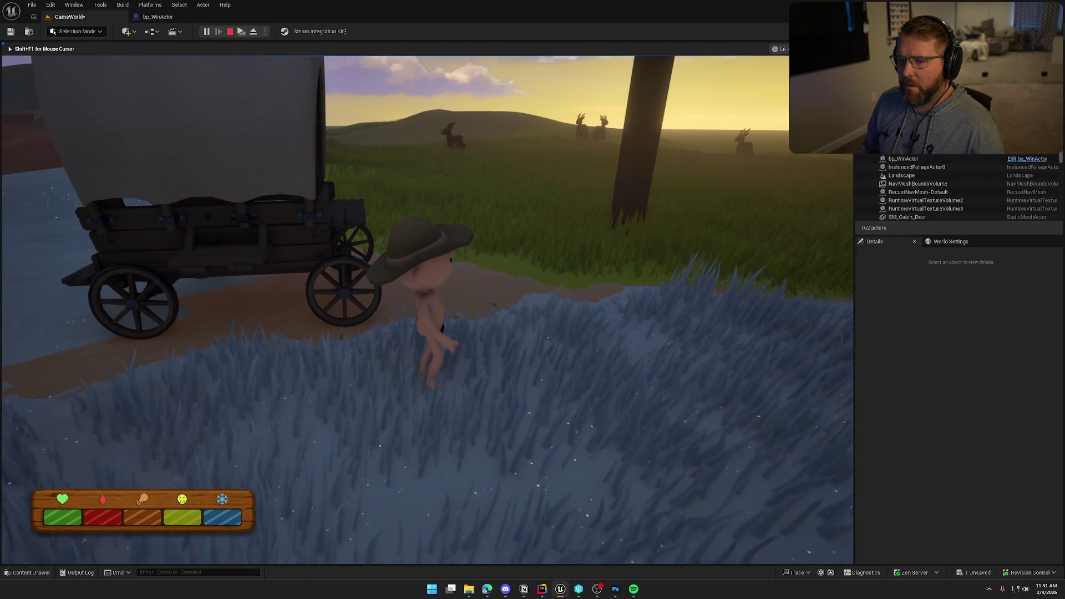
pyautogui.press('Escape')
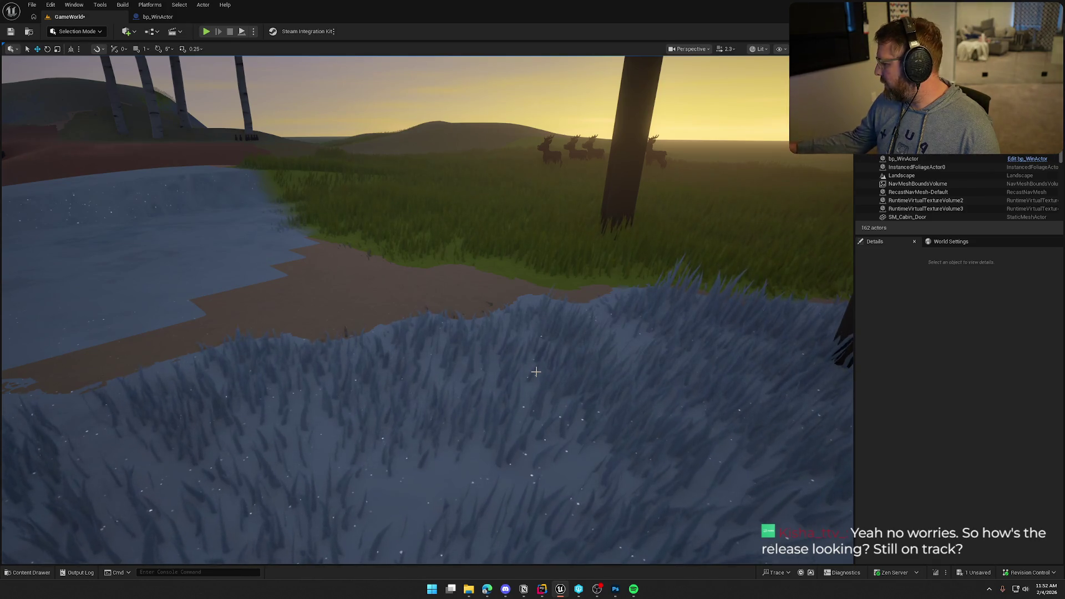
# Step: Set Can Character Step Up On to No for bp_WinActor's Box and compile the blueprint
pyautogui.moveTo(602, 340); pyautogui.dragTo(399, 344)
pyautogui.click(157, 16)
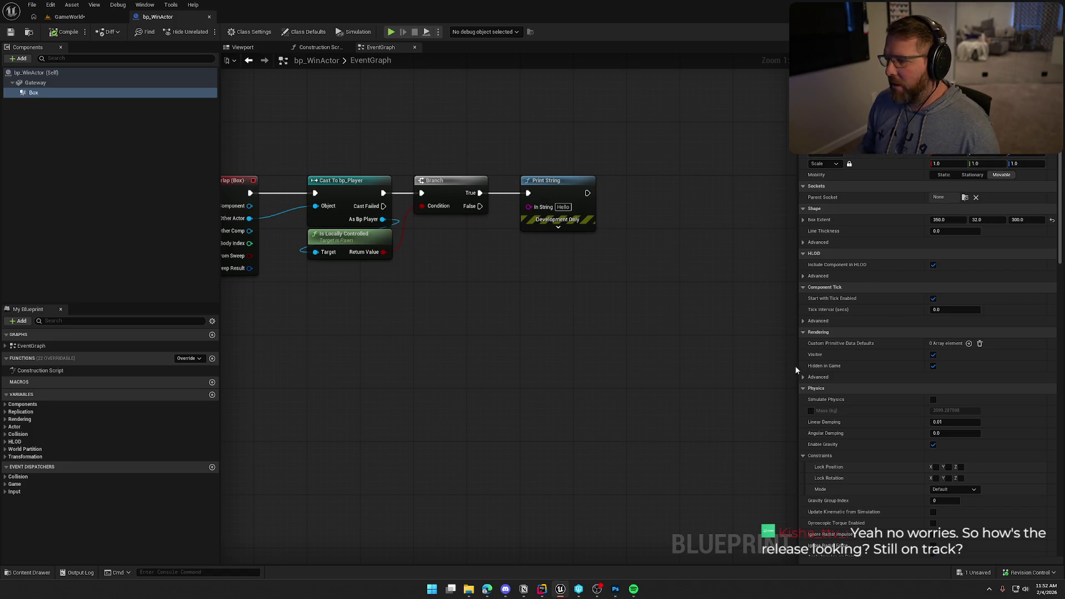
pyautogui.scroll(-10, 854, 350)
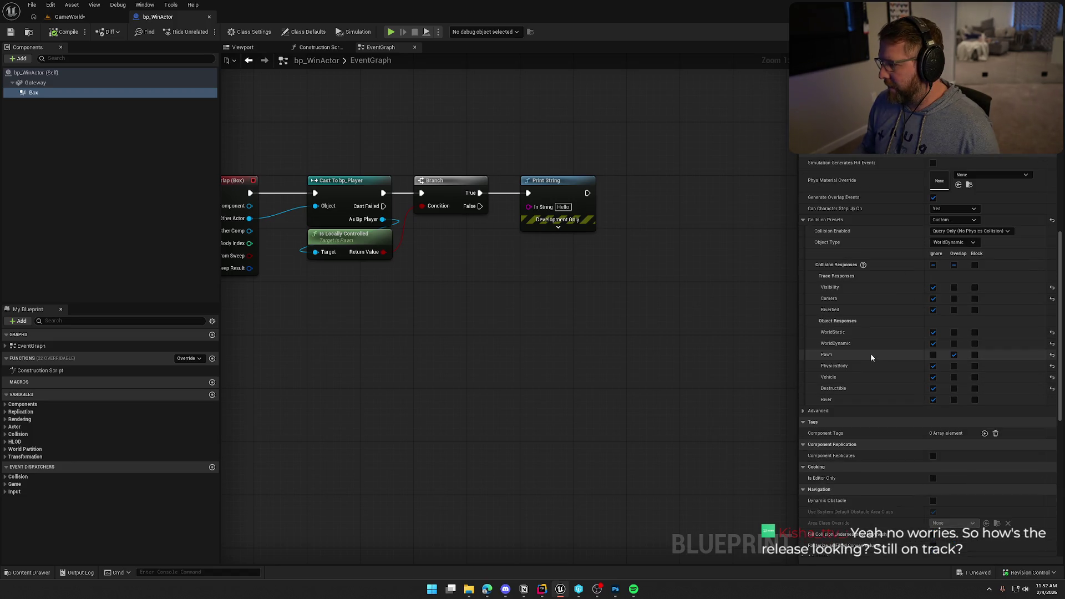
pyautogui.scroll(-2, 879, 328)
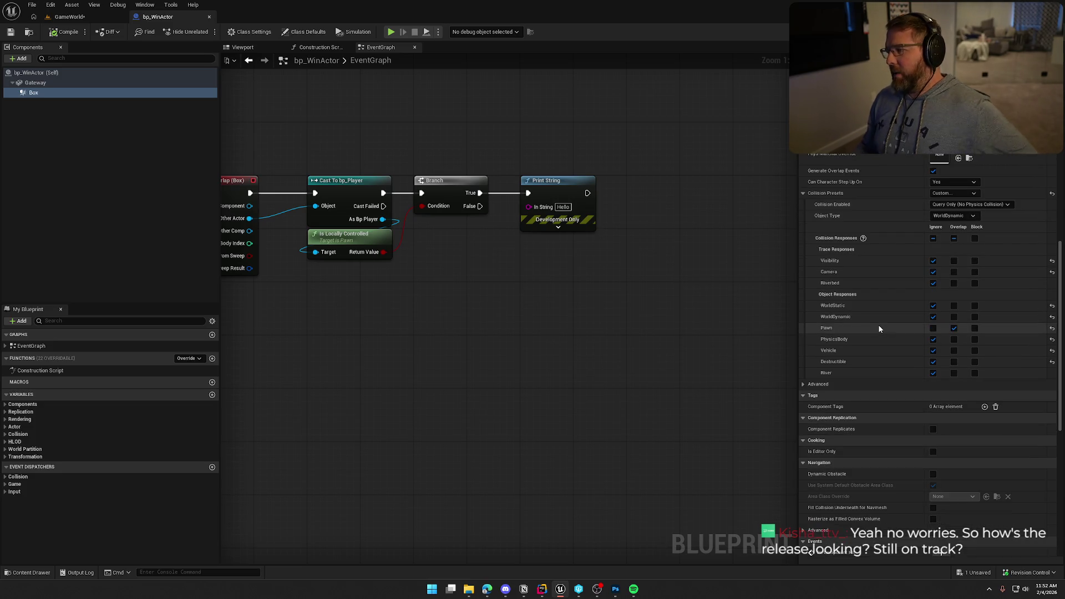
pyautogui.click(802, 384)
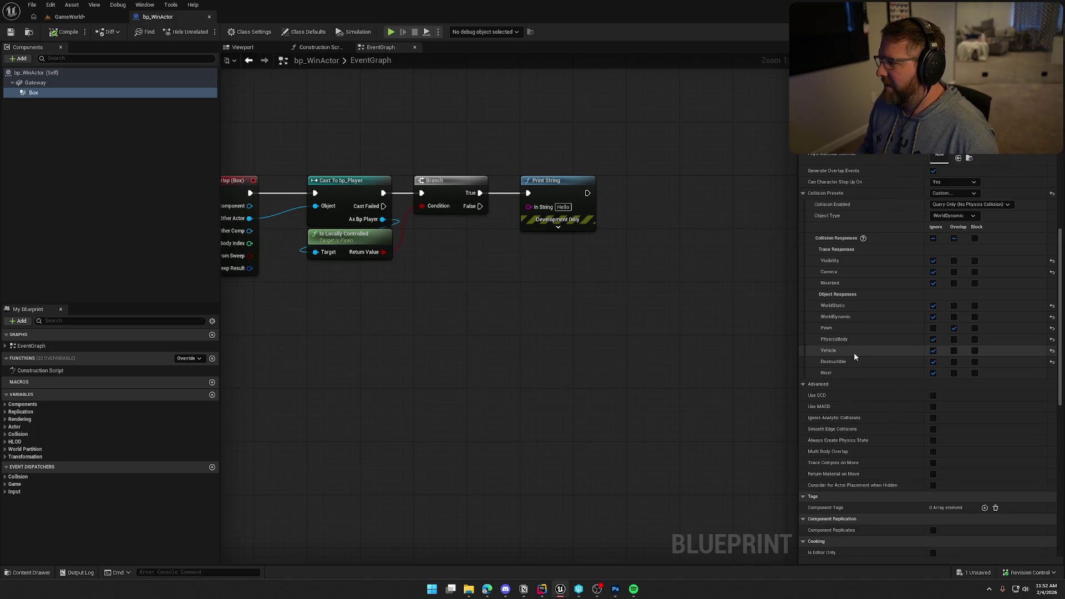
pyautogui.click(953, 184)
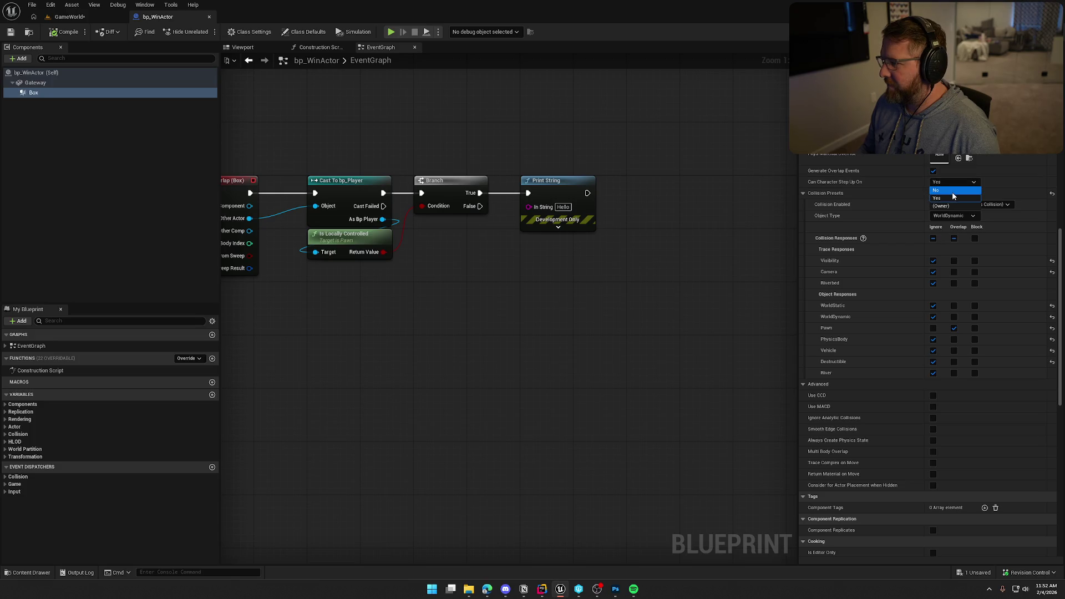
pyautogui.click(952, 192)
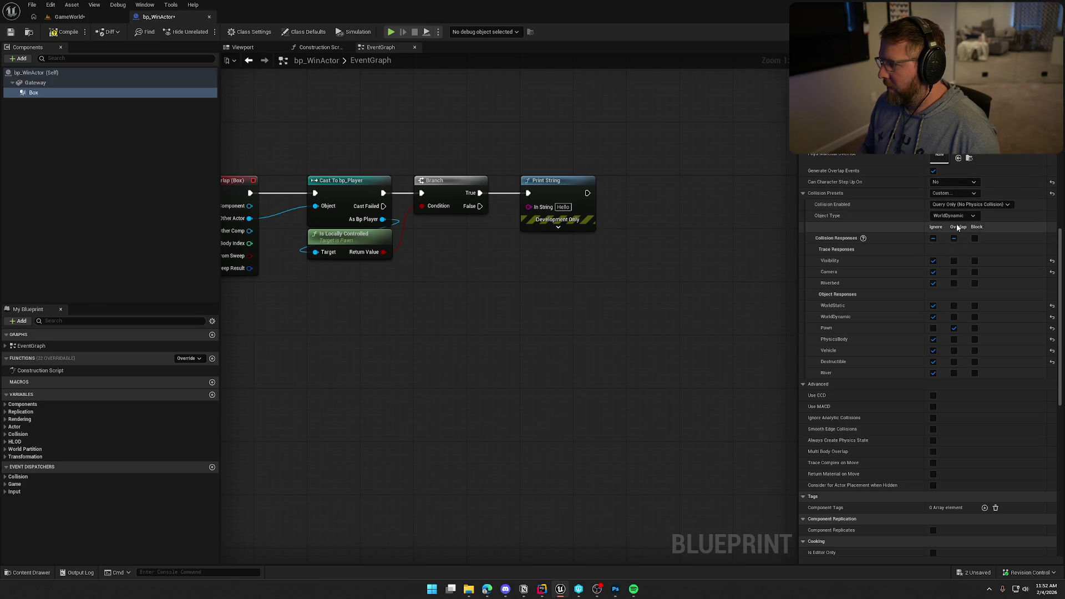
pyautogui.click(72, 32)
pyautogui.moveTo(317, 133)
pyautogui.mouseDown()
pyautogui.moveTo(475, 147)
pyautogui.moveTo(423, 147)
pyautogui.moveTo(448, 162)
pyautogui.mouseUp()
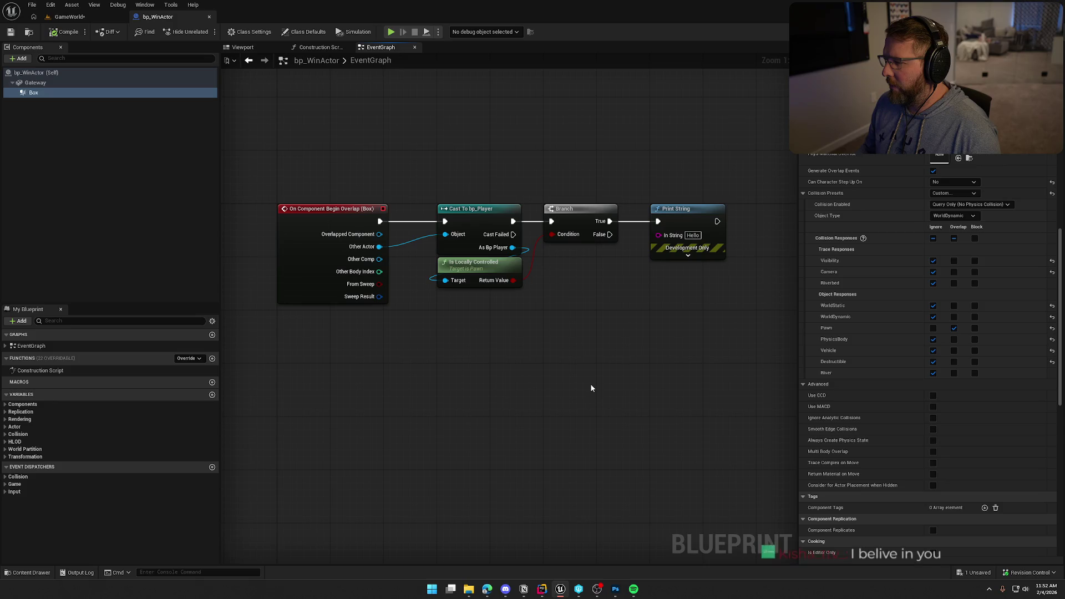
# Step: Open bp_TradingPost from the level and inspect its Town Radius collision settings
pyautogui.click(70, 16)
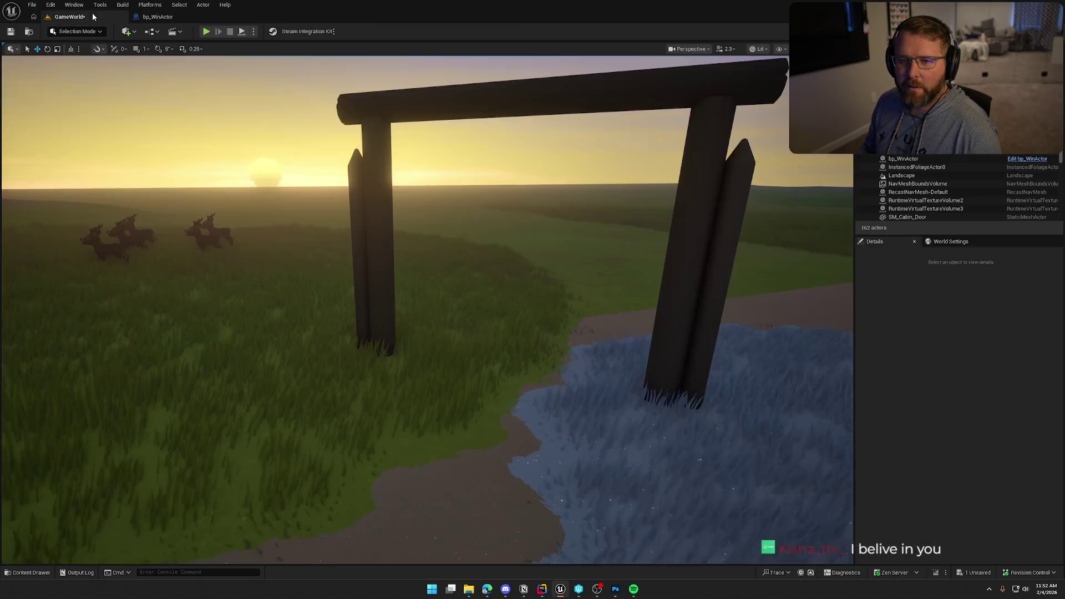
pyautogui.press('g')
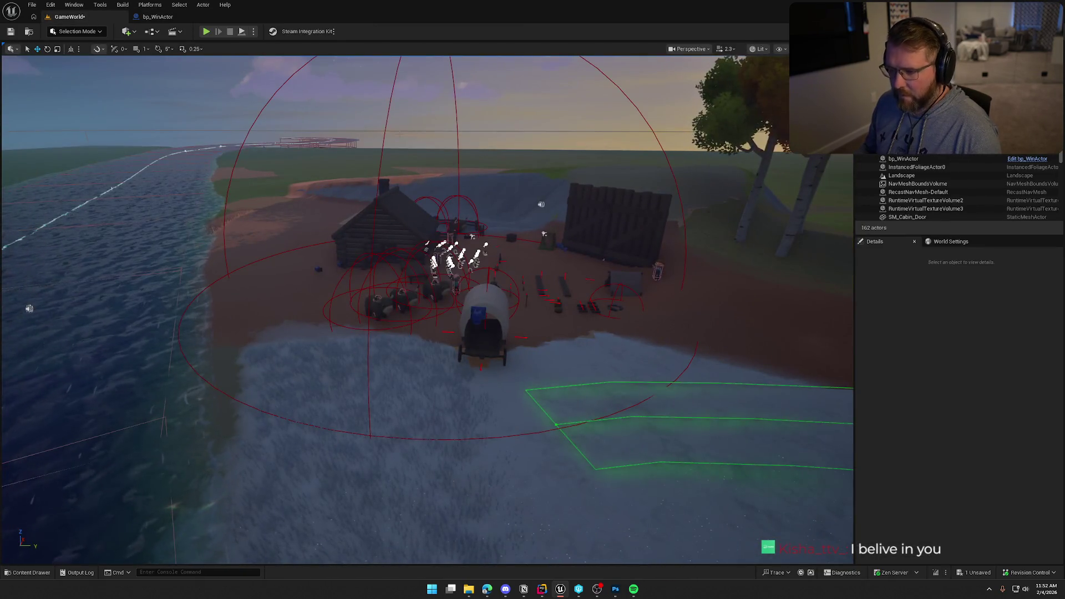
pyautogui.click(544, 233)
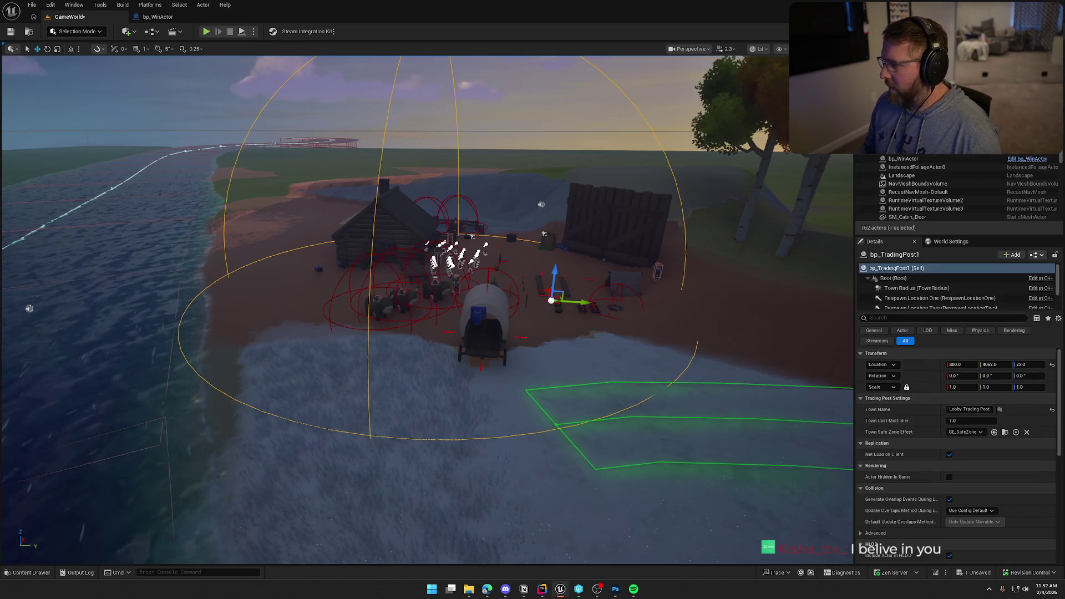
pyautogui.click(1008, 155)
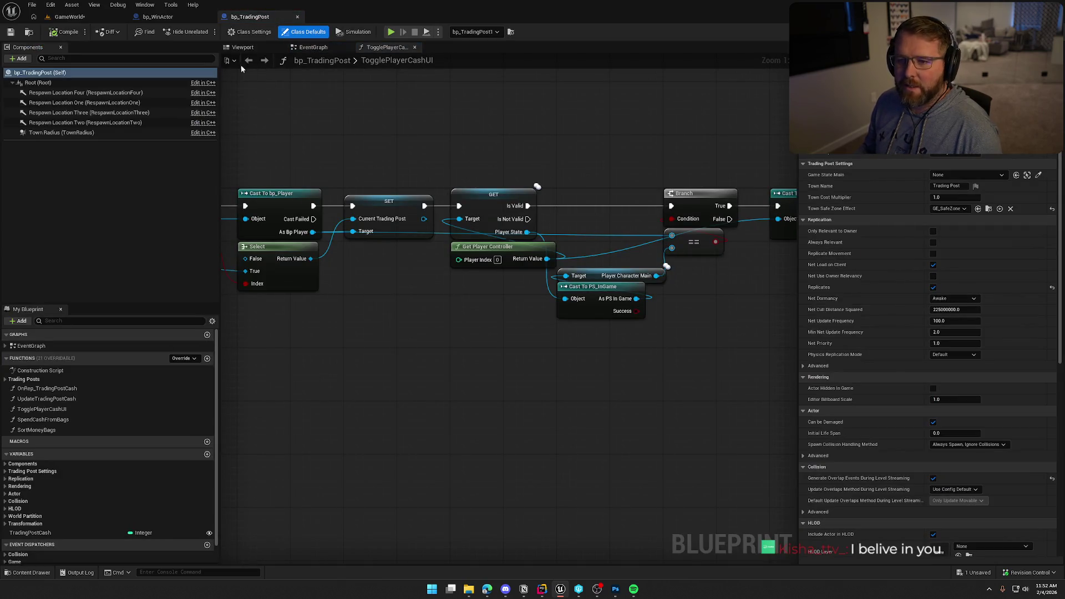
pyautogui.click(243, 47)
pyautogui.click(114, 132)
pyautogui.scroll(-5, 865, 327)
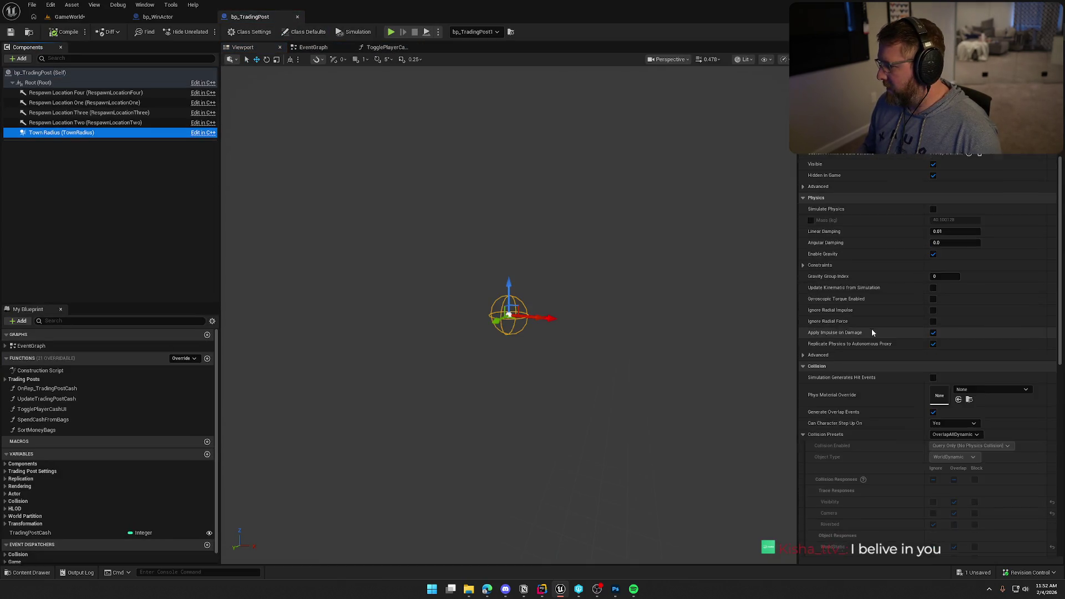
pyautogui.scroll(-8, 872, 330)
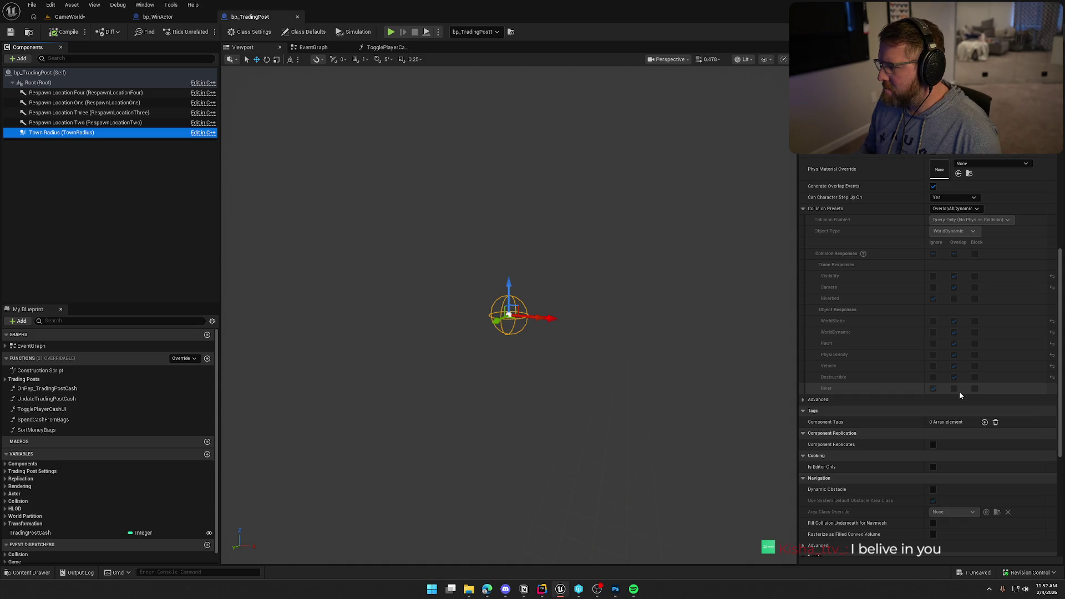
# Step: Set bp_WinActor's Box collision preset to OverlapAllDynamic
pyautogui.click(170, 18)
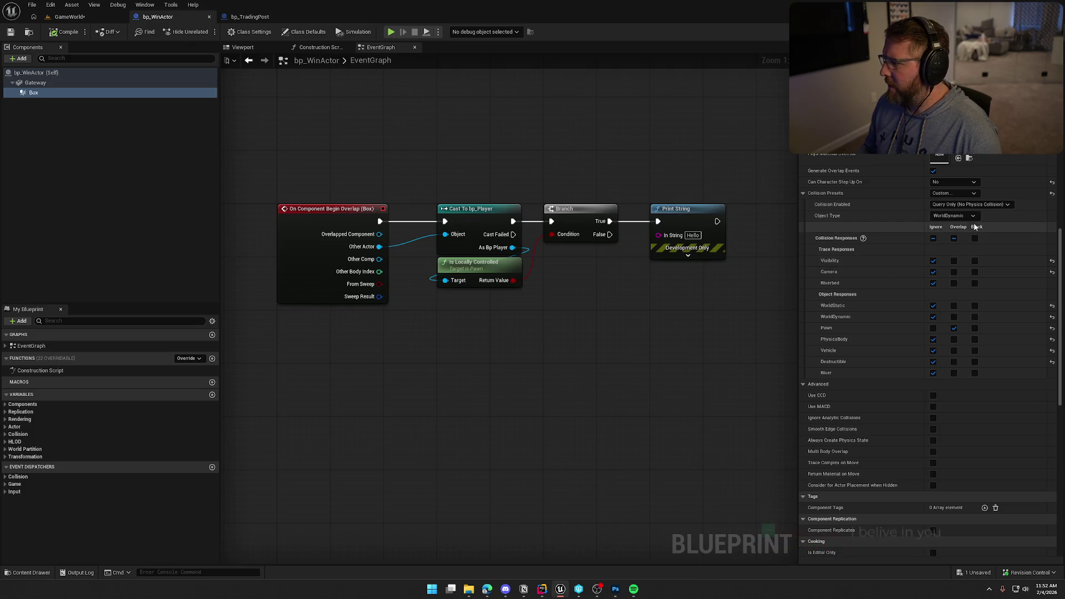
pyautogui.click(961, 193)
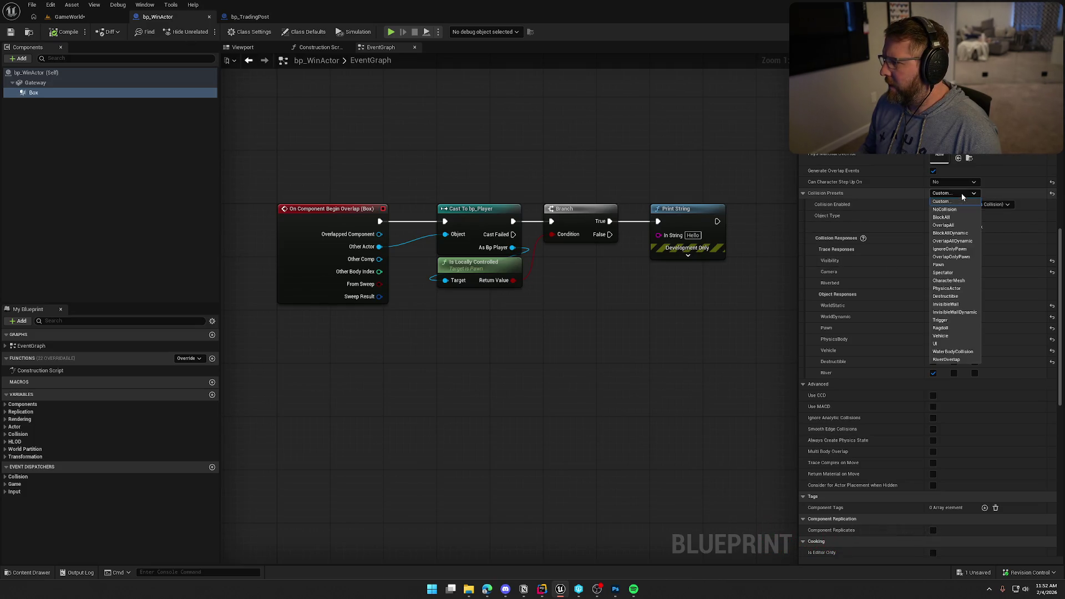
pyautogui.click(952, 241)
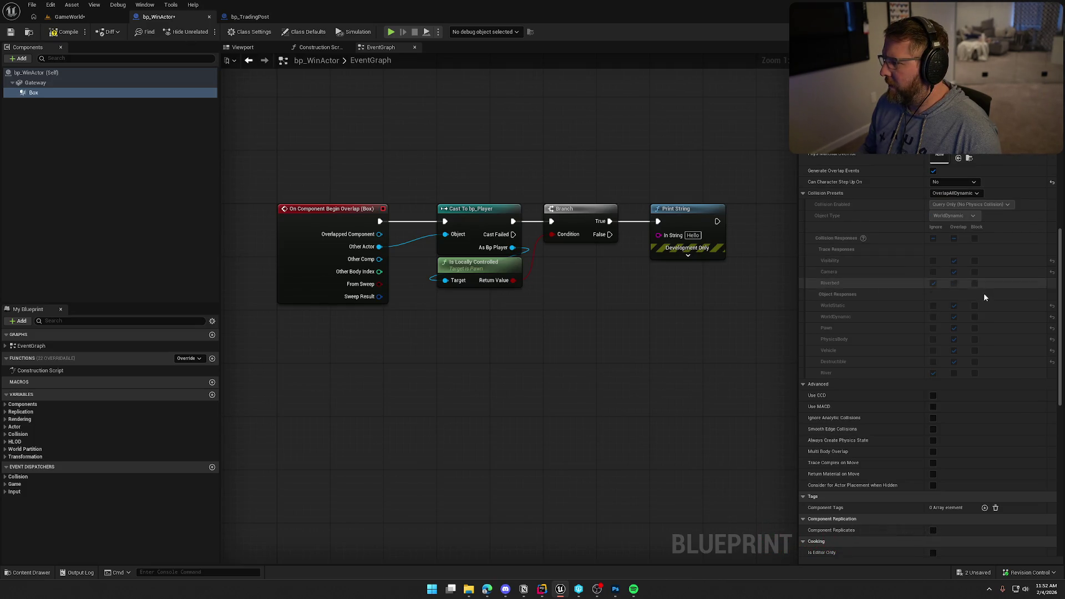
pyautogui.click(61, 16)
# Step: Play in editor, drive the wagon to the gate, walk through it for 'Server: Hello', then stop
pyautogui.hotkey('alt', 'p')
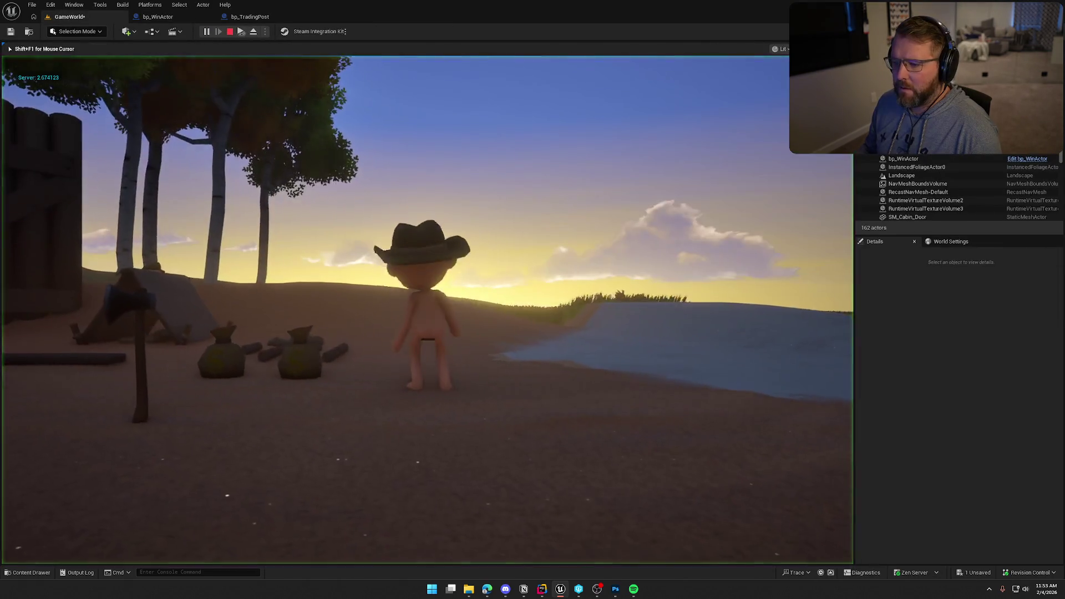
pyautogui.press('w')
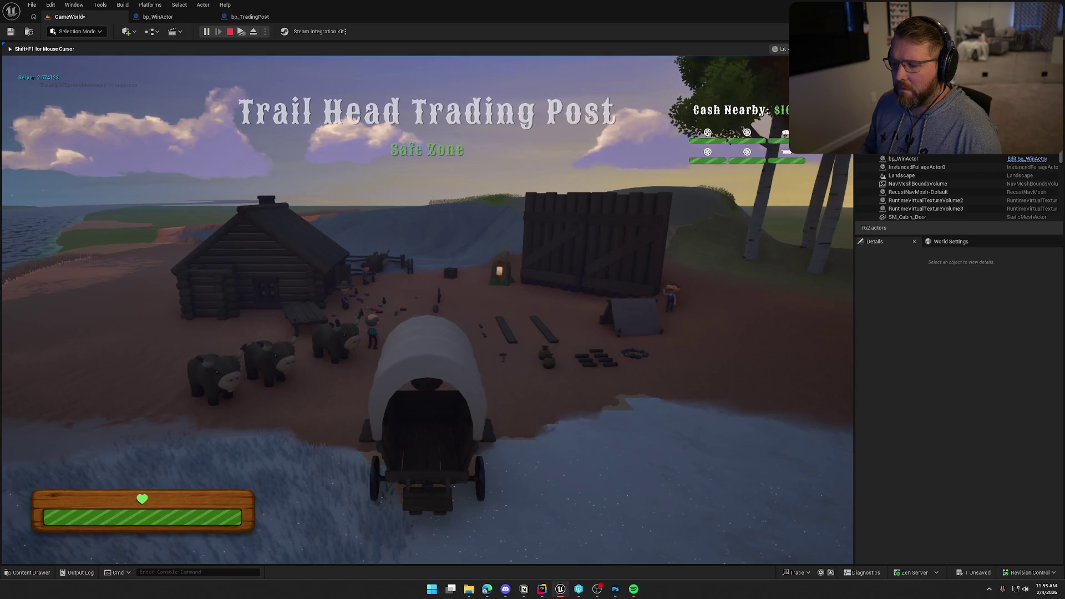
pyautogui.press('d')
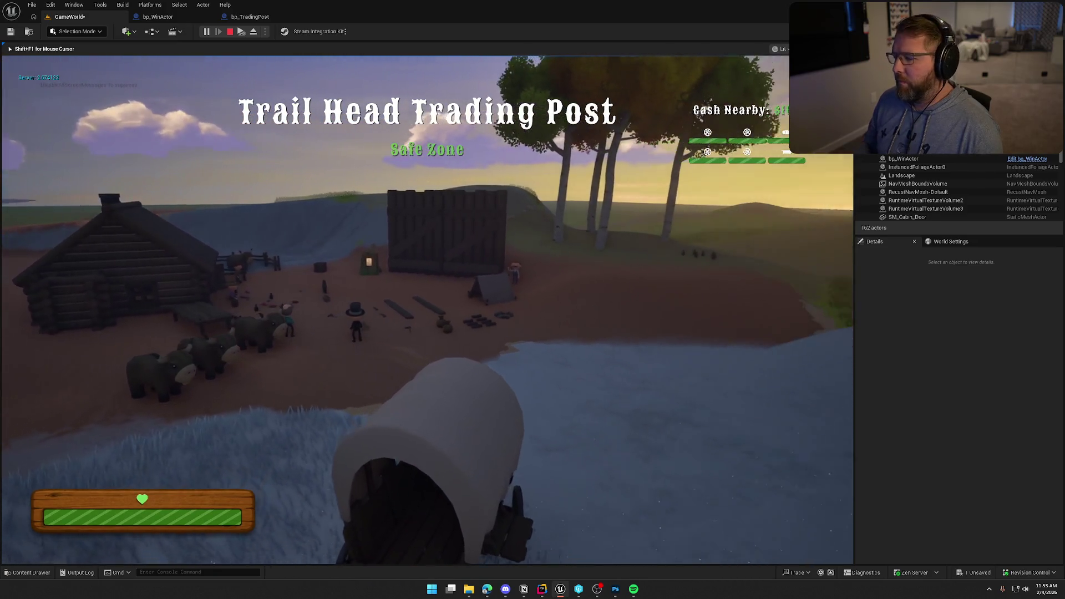
pyautogui.press('d')
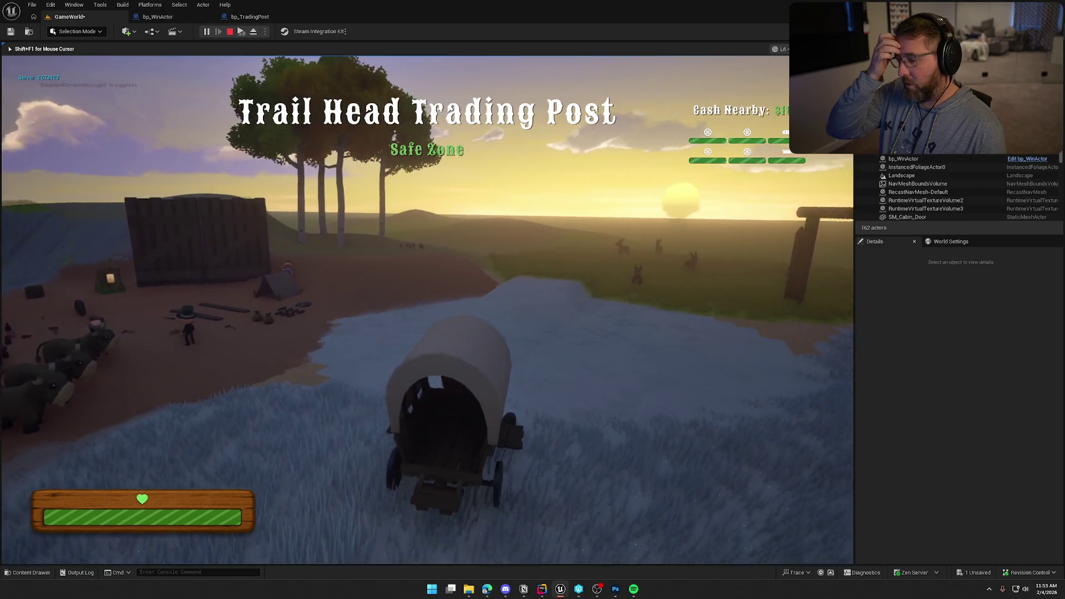
pyautogui.press('d')
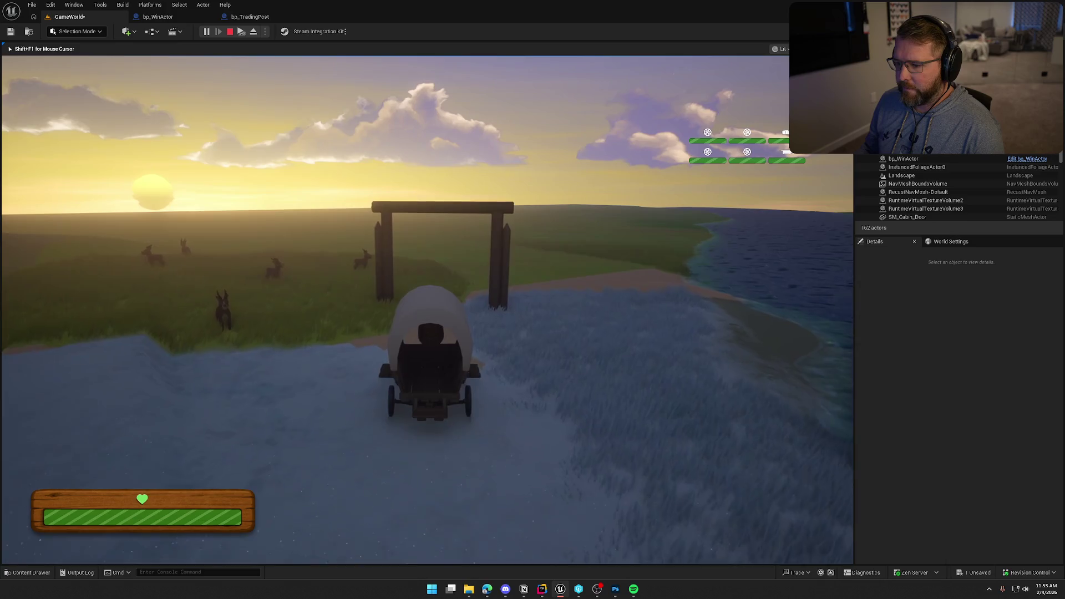
pyautogui.press('w')
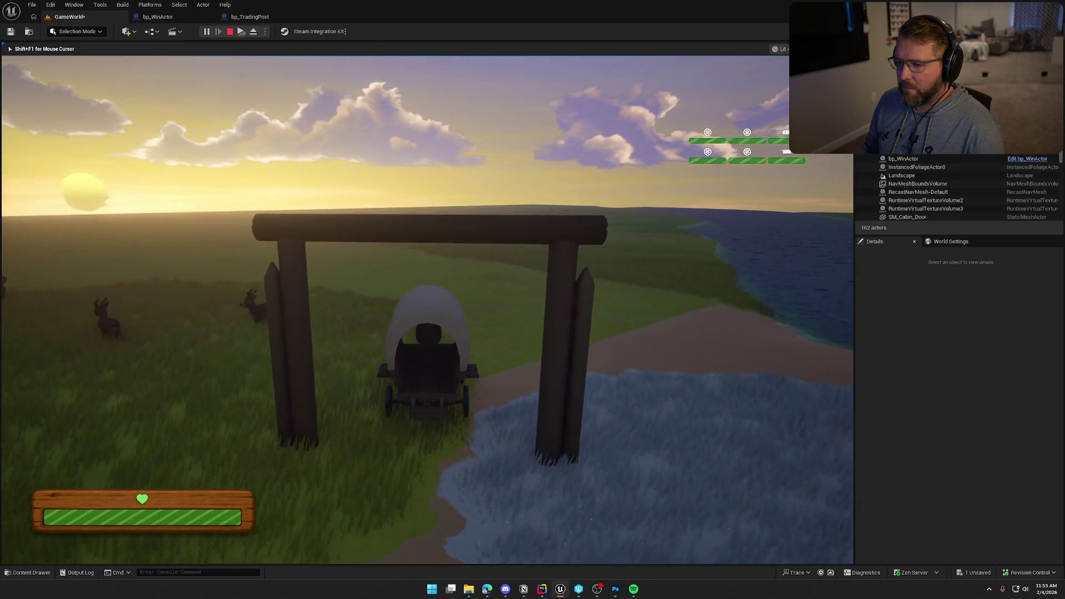
pyautogui.press('w')
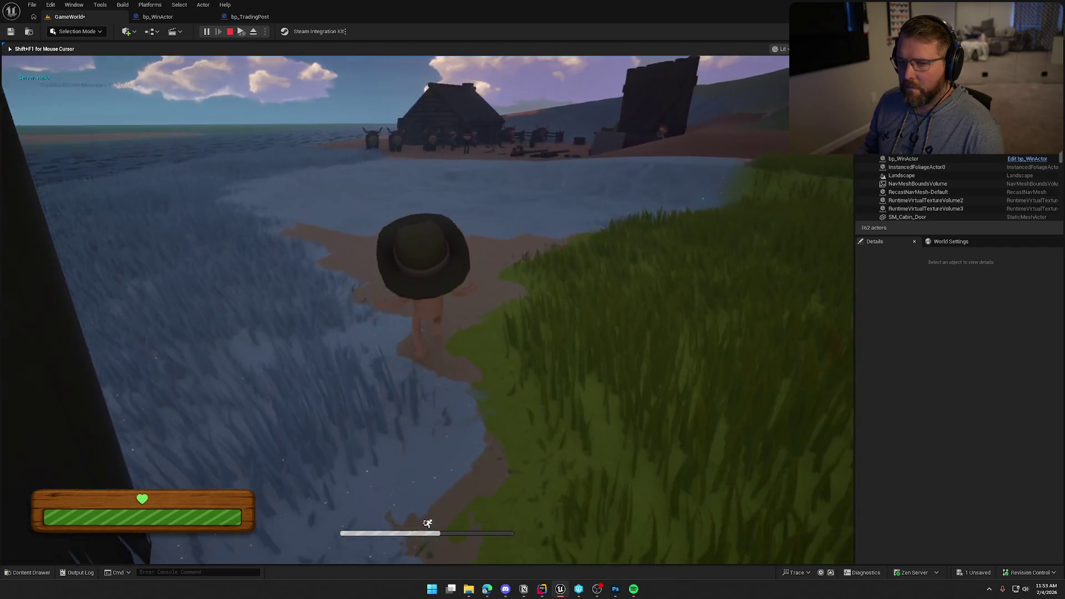
pyautogui.press('s')
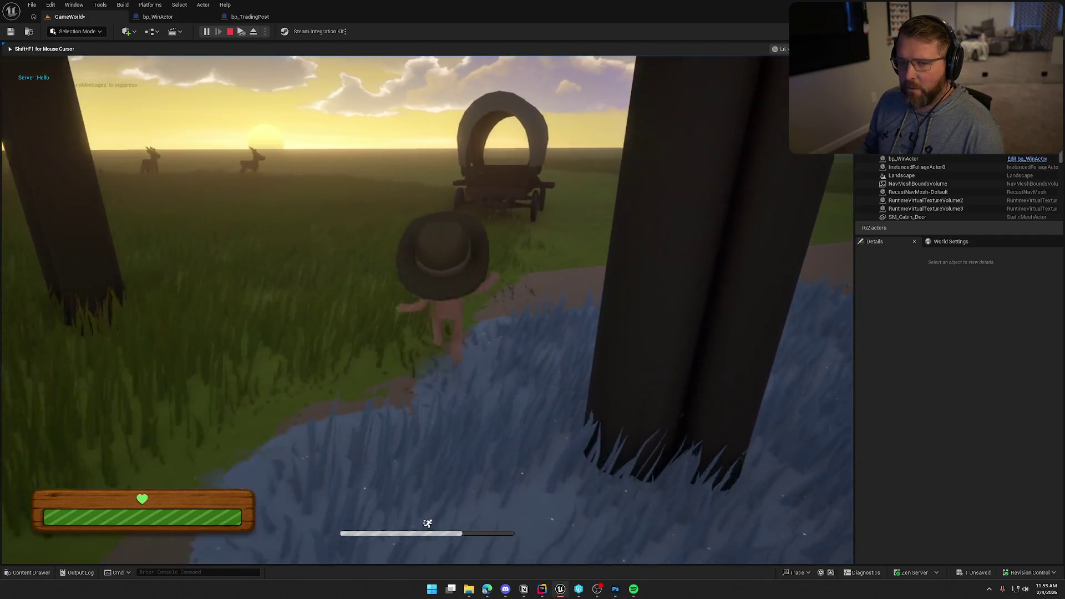
pyautogui.press('w')
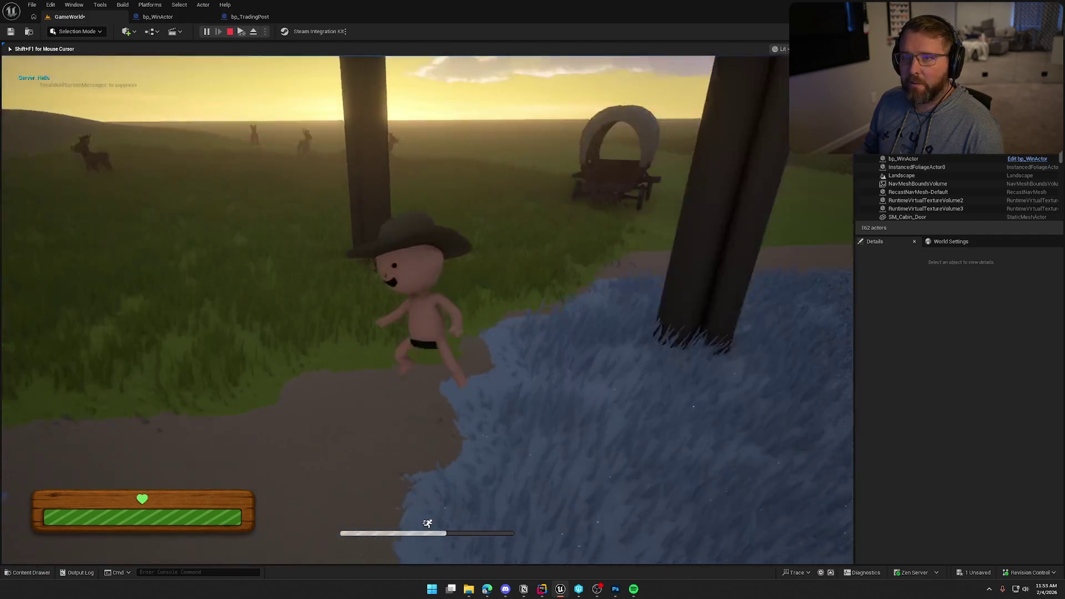
pyautogui.press('Escape')
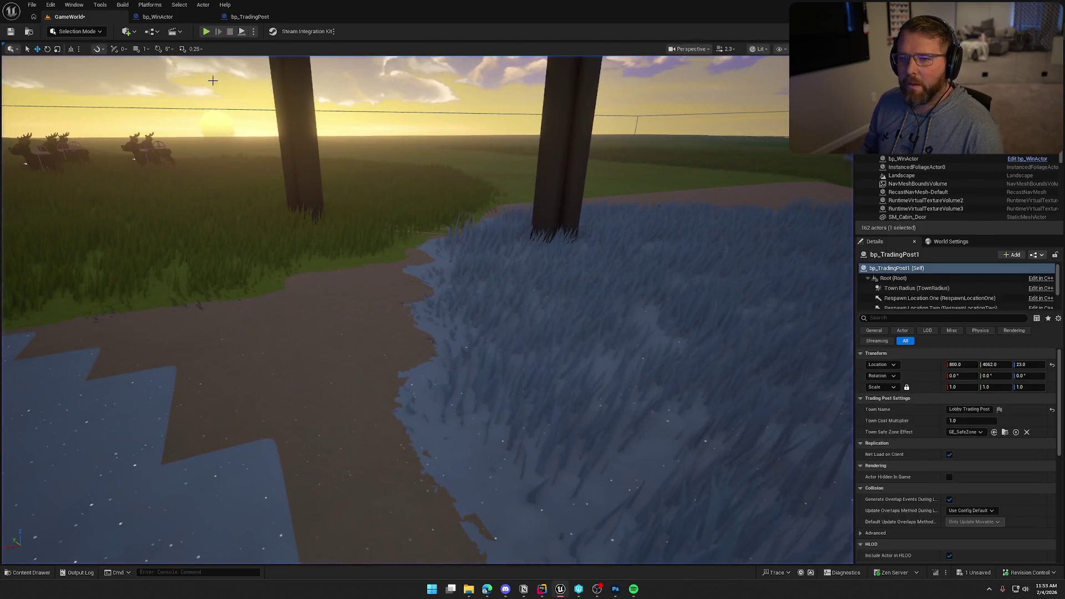
# Step: Review bp_TradingPost's Town Radius begin-overlap event and its Toggle Player Cash UI function
pyautogui.press('f')
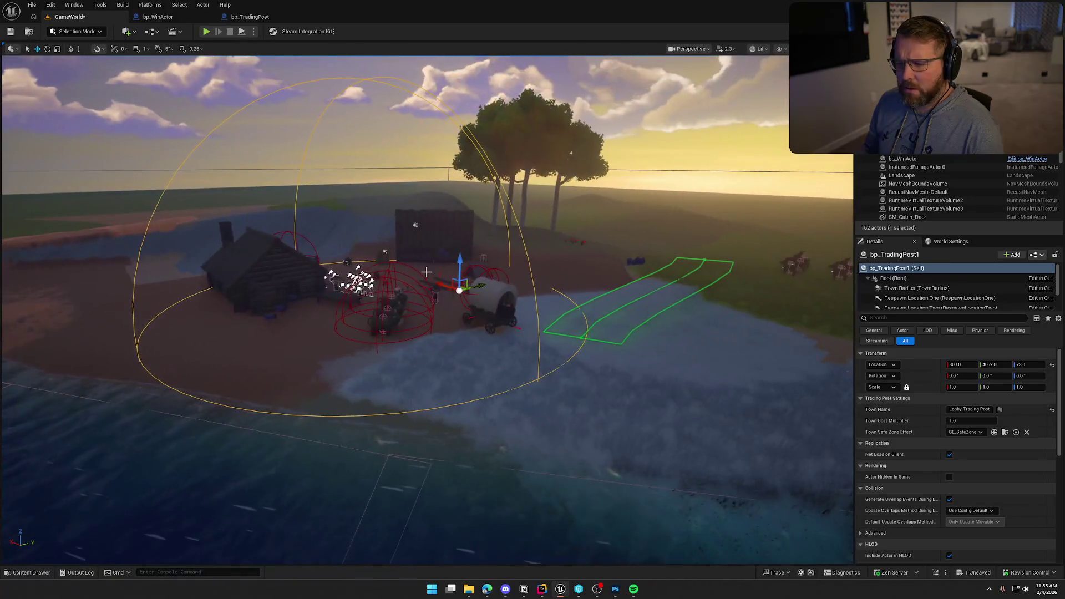
pyautogui.hotkey('ctrl', 'e')
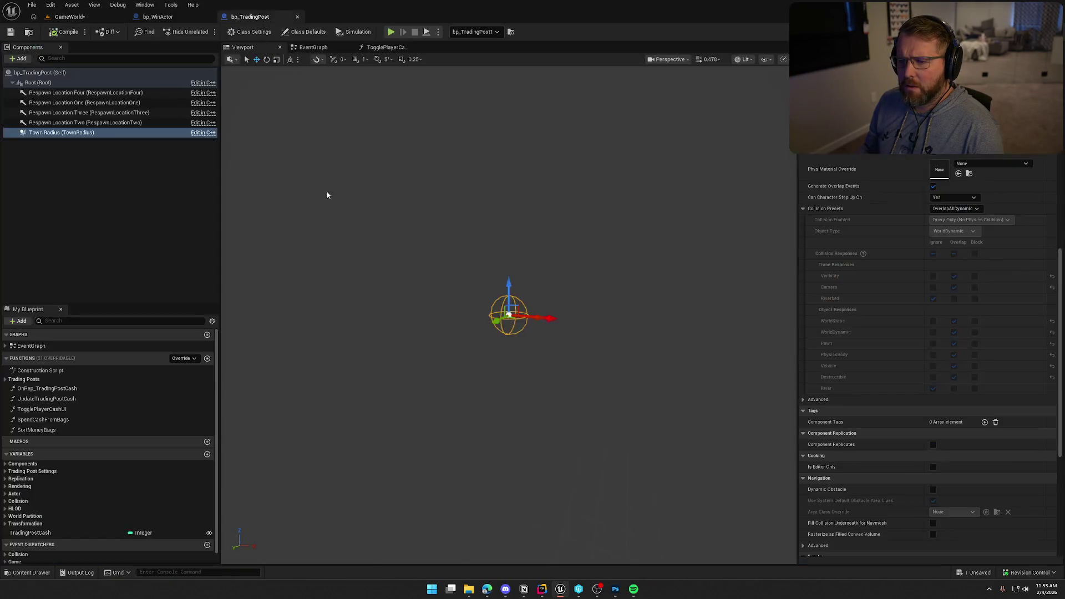
pyautogui.click(158, 17)
pyautogui.click(250, 17)
pyautogui.scroll(-3, 904, 401)
pyautogui.scroll(-5, 903, 402)
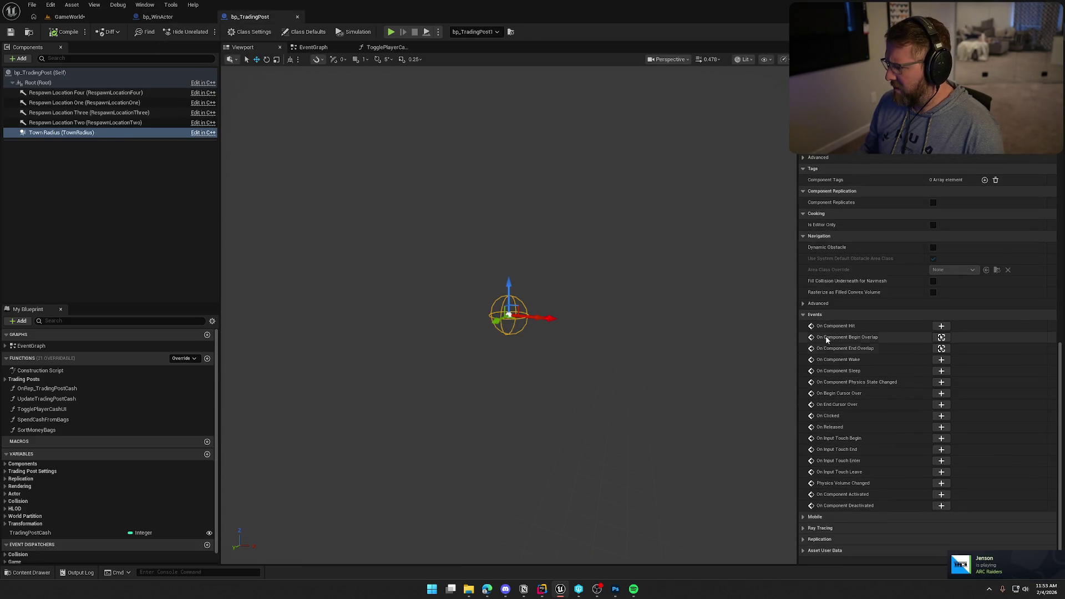
pyautogui.click(941, 337)
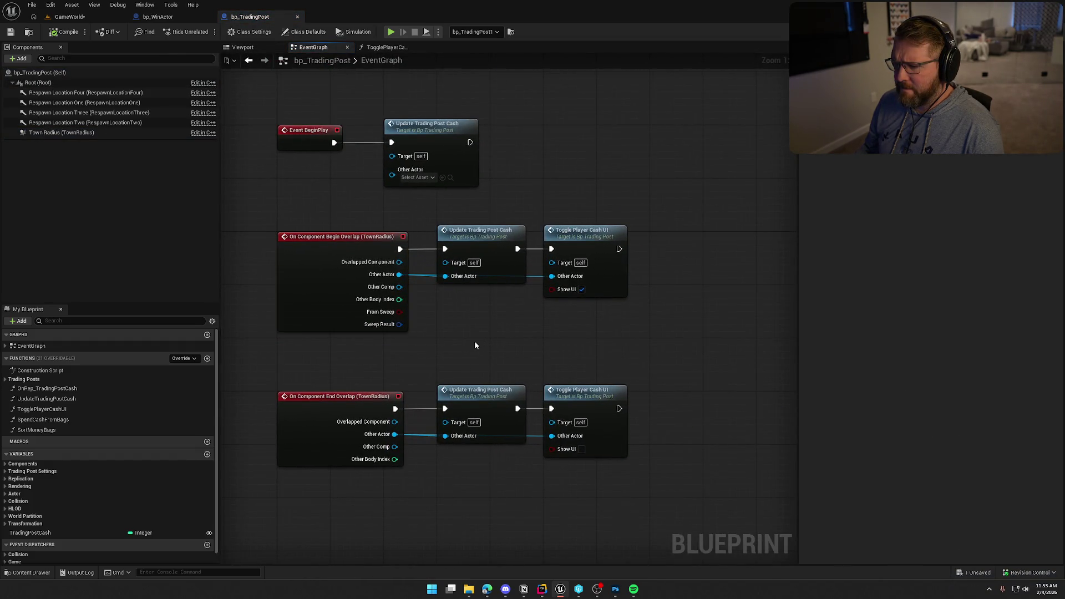
pyautogui.doubleClick(597, 237)
pyautogui.moveTo(447, 364)
pyautogui.mouseDown()
pyautogui.moveTo(708, 369)
pyautogui.moveTo(557, 369)
pyautogui.moveTo(554, 355)
pyautogui.moveTo(494, 344)
pyautogui.moveTo(709, 413)
pyautogui.mouseUp()
pyautogui.click(186, 18)
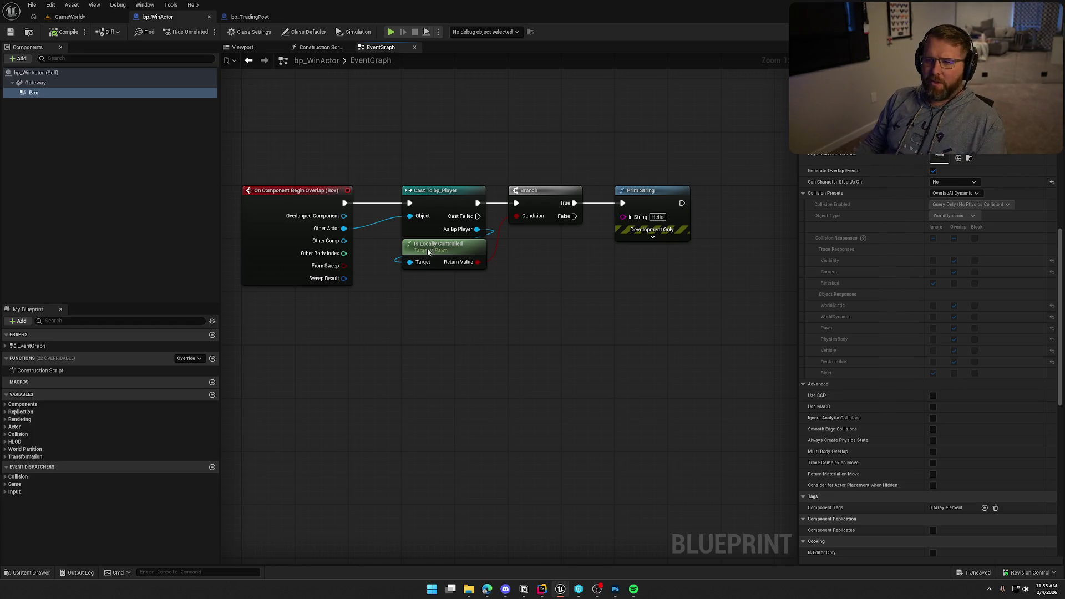
# Step: Delete the Branch and Is Locally Controlled nodes and wire Cast To bp_Player straight into Print String
pyautogui.click(235, 19)
pyautogui.moveTo(581, 417); pyautogui.dragTo(464, 405)
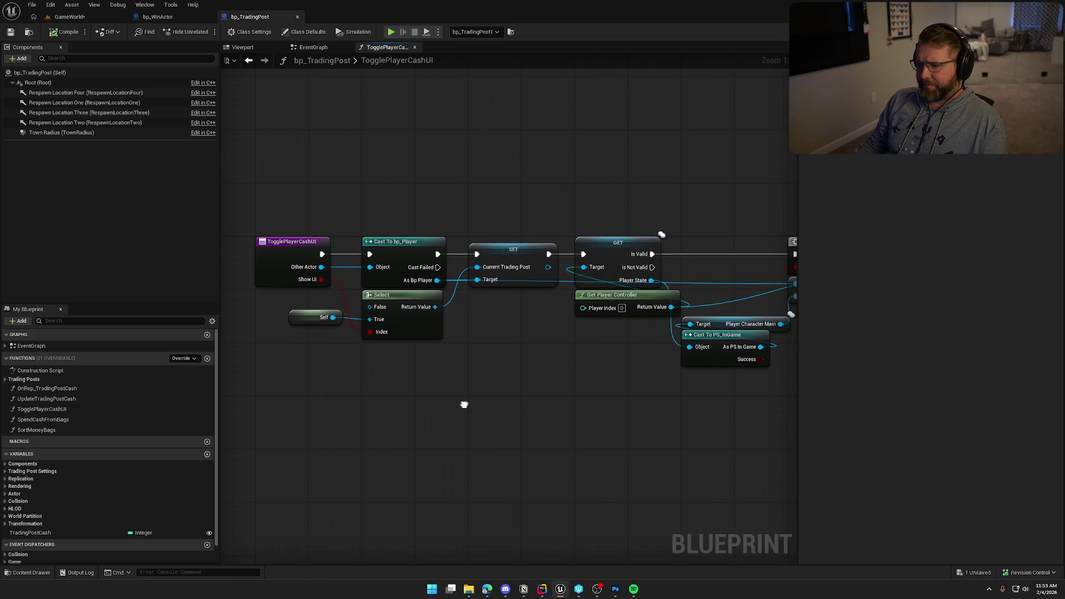
pyautogui.click(158, 17)
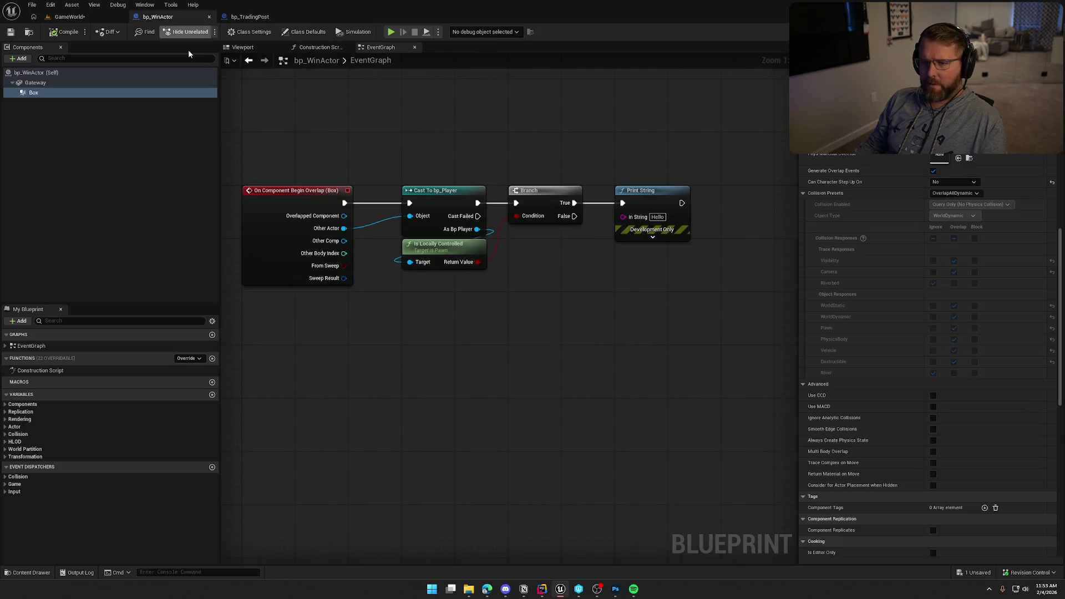
pyautogui.moveTo(453, 253)
pyautogui.mouseDown()
pyautogui.moveTo(481, 292)
pyautogui.moveTo(560, 244)
pyautogui.mouseUp()
pyautogui.moveTo(593, 159)
pyautogui.mouseDown()
pyautogui.moveTo(557, 292)
pyautogui.moveTo(565, 280)
pyautogui.mouseUp()
pyautogui.press('Delete')
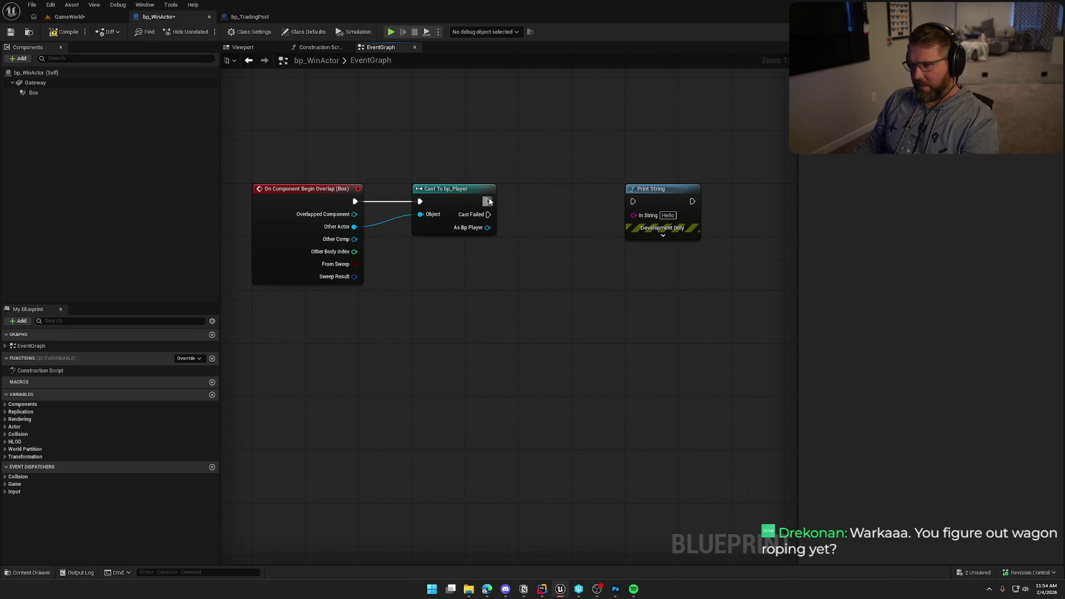
pyautogui.moveTo(488, 201)
pyautogui.mouseDown()
pyautogui.moveTo(638, 204)
pyautogui.moveTo(563, 198)
pyautogui.mouseUp()
pyautogui.click(258, 91)
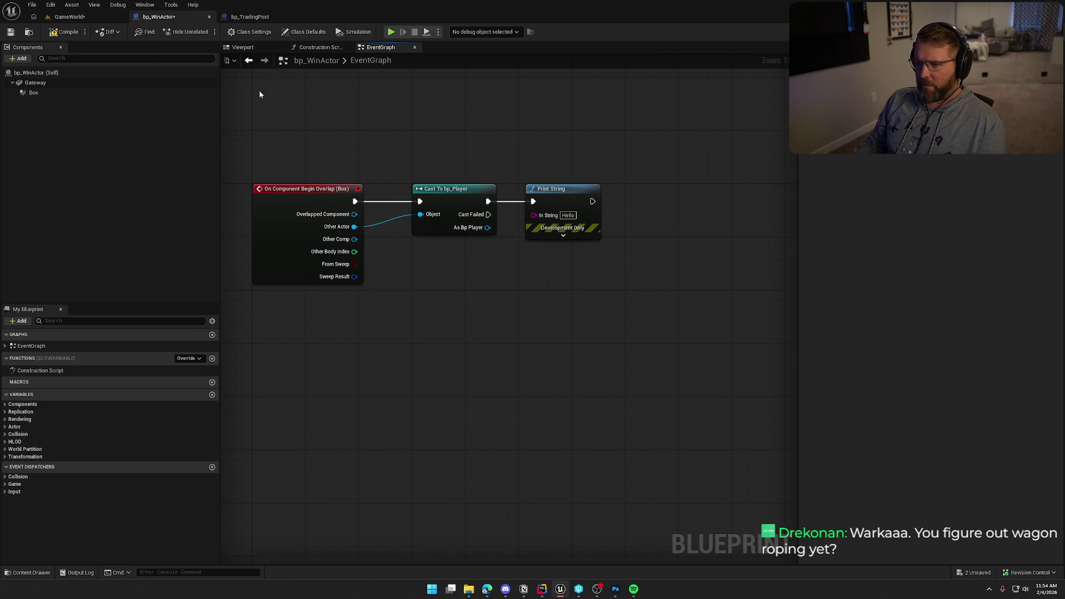
pyautogui.click(67, 19)
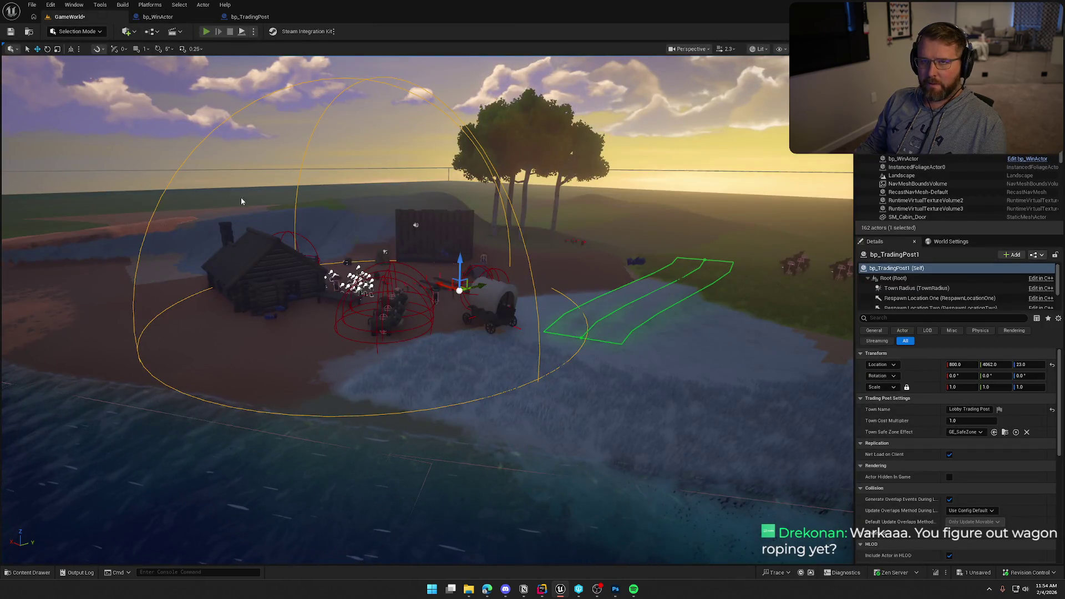
# Step: Start a playtest, board the wagon with E, steer it through the gate, then stop play
pyautogui.hotkey('alt', 'p')
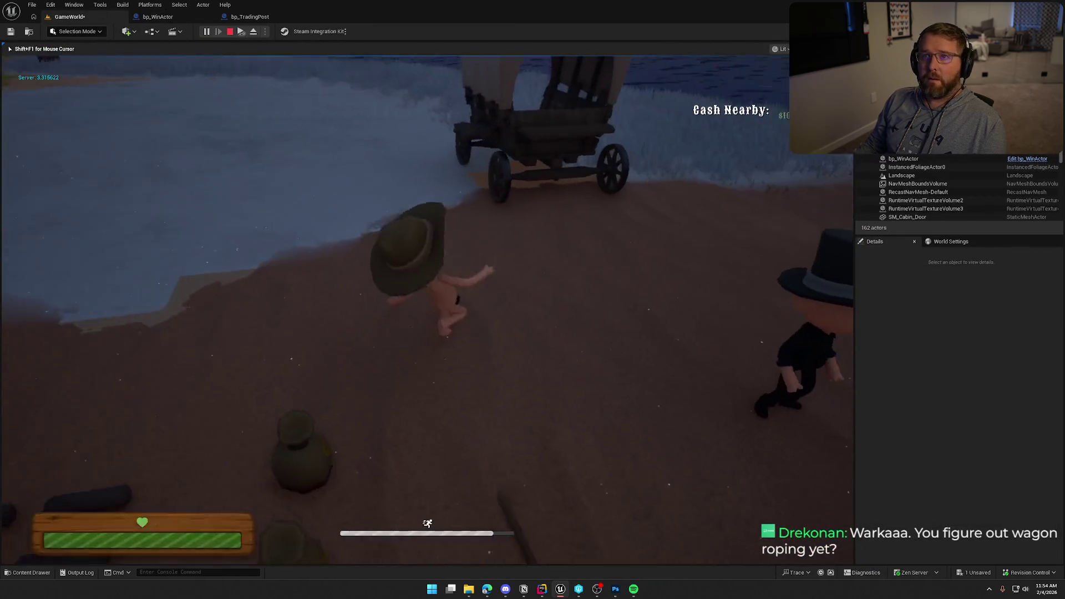
pyautogui.press('e')
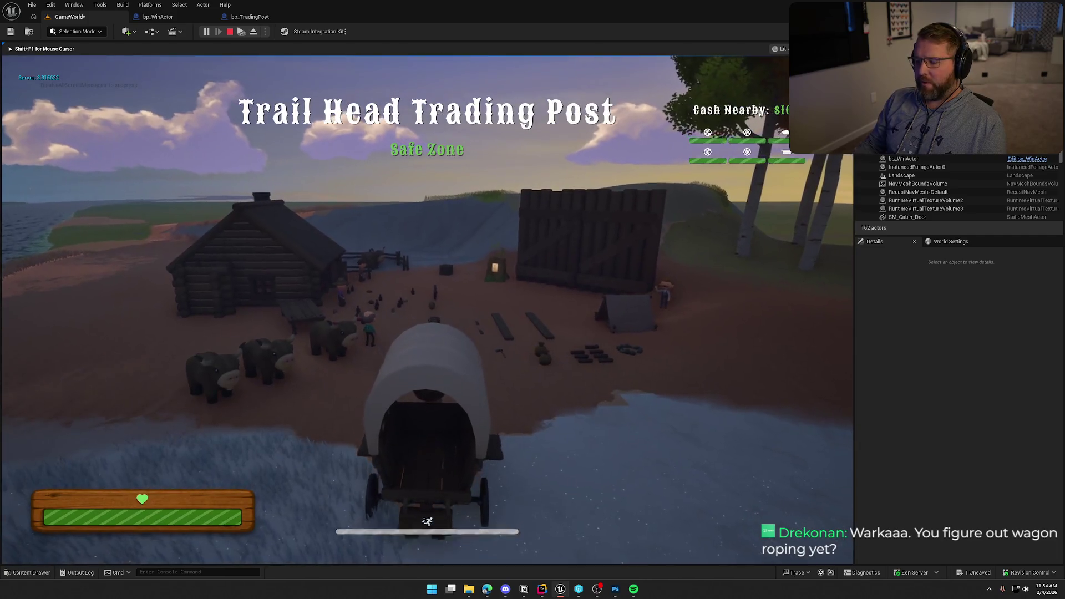
pyautogui.press('d')
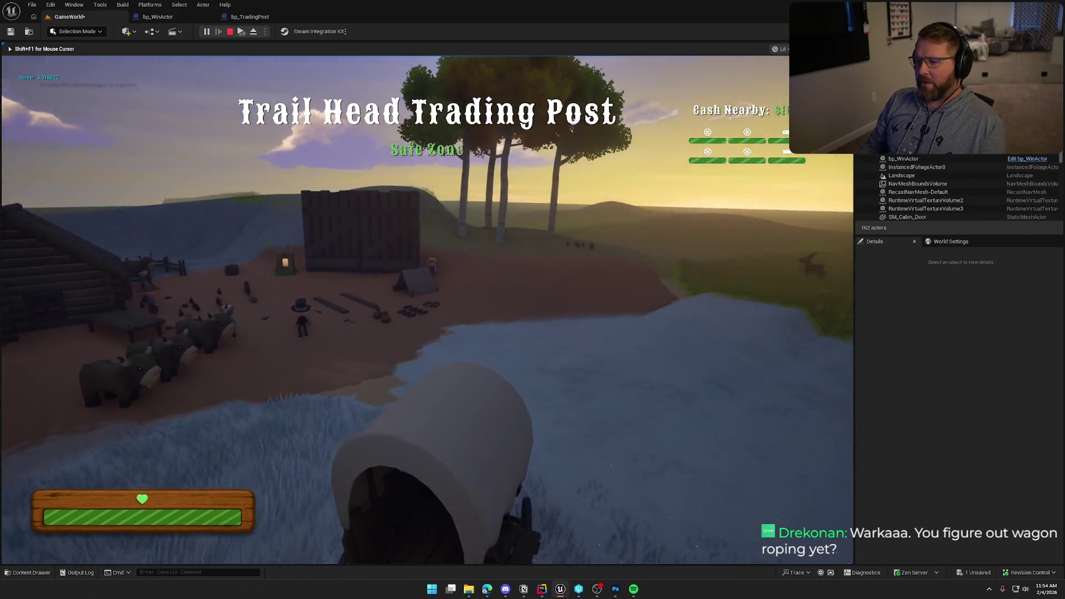
pyautogui.press('d')
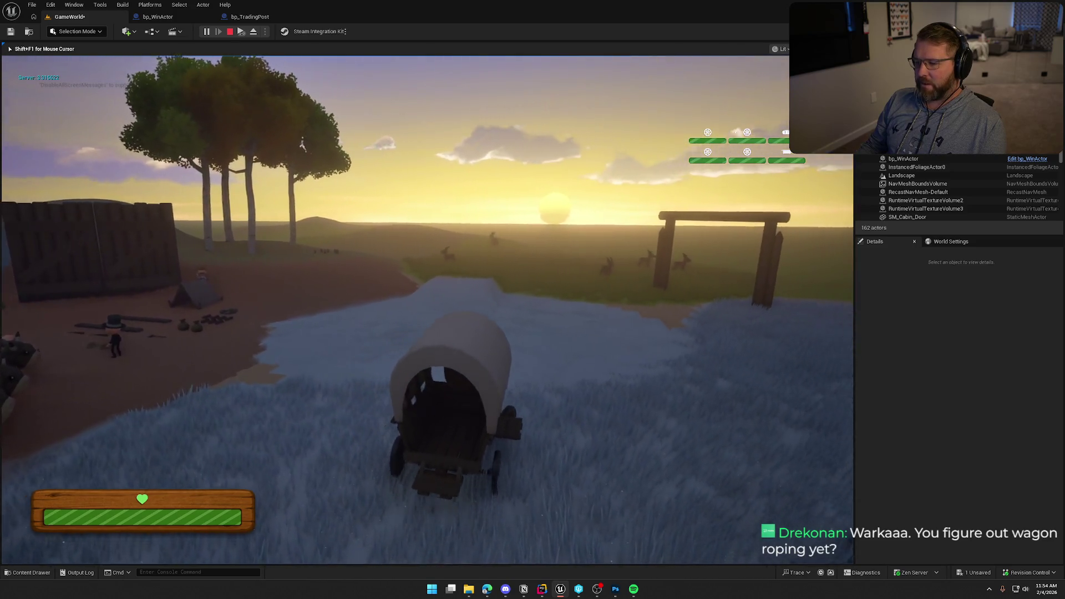
pyautogui.press('d')
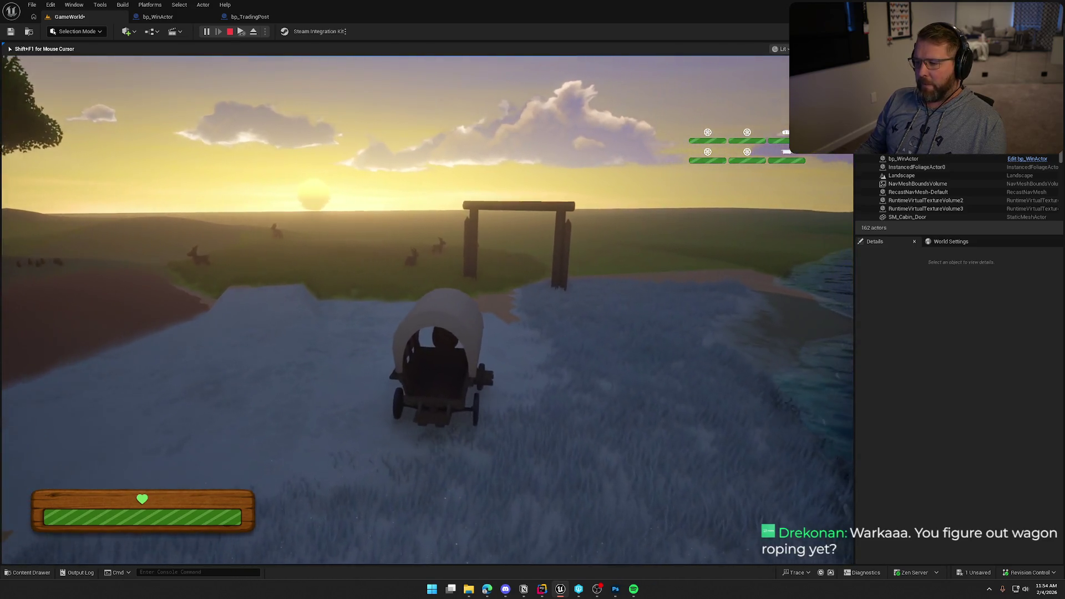
pyautogui.press('d')
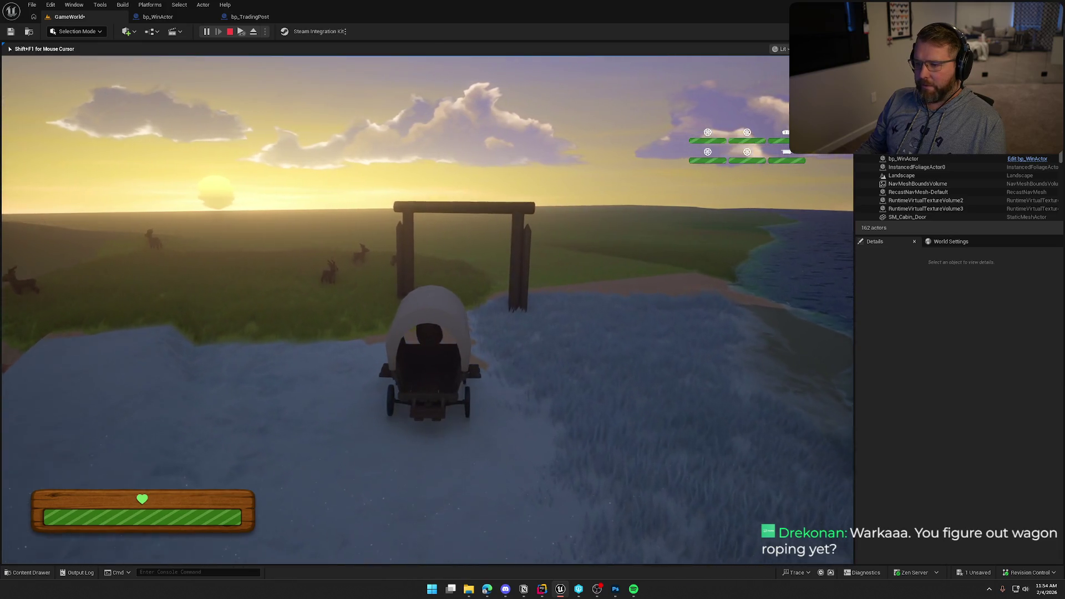
pyautogui.press('d')
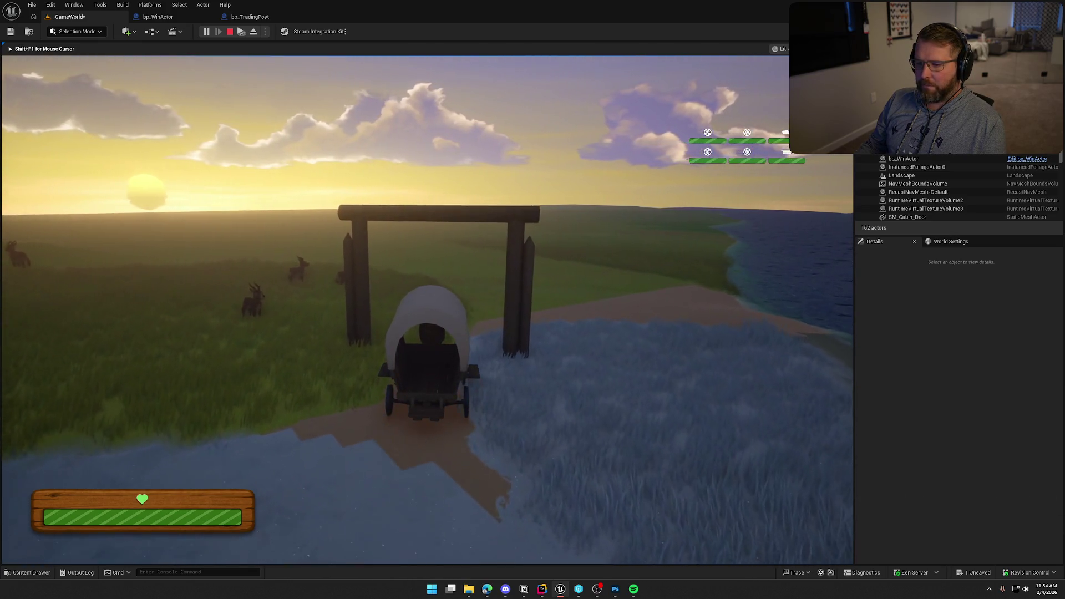
pyautogui.press('d')
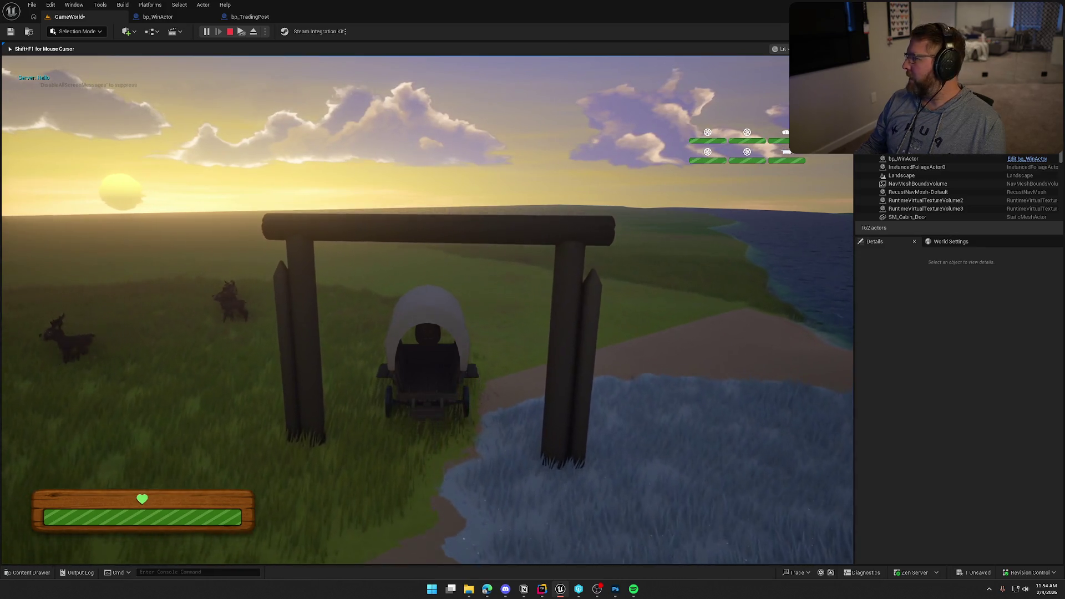
pyautogui.press('Escape')
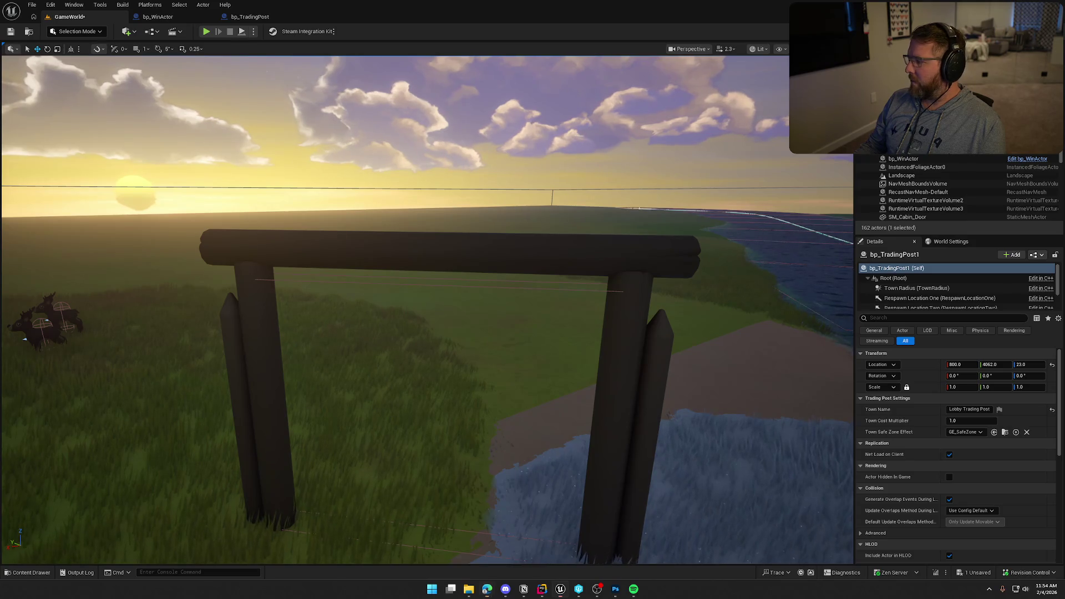
# Step: Look over the gate in the level, then close bp_TradingPost and return to bp_WinActor's graph
pyautogui.moveTo(468, 393); pyautogui.dragTo(455, 278)
pyautogui.press('Escape')
pyautogui.moveTo(532, 266)
pyautogui.mouseDown()
pyautogui.moveTo(549, 260)
pyautogui.moveTo(532, 266)
pyautogui.mouseUp()
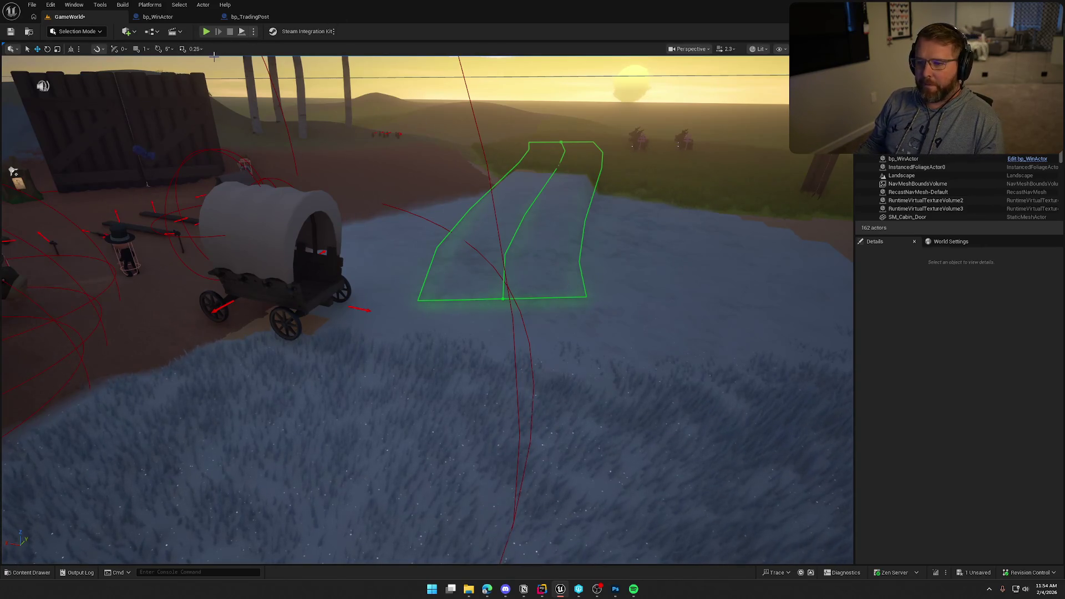
pyautogui.moveTo(650, 301)
pyautogui.mouseDown()
pyautogui.moveTo(671, 289)
pyautogui.moveTo(671, 244)
pyautogui.moveTo(671, 266)
pyautogui.mouseUp()
pyautogui.doubleClick(333, 17)
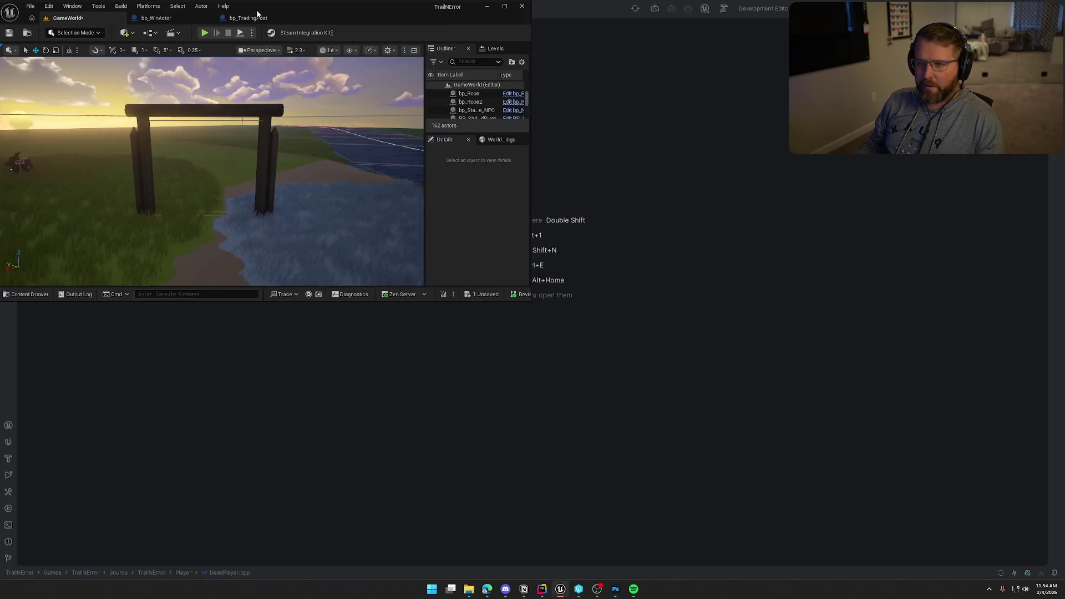
pyautogui.doubleClick(336, 8)
pyautogui.click(297, 17)
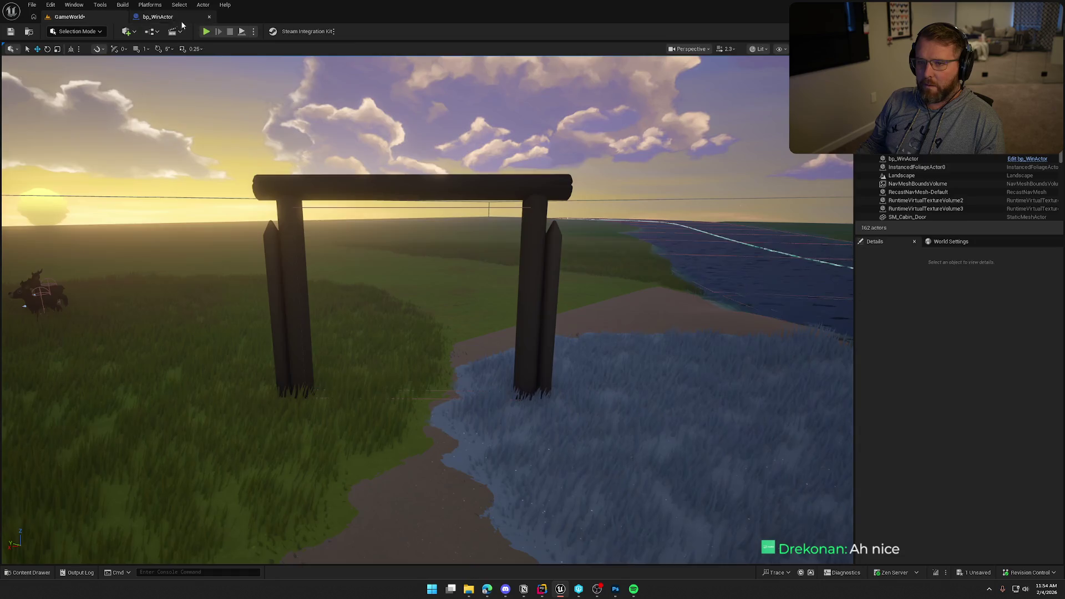
pyautogui.click(178, 19)
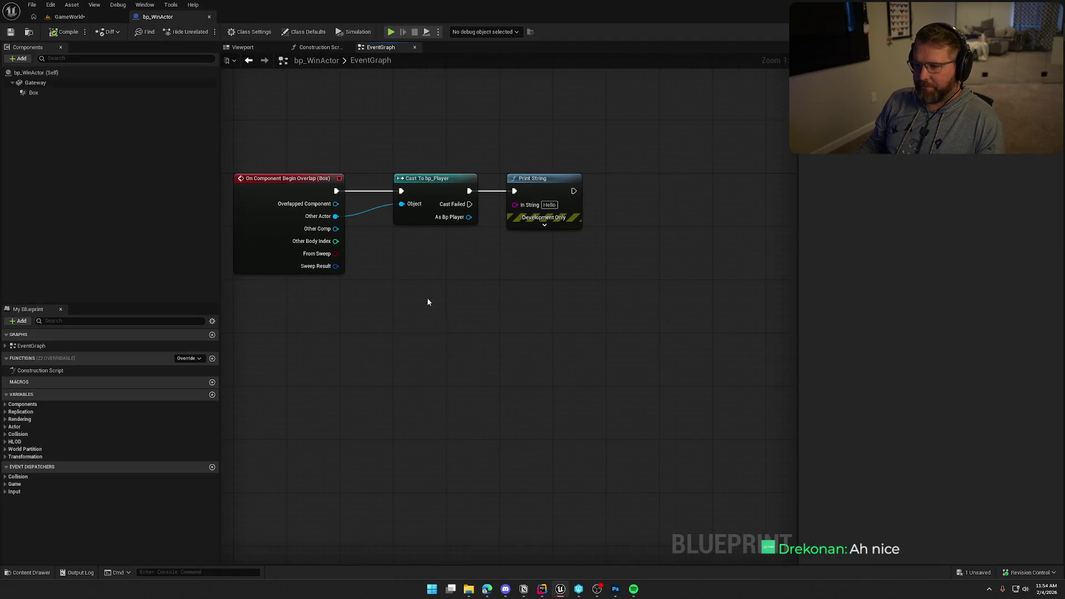
# Step: Add a Get Player Controller node below the overlap logic in bp_WinActor
pyautogui.moveTo(407, 146)
pyautogui.mouseDown()
pyautogui.moveTo(602, 305)
pyautogui.moveTo(577, 265)
pyautogui.mouseUp()
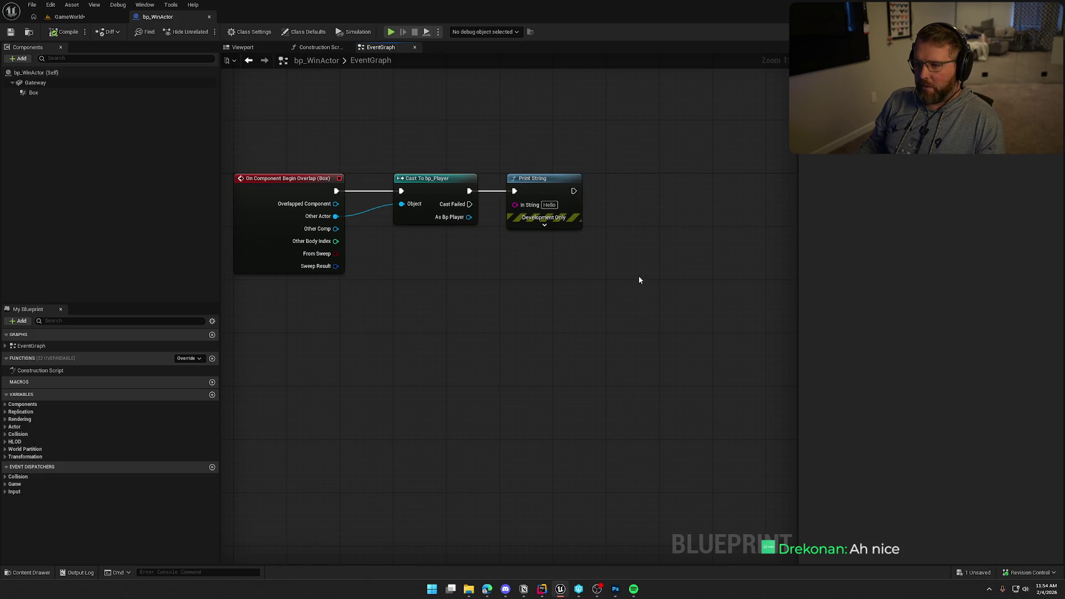
pyautogui.moveTo(390, 102); pyautogui.dragTo(736, 347)
pyautogui.click(642, 311)
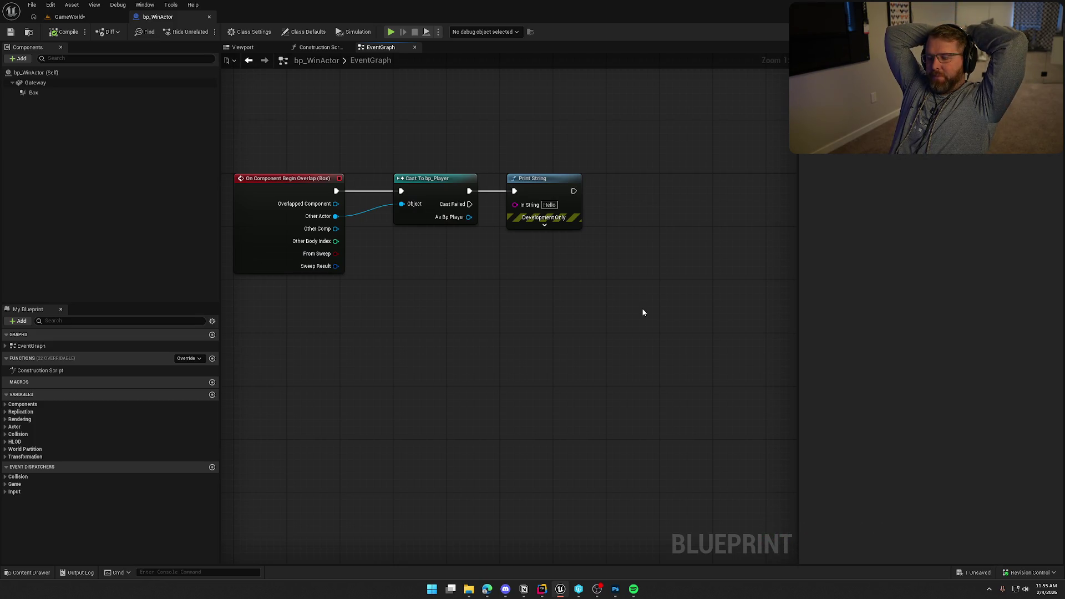
pyautogui.rightClick(393, 271)
pyautogui.write('get players')
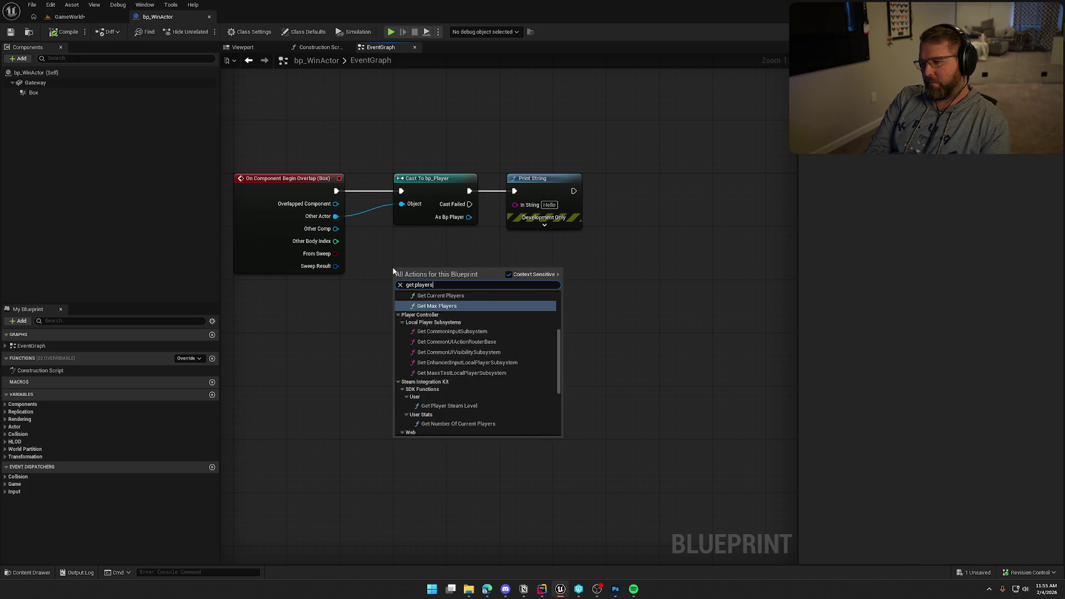
pyautogui.press('BackSpace')
pyautogui.write('s')
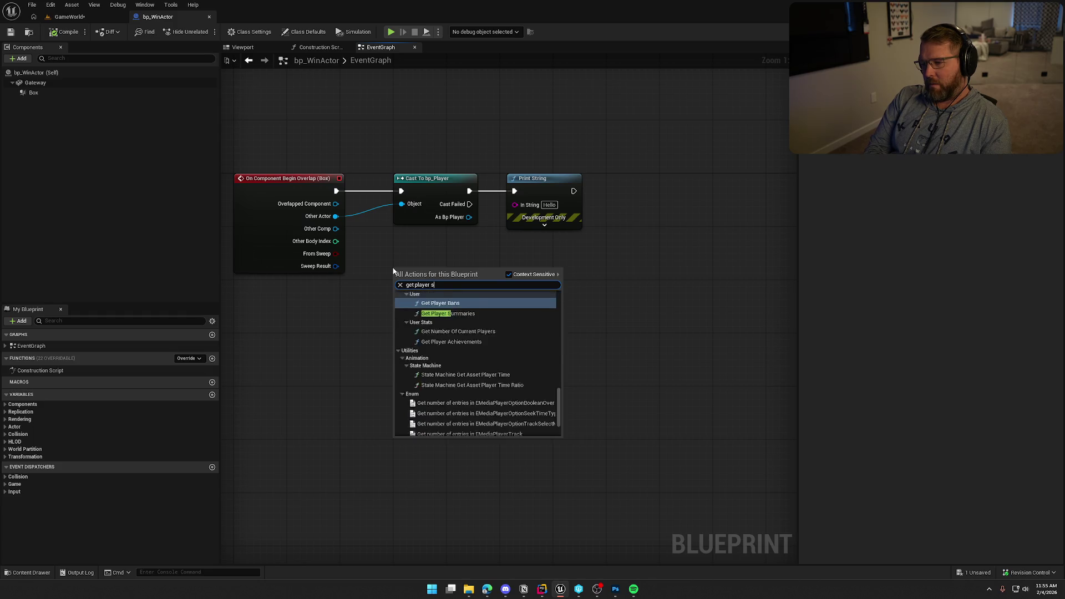
pyautogui.write('tate')
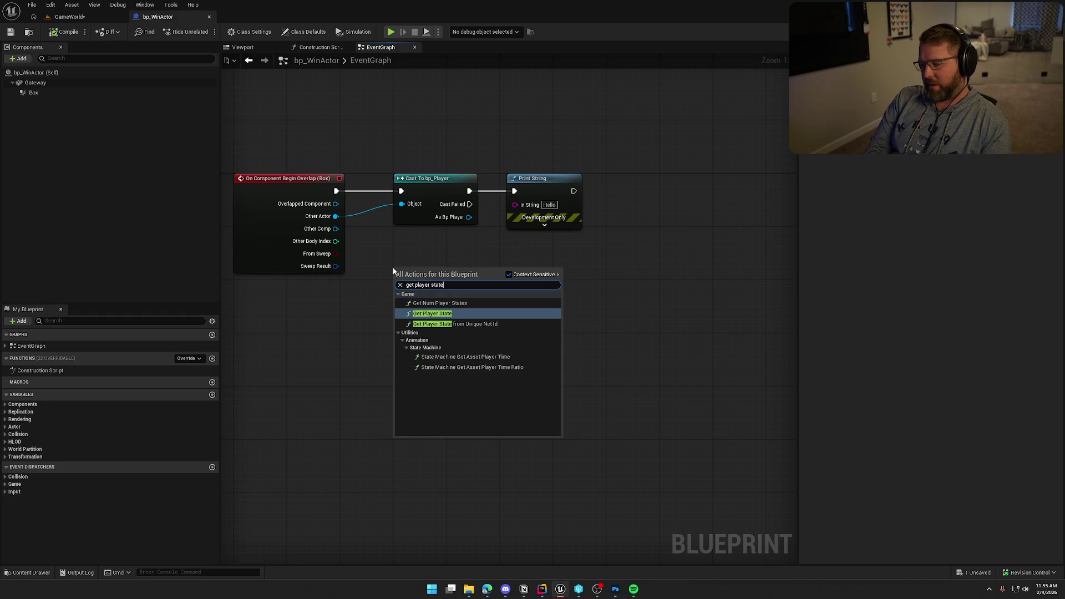
pyautogui.write('get player')
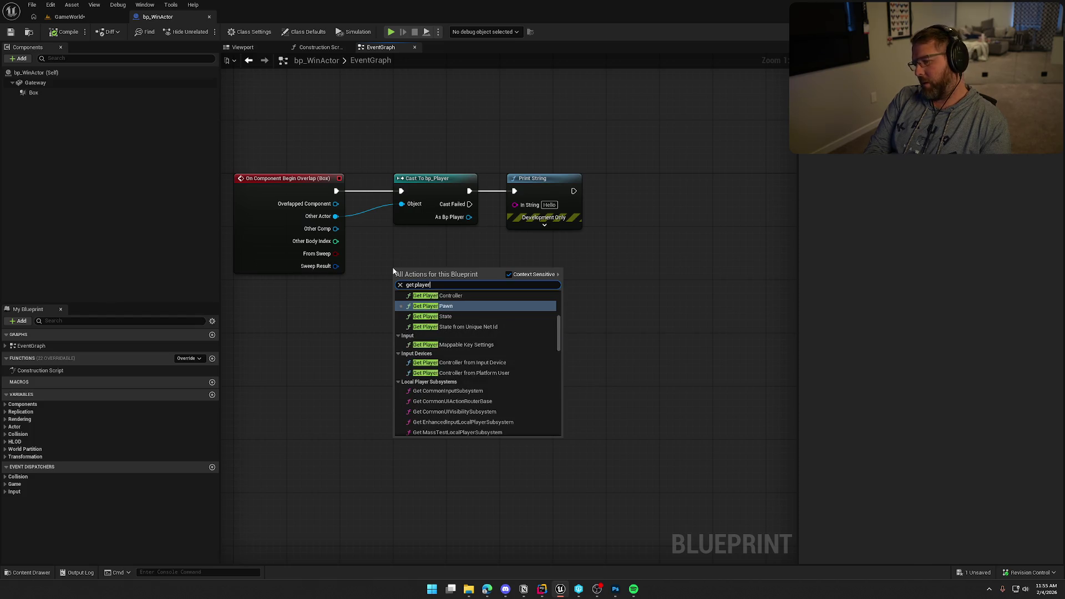
pyautogui.write(' contr')
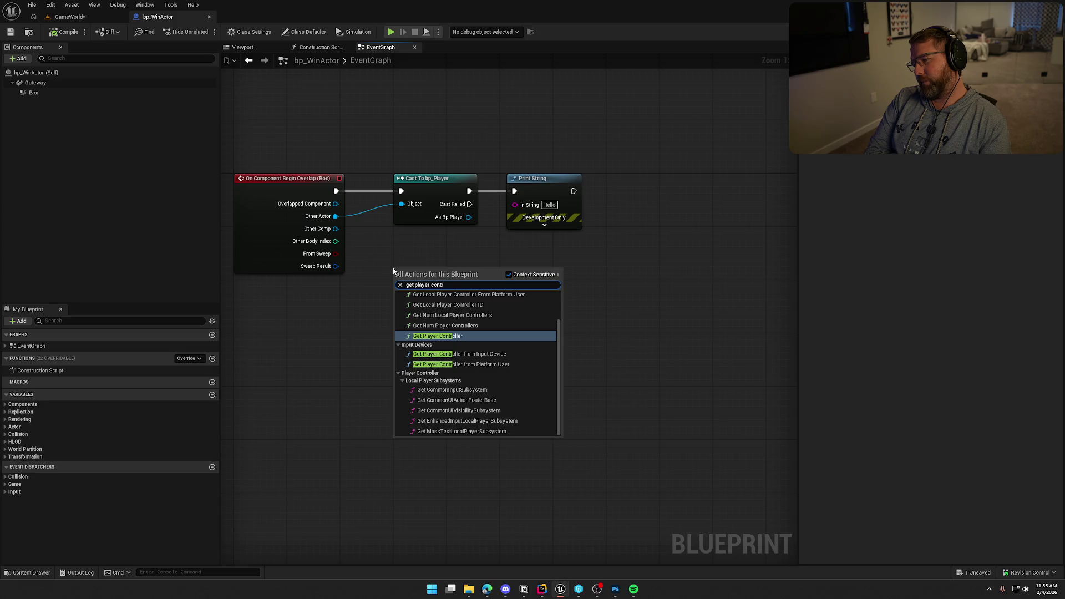
pyautogui.press('Return')
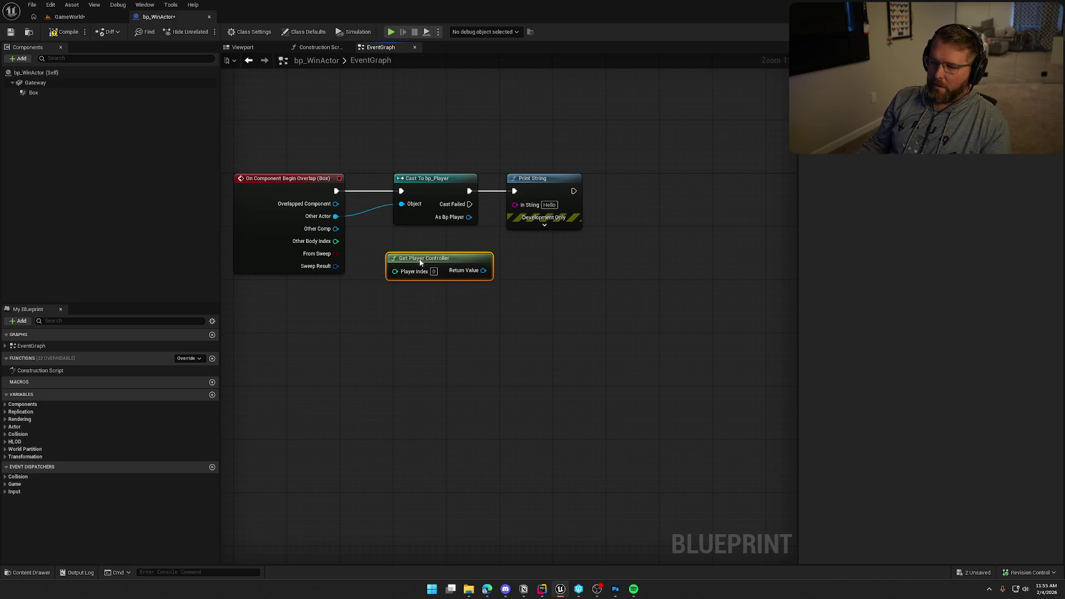
pyautogui.moveTo(420, 262); pyautogui.dragTo(426, 249)
# Step: Chain Get Player State from the controller and Cast To PS_InGame from the Player State
pyautogui.moveTo(490, 256); pyautogui.dragTo(501, 263)
pyautogui.write('get player sta')
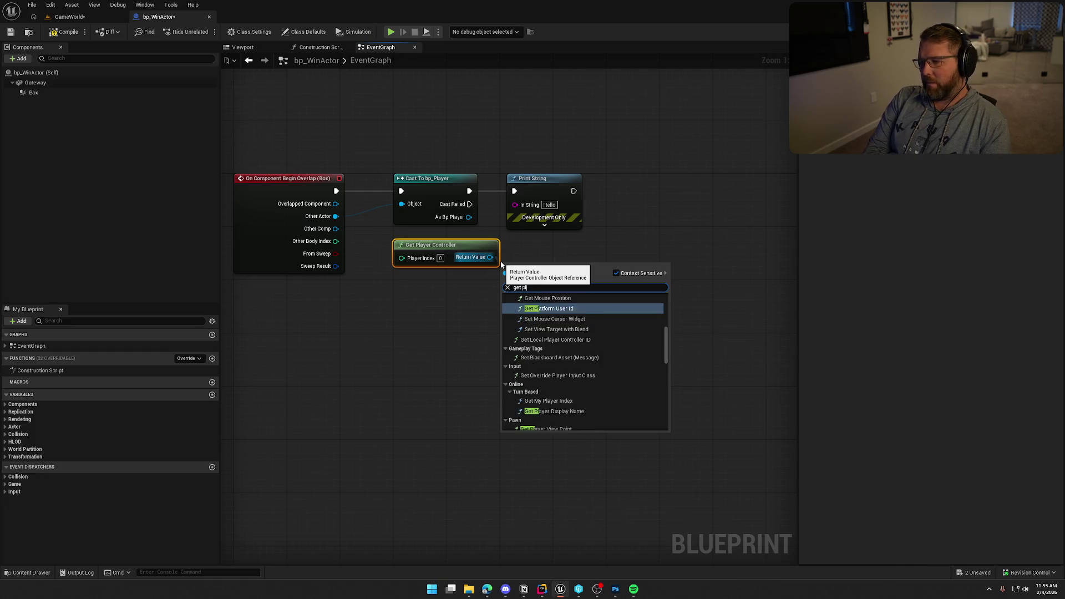
pyautogui.press('Return')
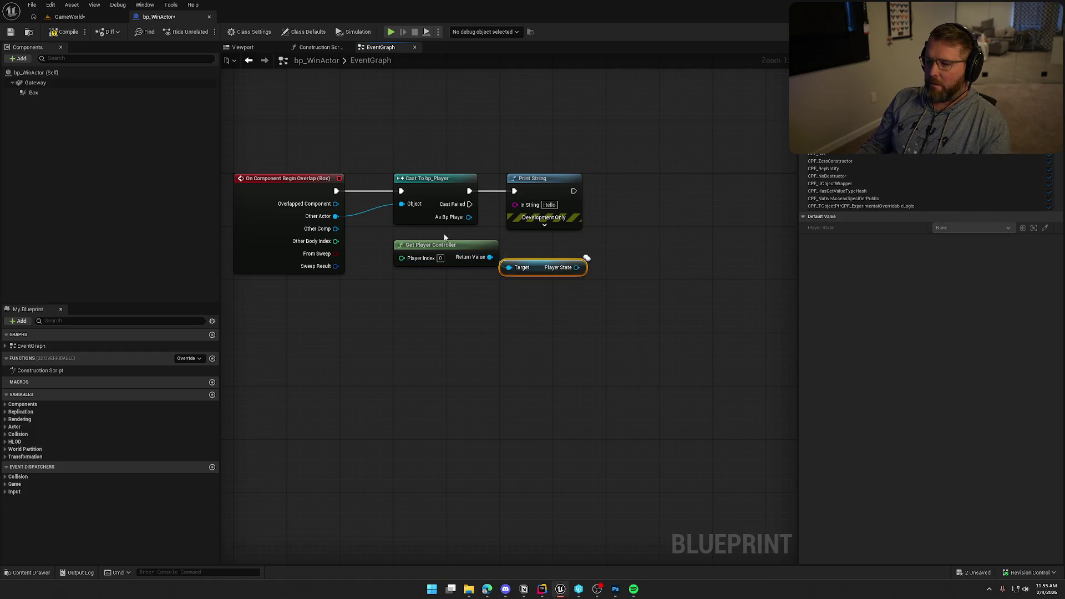
pyautogui.moveTo(450, 248)
pyautogui.mouseDown()
pyautogui.moveTo(557, 344)
pyautogui.moveTo(556, 280)
pyautogui.moveTo(437, 259)
pyautogui.mouseUp()
pyautogui.moveTo(511, 261); pyautogui.dragTo(528, 257)
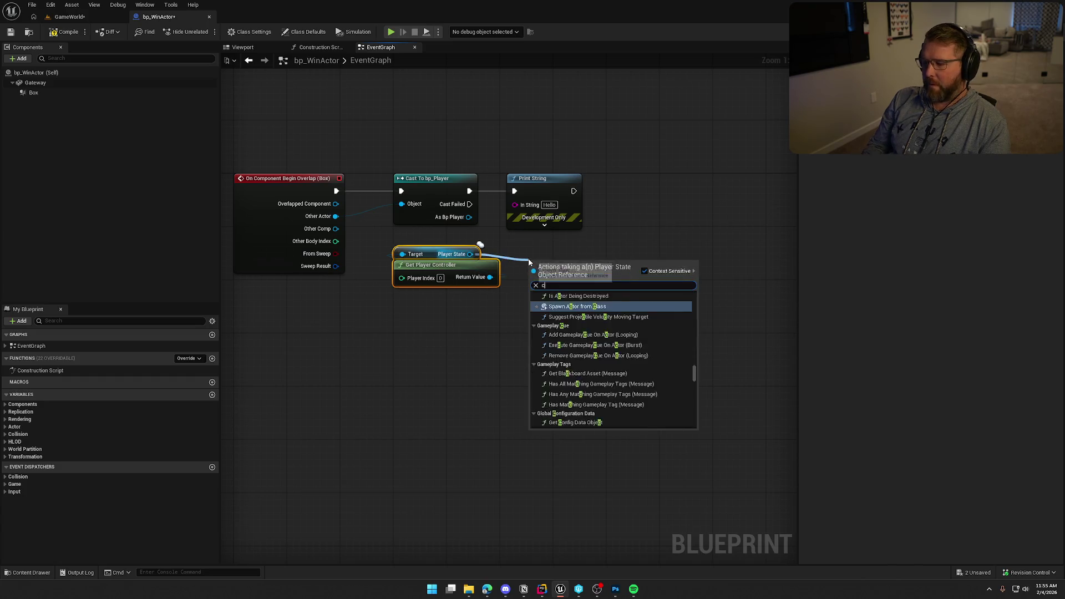
pyautogui.write('cast to ps')
pyautogui.press('Return')
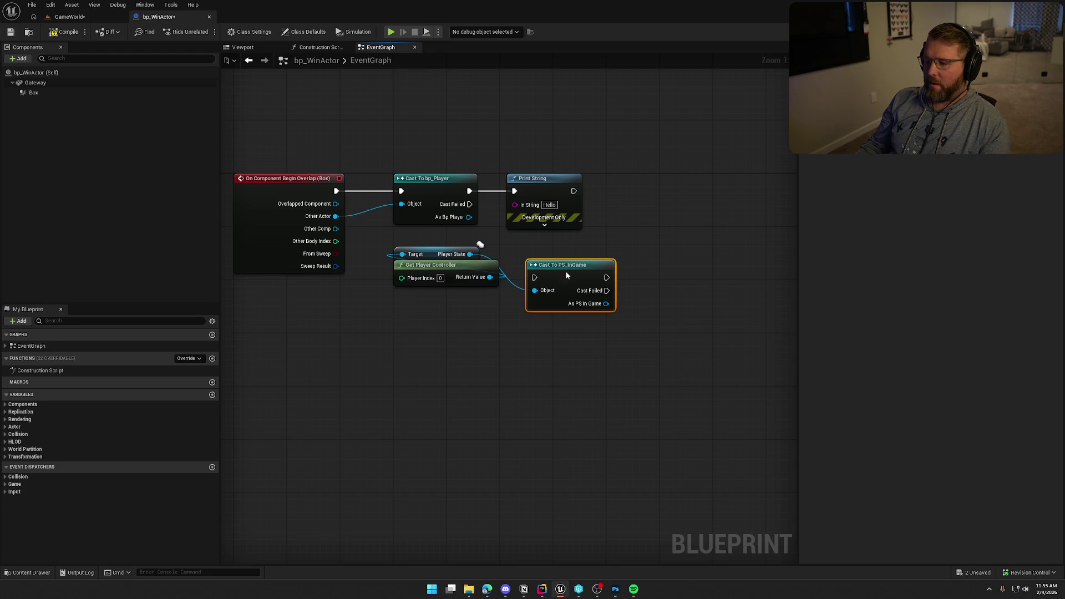
# Step: Convert Cast To PS_InGame to a pure cast and arrange it with both Get nodes
pyautogui.rightClick(565, 275)
pyautogui.click(610, 508)
pyautogui.moveTo(432, 245)
pyautogui.mouseDown()
pyautogui.moveTo(499, 300)
pyautogui.moveTo(559, 314)
pyautogui.moveTo(464, 338)
pyautogui.mouseUp()
pyautogui.moveTo(455, 272); pyautogui.dragTo(587, 324)
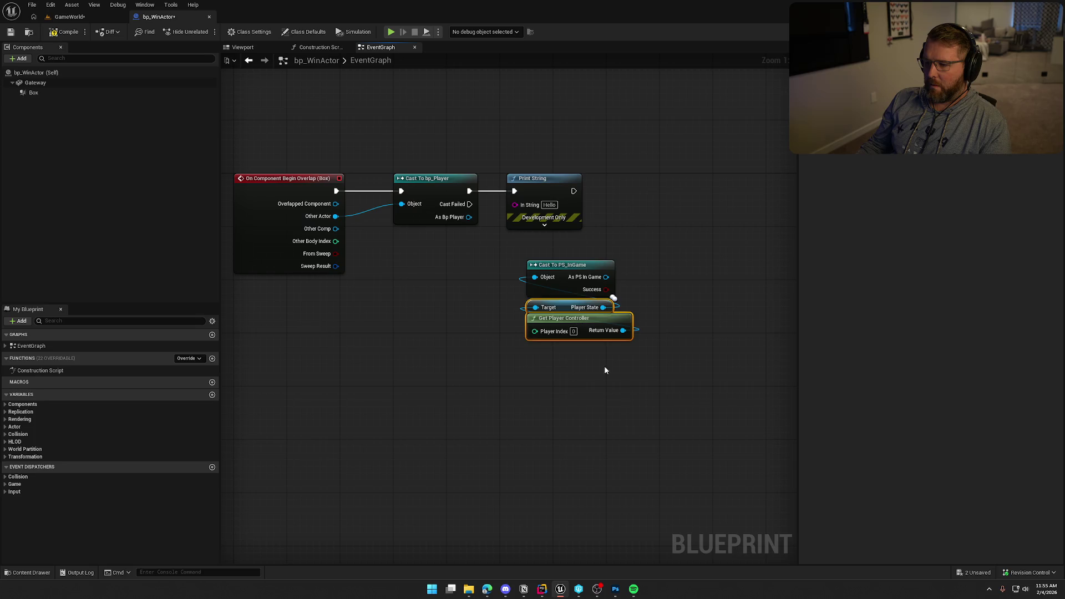
pyautogui.moveTo(555, 272)
pyautogui.mouseDown()
pyautogui.moveTo(421, 245)
pyautogui.moveTo(518, 257)
pyautogui.mouseUp()
pyautogui.click(510, 277)
# Step: Pull Get Player Character Main from the cast result and rearrange the nodes beside Print String
pyautogui.write('get pl')
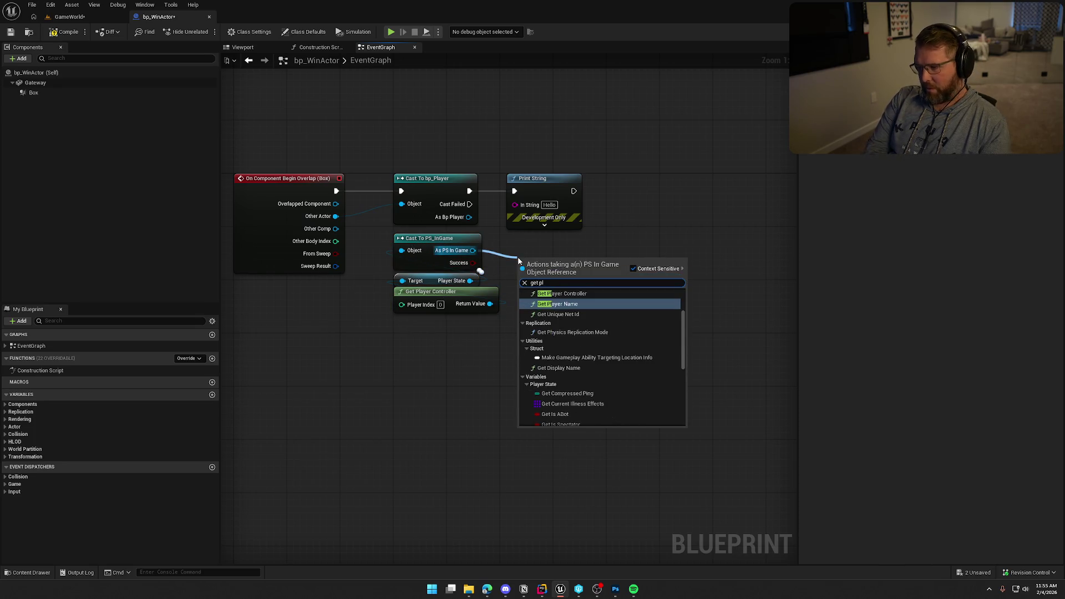
pyautogui.write('ayer')
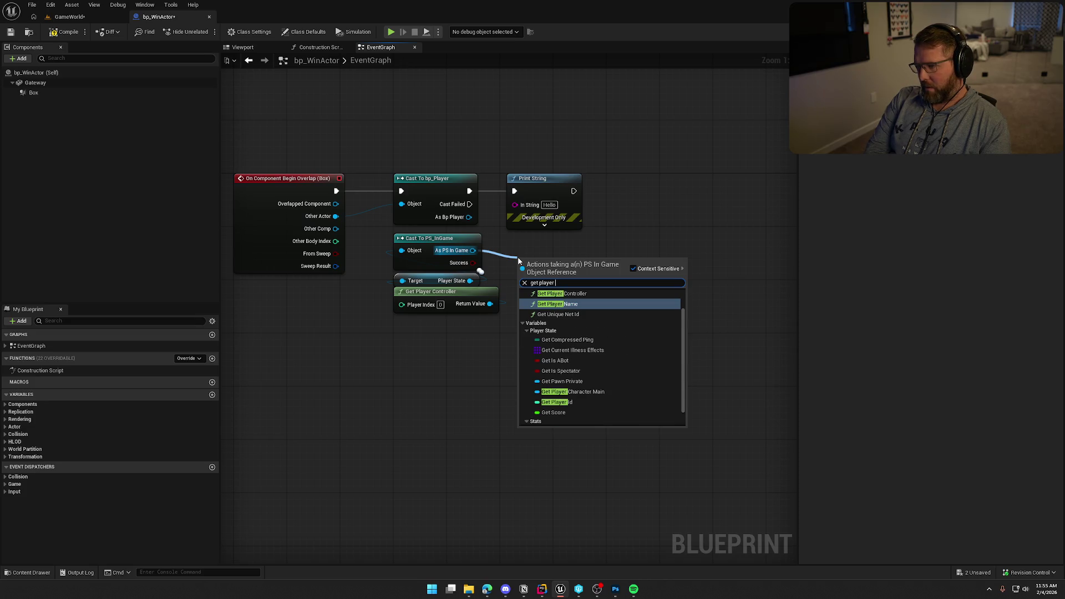
pyautogui.click(577, 391)
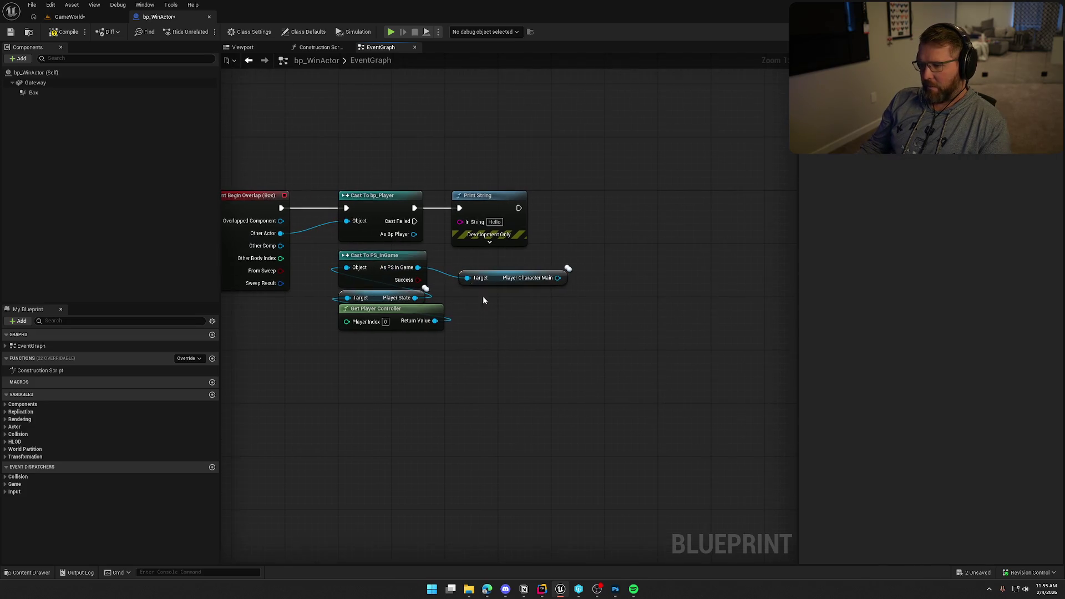
pyautogui.moveTo(452, 376)
pyautogui.mouseDown()
pyautogui.moveTo(346, 251)
pyautogui.moveTo(355, 249)
pyautogui.mouseUp()
pyautogui.moveTo(371, 247)
pyautogui.mouseDown()
pyautogui.moveTo(456, 336)
pyautogui.moveTo(483, 293)
pyautogui.mouseUp()
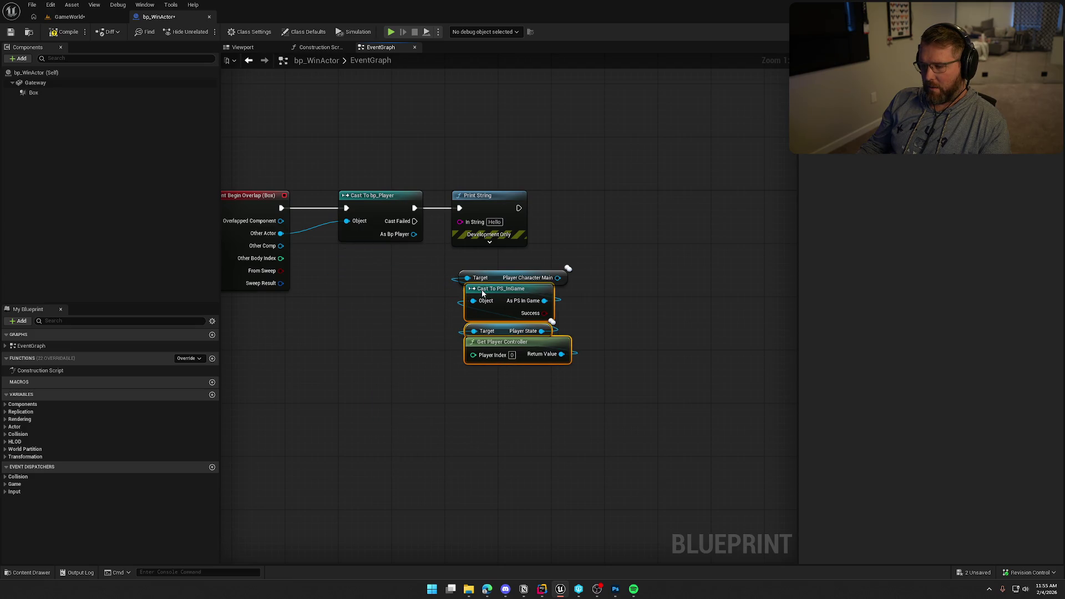
pyautogui.moveTo(520, 377)
pyautogui.mouseDown()
pyautogui.moveTo(468, 258)
pyautogui.moveTo(375, 271)
pyautogui.mouseUp()
pyautogui.click(546, 344)
pyautogui.moveTo(522, 340); pyautogui.dragTo(589, 344)
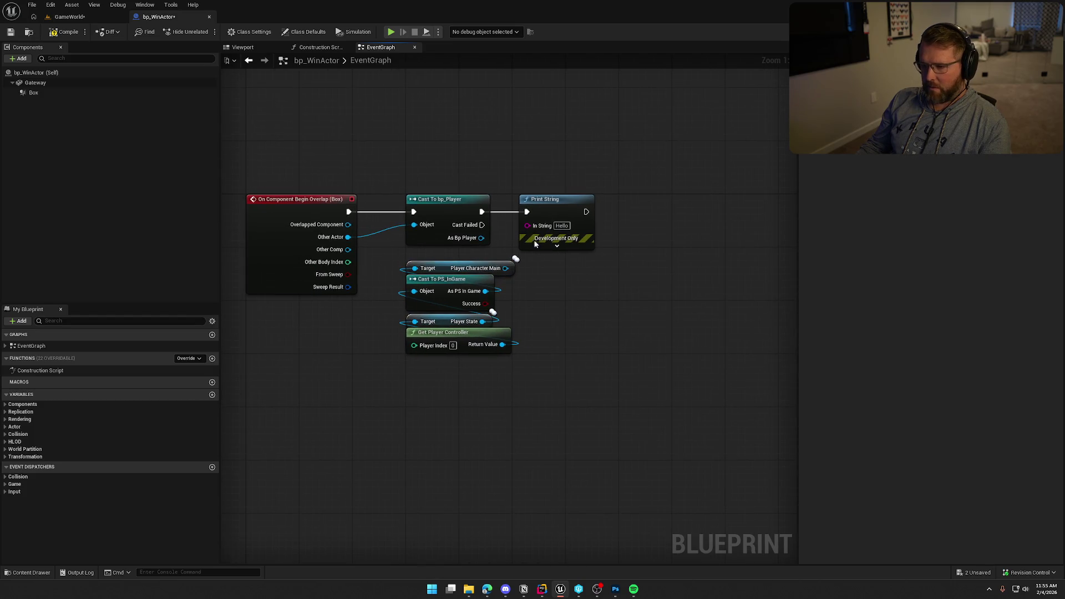
pyautogui.moveTo(448, 175); pyautogui.dragTo(590, 230)
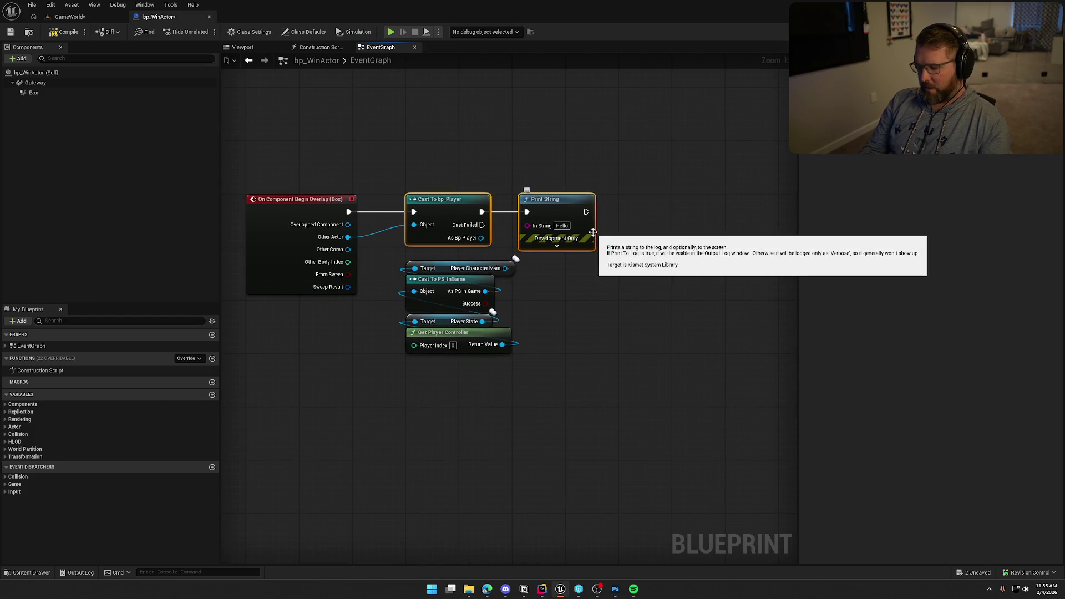
pyautogui.click(513, 198)
# Step: Unlink Print String from the cast, move it right, and delete Cast To bp_Player
pyautogui.keyDown('alt'); pyautogui.click(528, 211); pyautogui.keyUp('alt')
pyautogui.moveTo(549, 199); pyautogui.dragTo(635, 193)
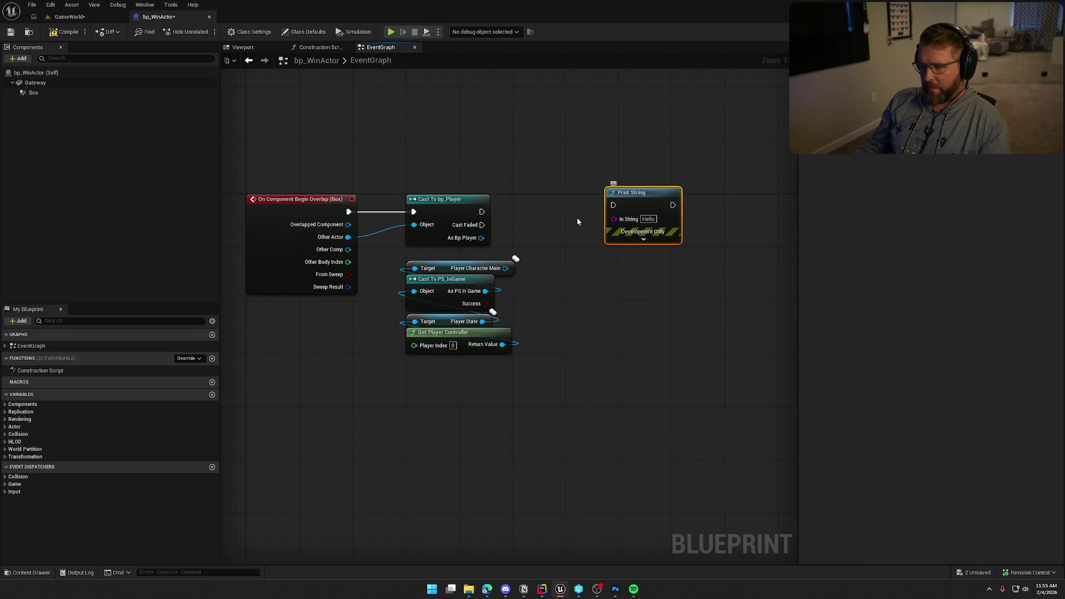
pyautogui.moveTo(421, 210); pyautogui.dragTo(480, 156)
pyautogui.press('Delete')
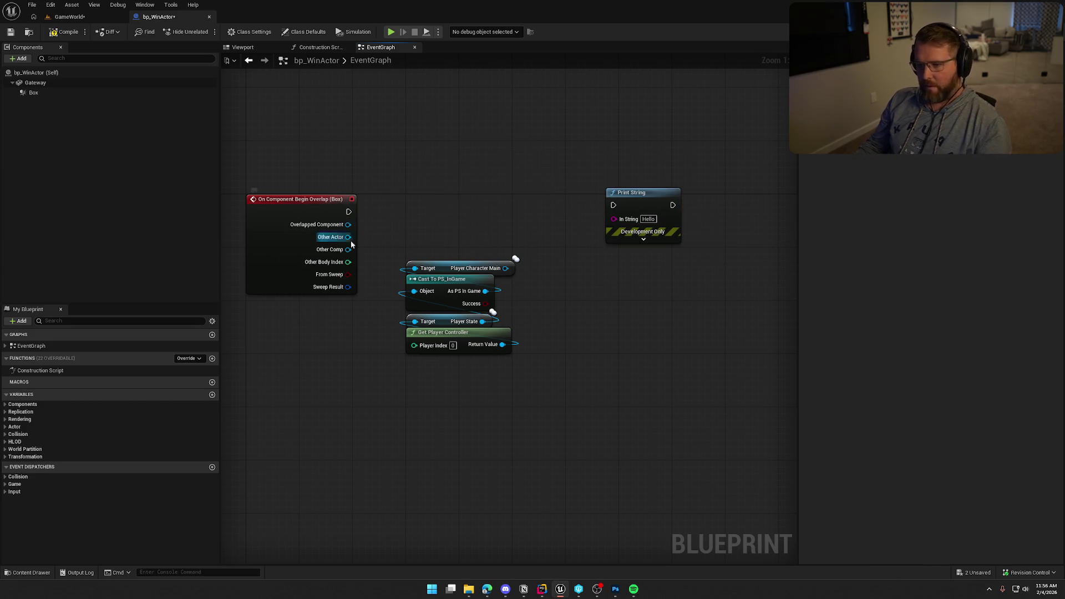
# Step: Compare Other Actor to Player Character Main with an Equal (==) node
pyautogui.moveTo(347, 236); pyautogui.dragTo(431, 236)
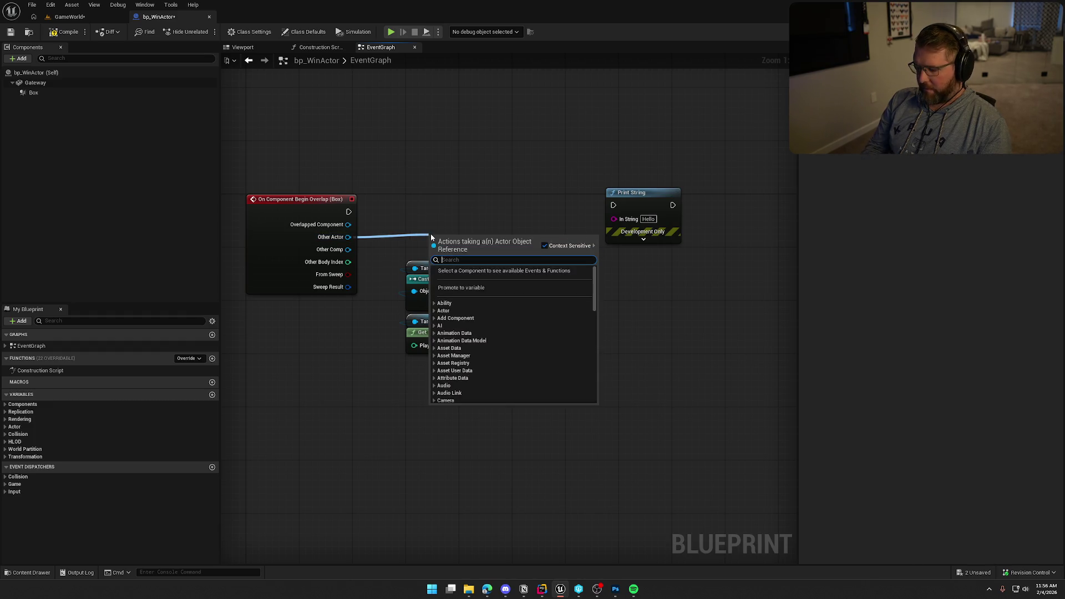
pyautogui.write('=')
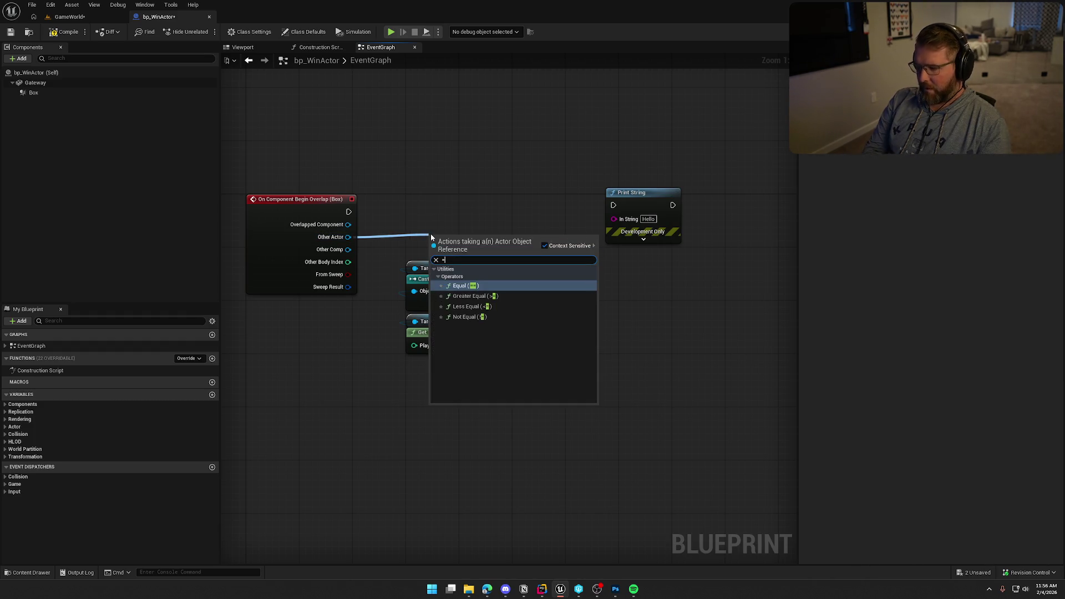
pyautogui.press('Return')
pyautogui.moveTo(491, 245)
pyautogui.mouseDown()
pyautogui.moveTo(499, 239)
pyautogui.moveTo(505, 268)
pyautogui.mouseUp()
pyautogui.rightClick(506, 198)
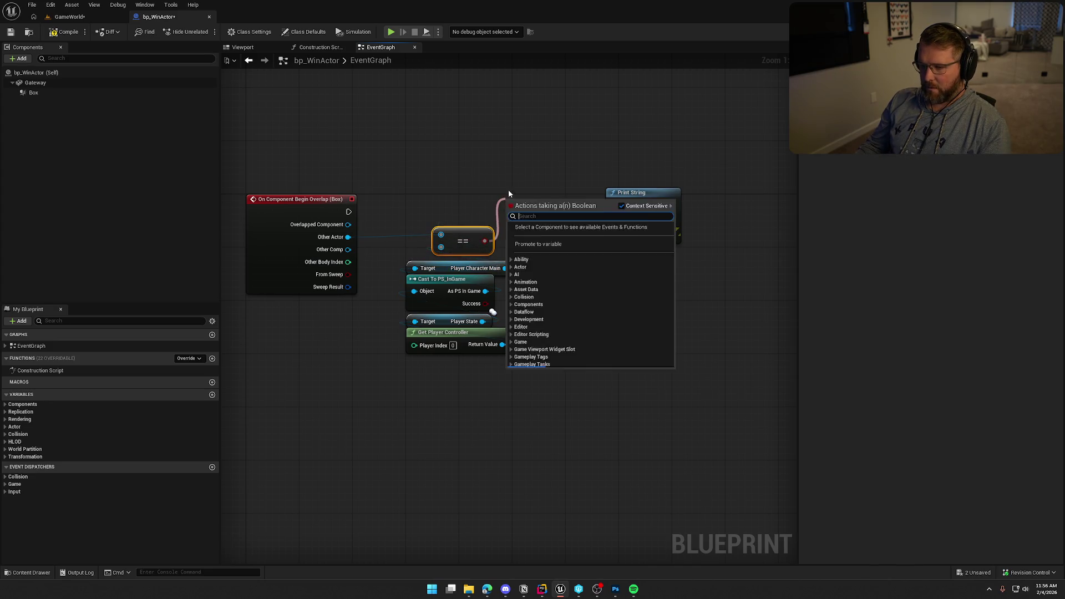
# Step: Add a Branch driven by the comparison and align it with Print String's execution wire
pyautogui.click(510, 182)
pyautogui.click(510, 179)
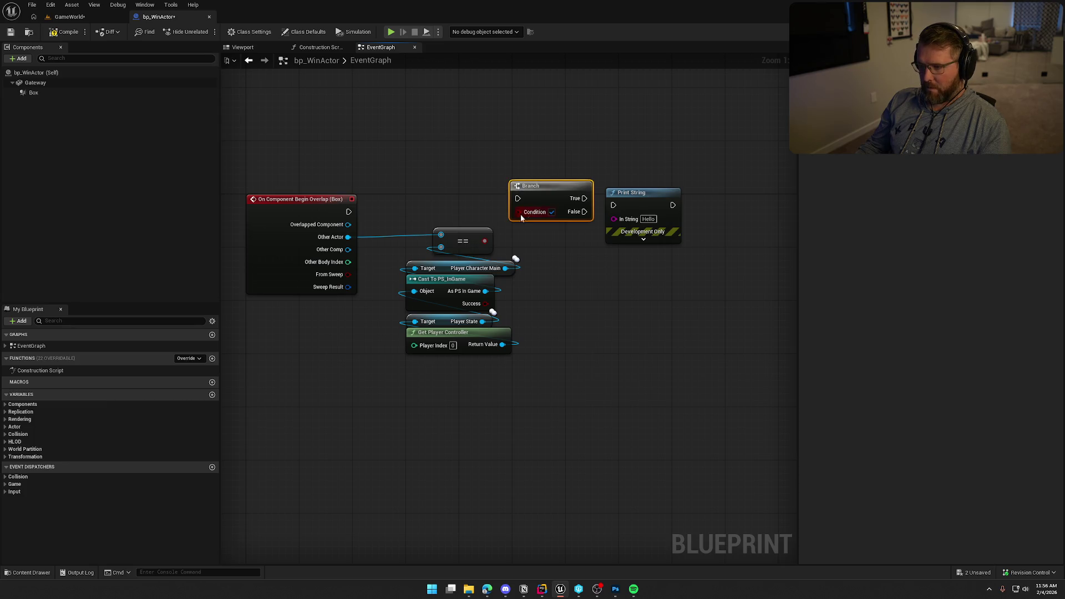
pyautogui.moveTo(484, 241)
pyautogui.mouseDown()
pyautogui.moveTo(492, 216)
pyautogui.moveTo(520, 231)
pyautogui.moveTo(348, 211)
pyautogui.mouseUp()
pyautogui.moveTo(542, 208); pyautogui.dragTo(645, 199)
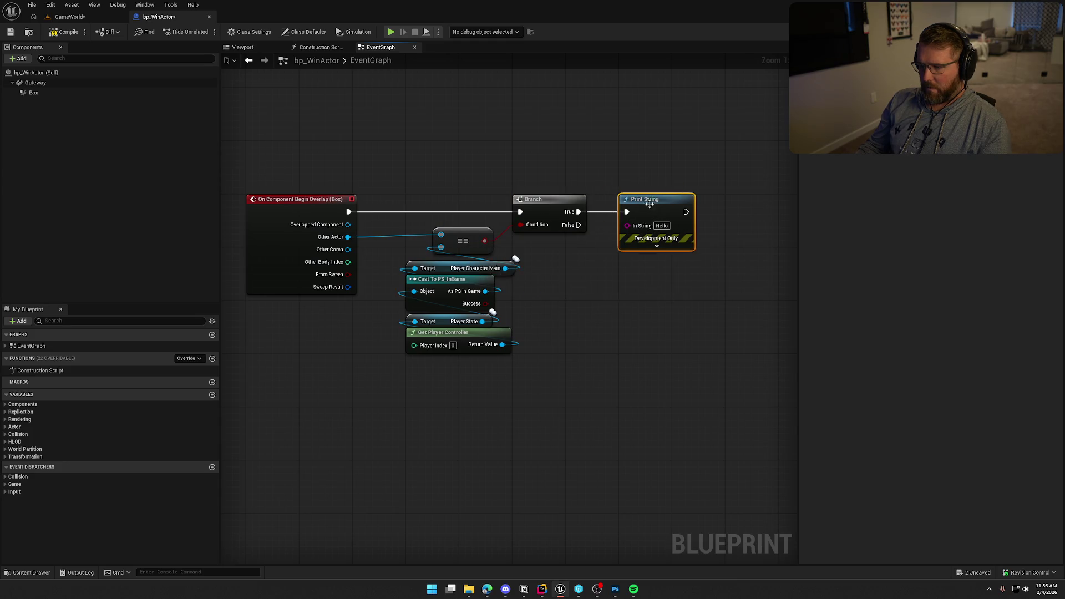
pyautogui.click(69, 17)
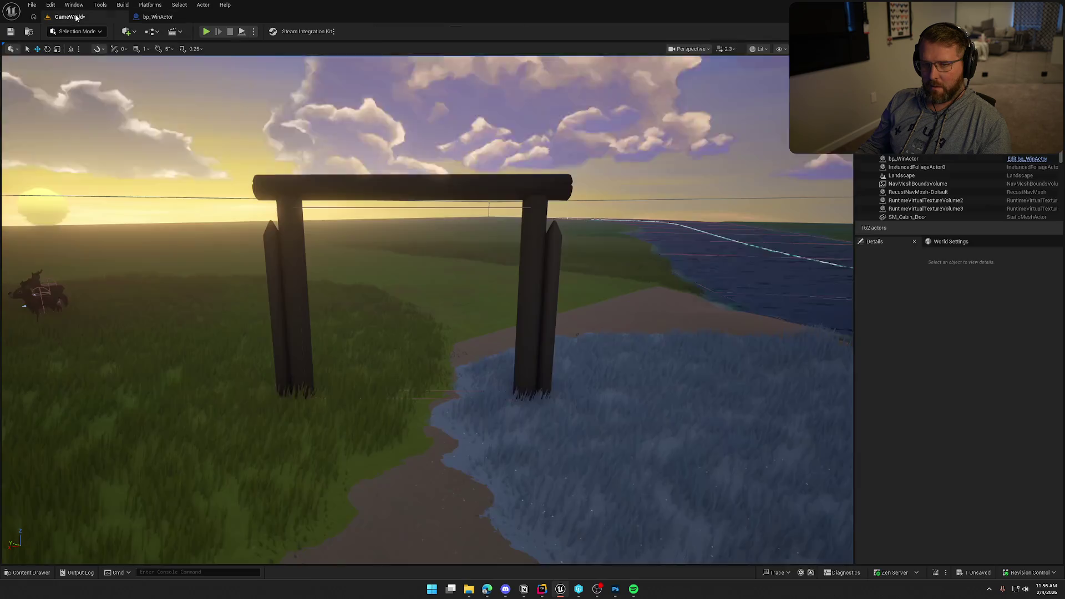
pyautogui.click(206, 31)
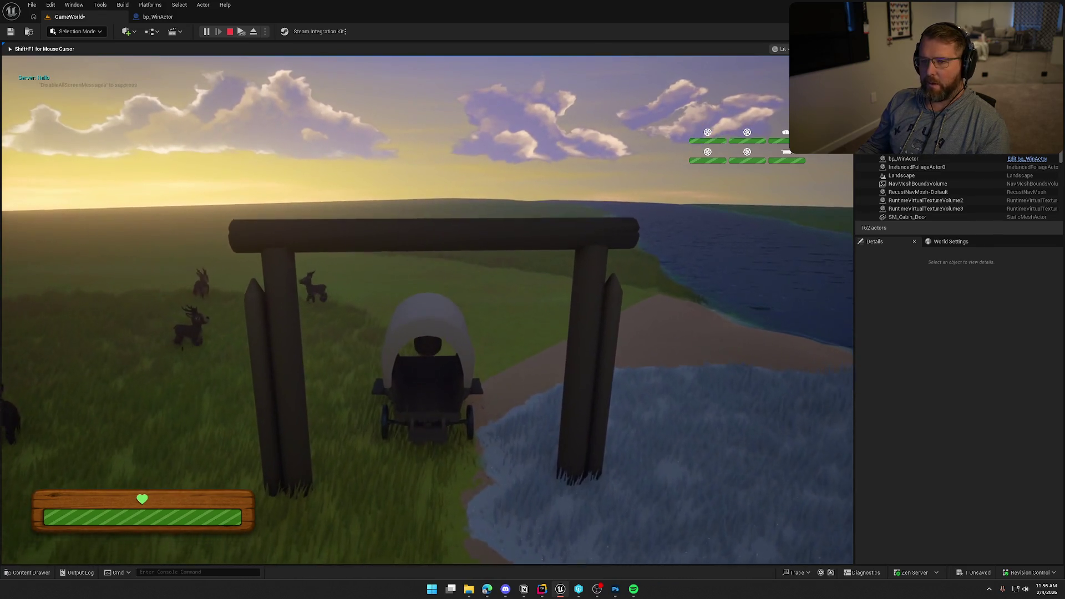
pyautogui.press('Escape')
pyautogui.click(206, 32)
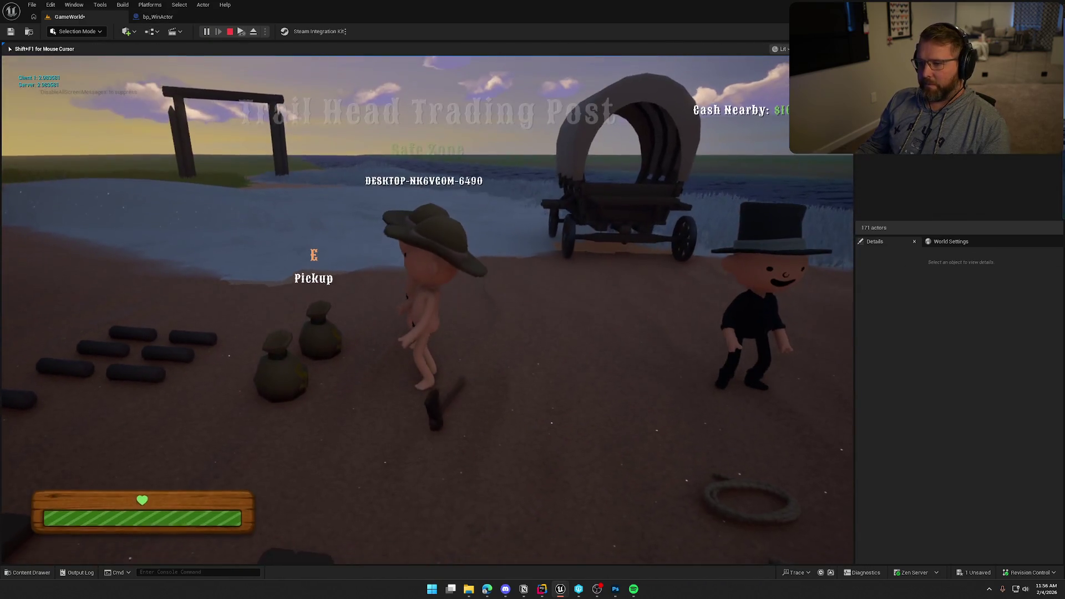
pyautogui.press('super')
pyautogui.press('super')
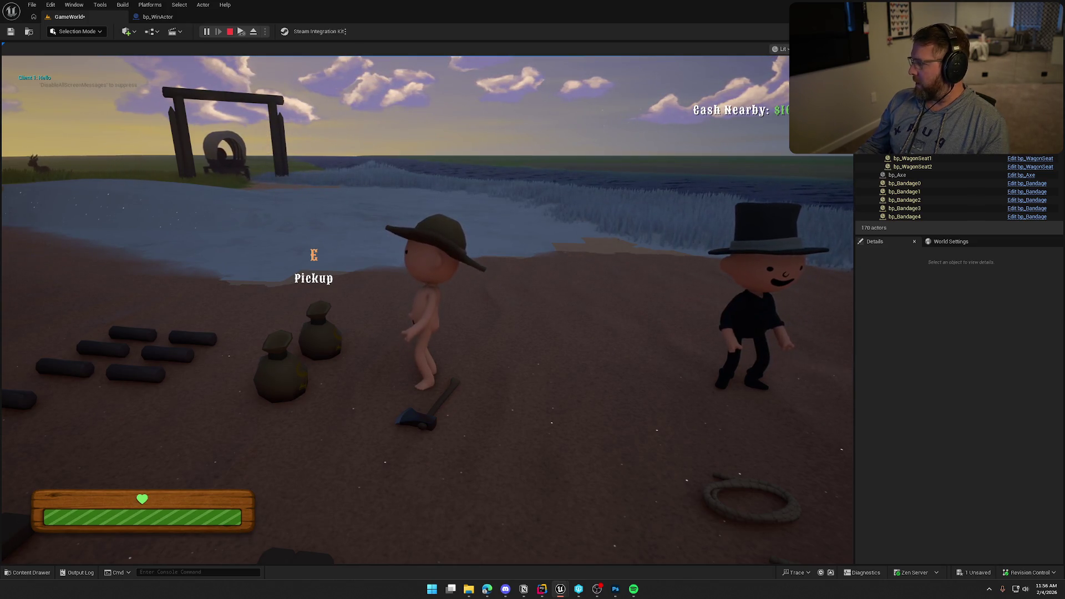
pyautogui.press('super')
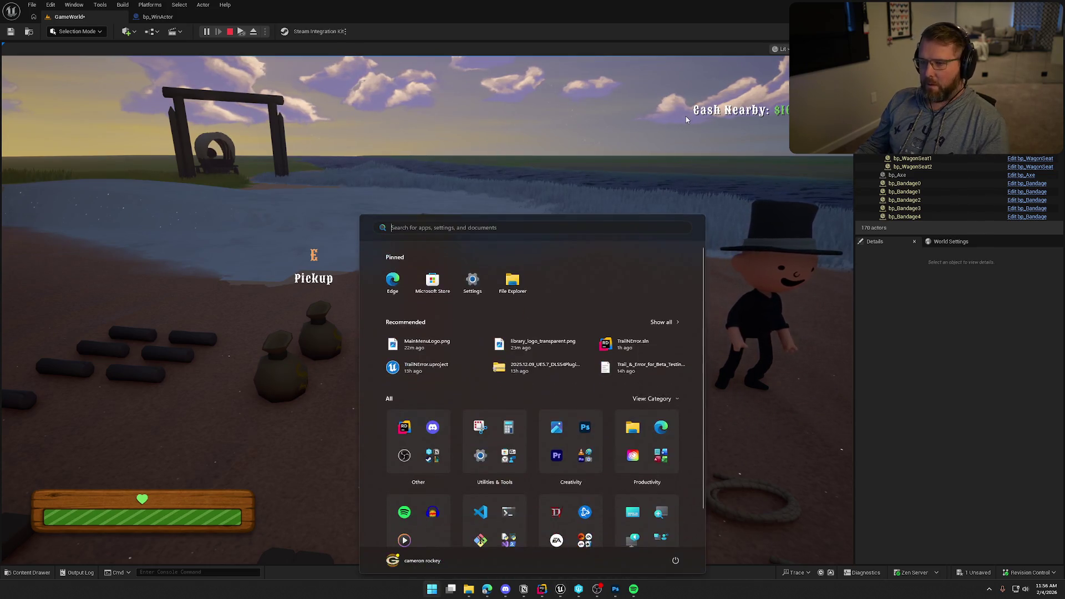
pyautogui.click(427, 333)
pyautogui.hotkey('shift', 'w')
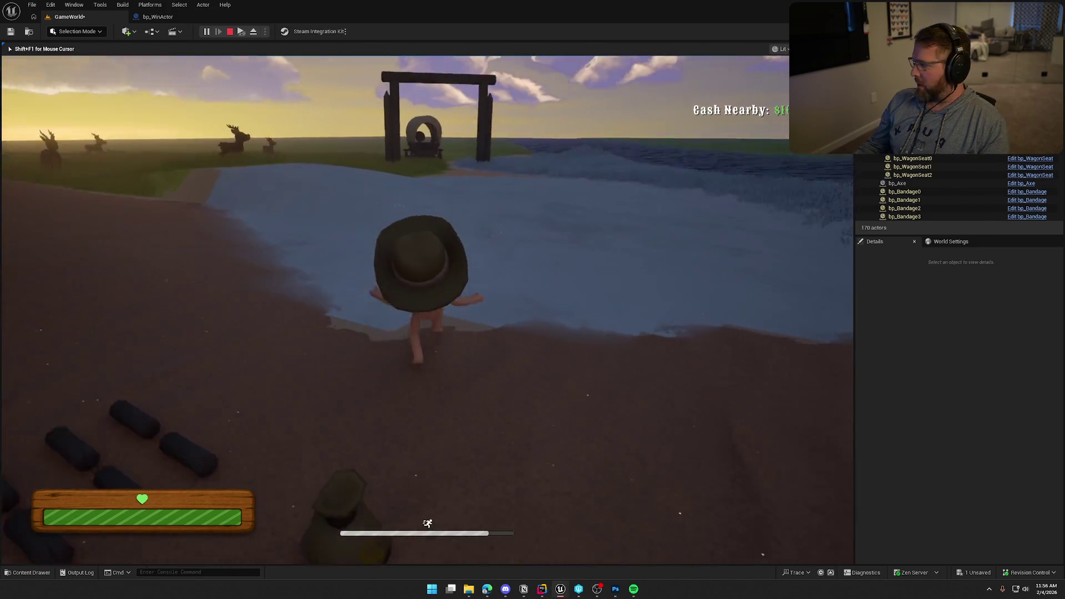
pyautogui.hotkey('shift', 'w')
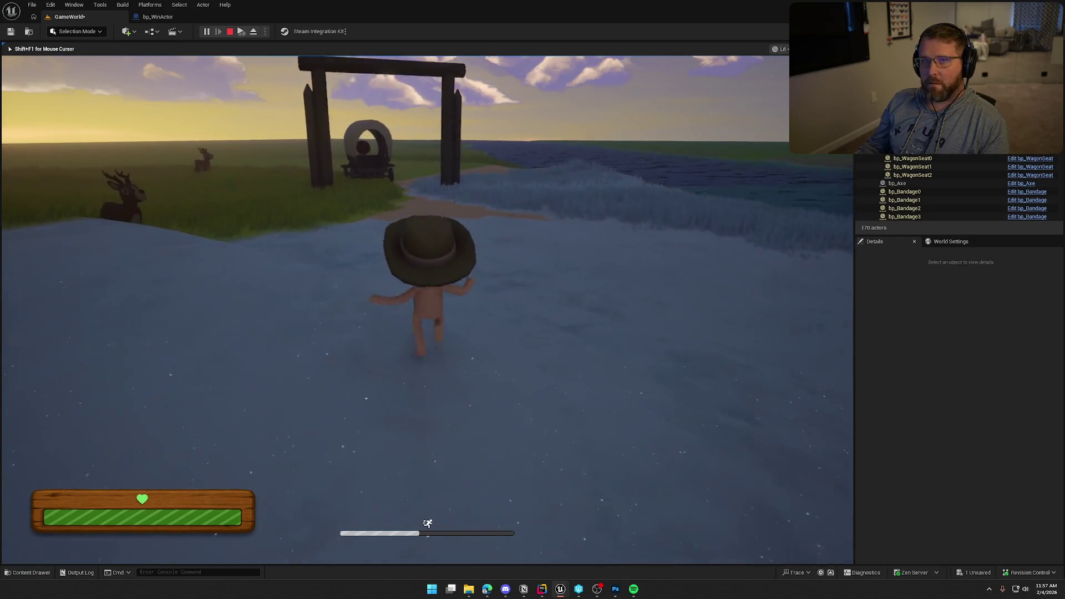
pyautogui.press('w')
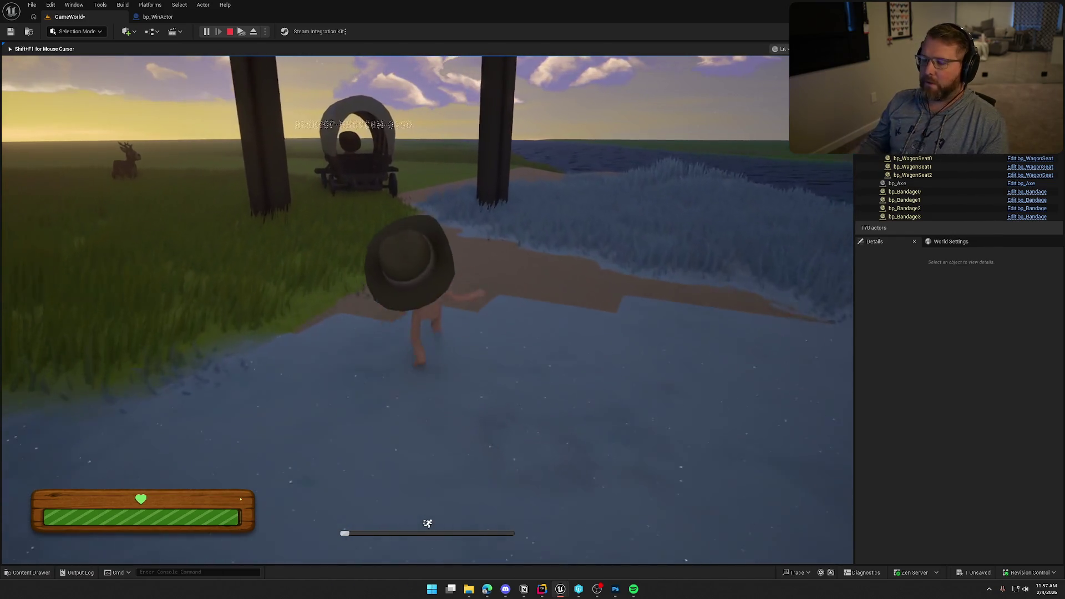
pyautogui.hotkey('shift', 'w')
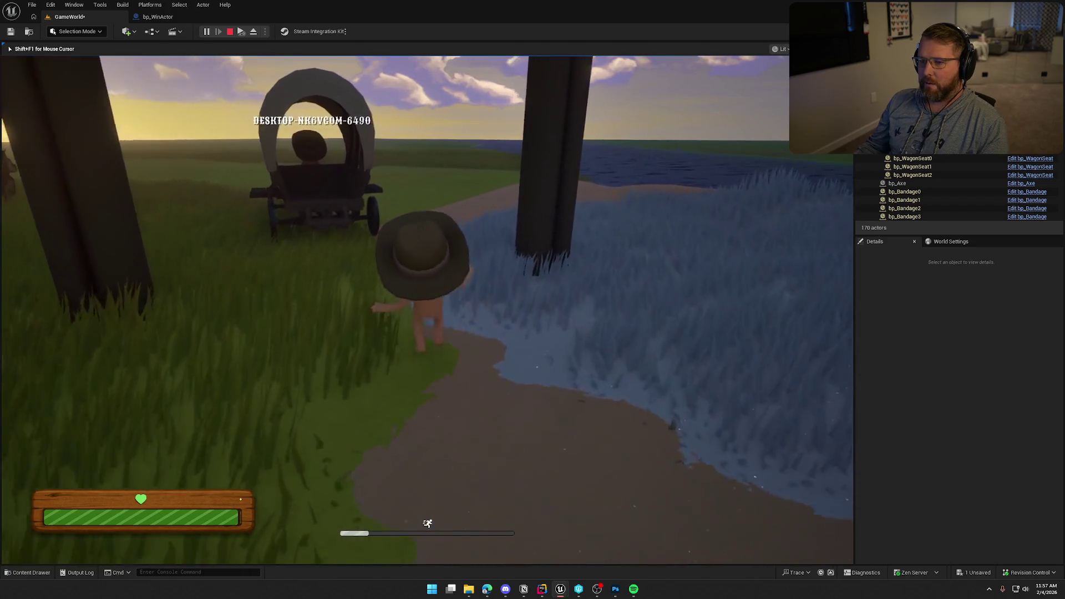
pyautogui.press('s')
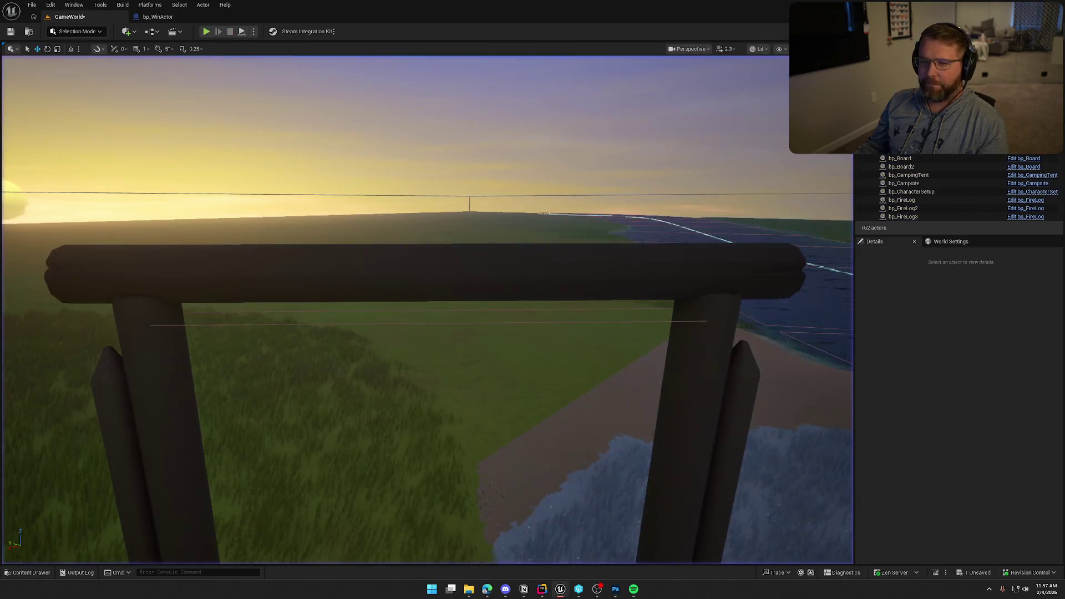
# Step: In bp_WinActor's graph, shift the == node left and raise the cast and controller nodes
pyautogui.click(181, 19)
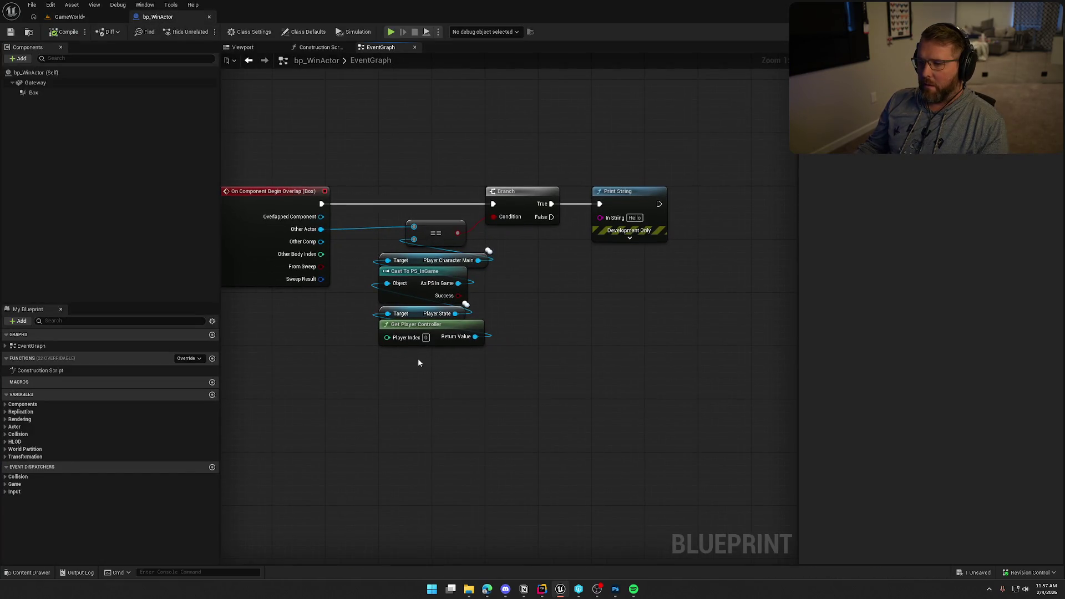
pyautogui.moveTo(431, 239); pyautogui.dragTo(412, 236)
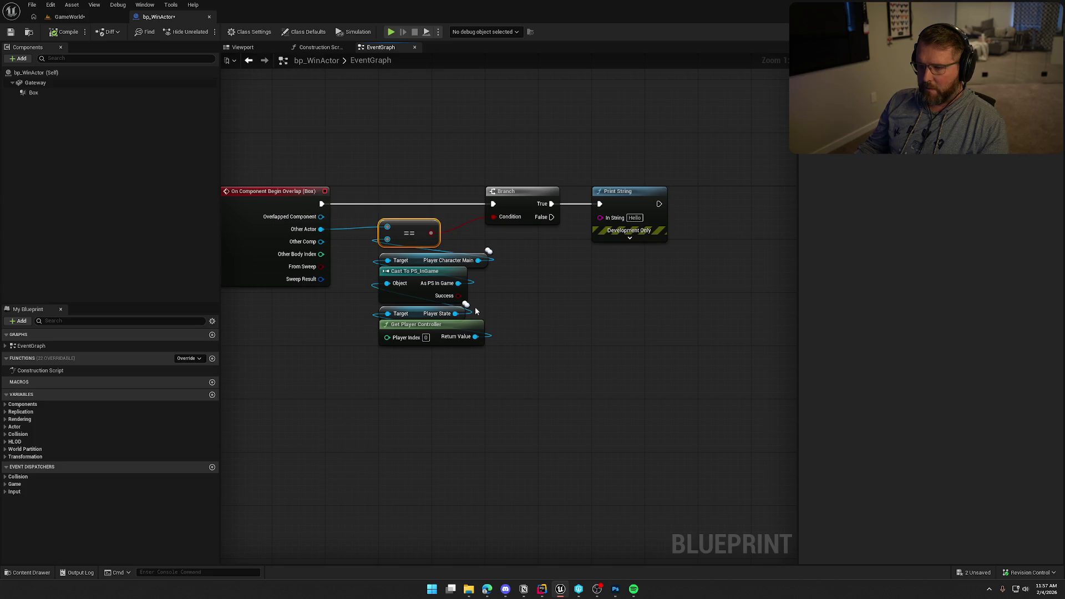
pyautogui.moveTo(450, 370); pyautogui.dragTo(391, 259)
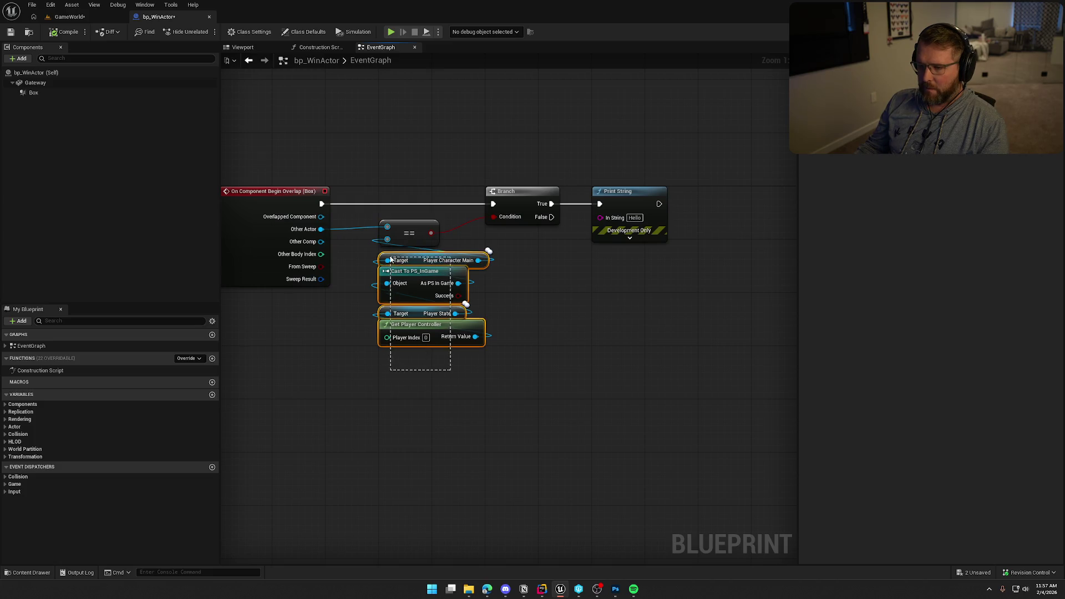
pyautogui.press('q')
pyautogui.click(408, 381)
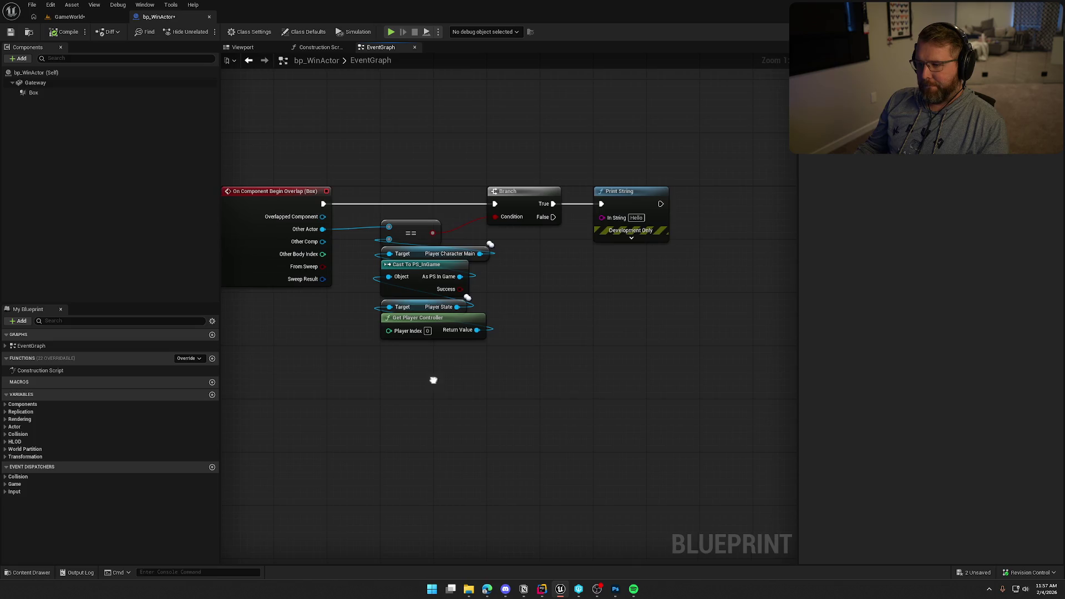
# Step: Pan the graph and try wires from Player Character Main and Return Value without adding nodes
pyautogui.moveTo(431, 384); pyautogui.dragTo(457, 388)
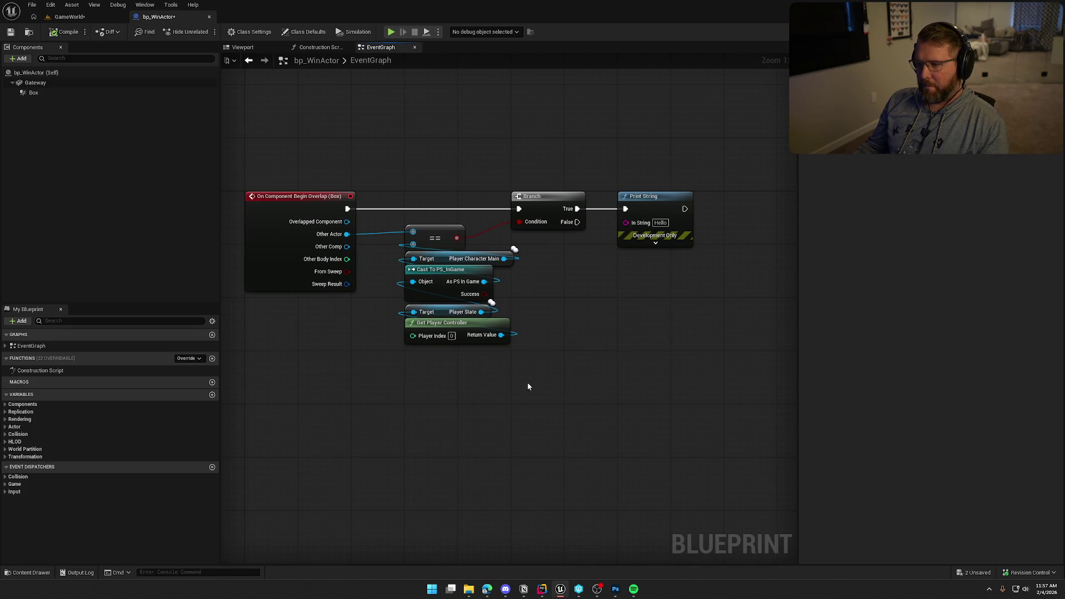
pyautogui.moveTo(528, 383); pyautogui.dragTo(490, 371)
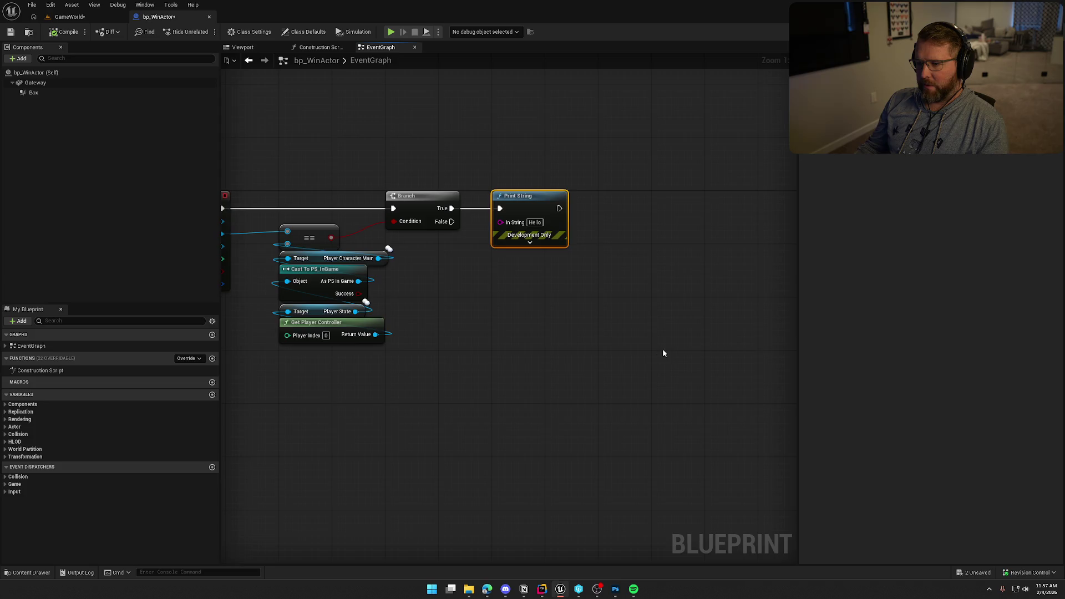
pyautogui.moveTo(662, 348); pyautogui.dragTo(594, 339)
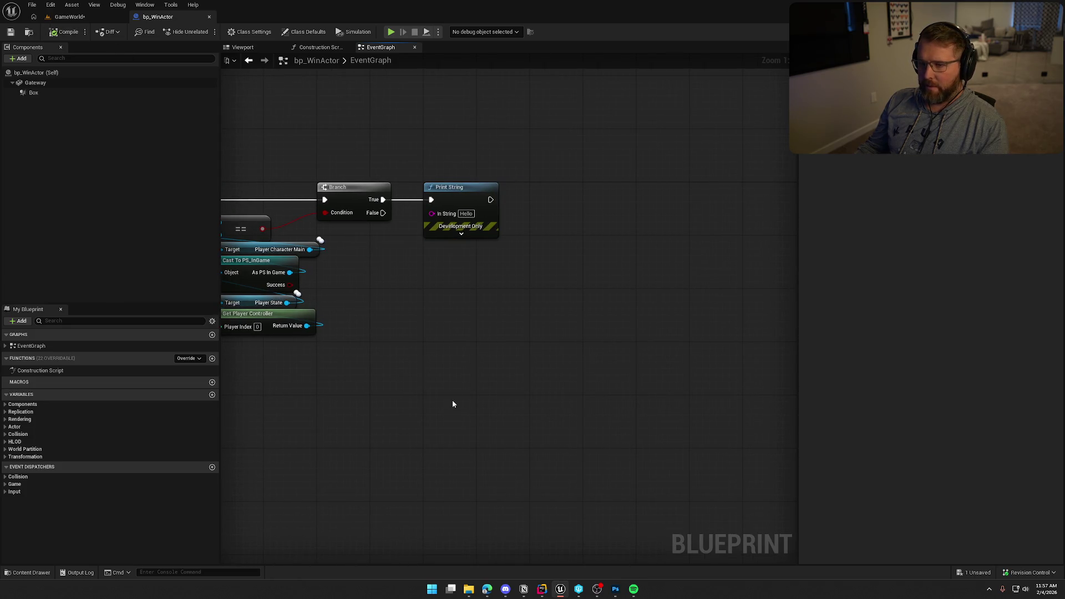
pyautogui.moveTo(451, 401)
pyautogui.mouseDown()
pyautogui.moveTo(497, 338)
pyautogui.moveTo(540, 341)
pyautogui.mouseUp()
pyautogui.moveTo(424, 249); pyautogui.dragTo(498, 247)
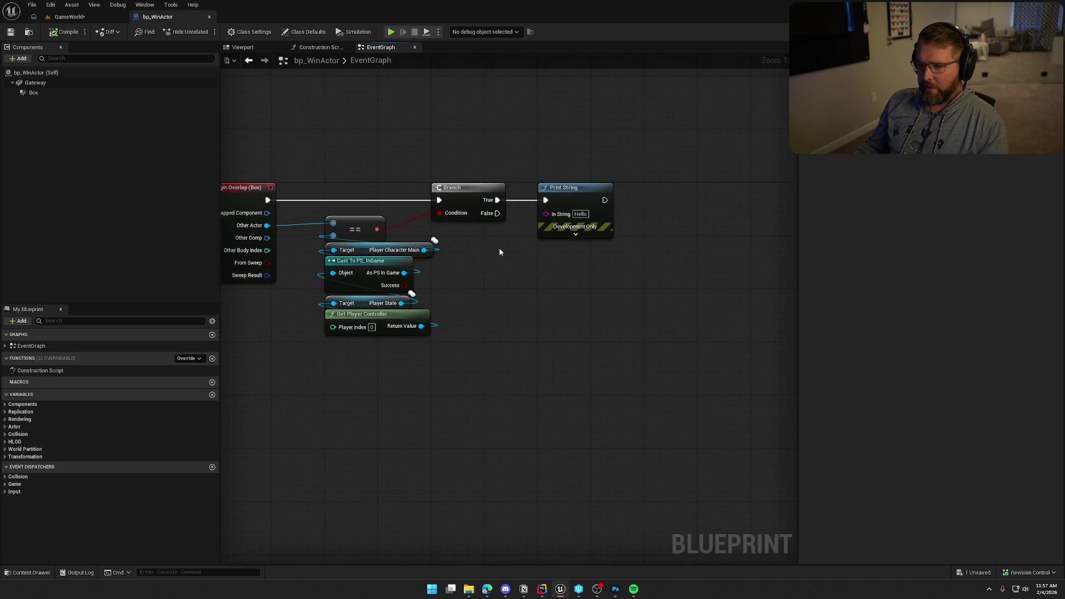
pyautogui.moveTo(421, 326)
pyautogui.mouseDown()
pyautogui.moveTo(488, 321)
pyautogui.moveTo(507, 355)
pyautogui.mouseUp()
pyautogui.press('Escape')
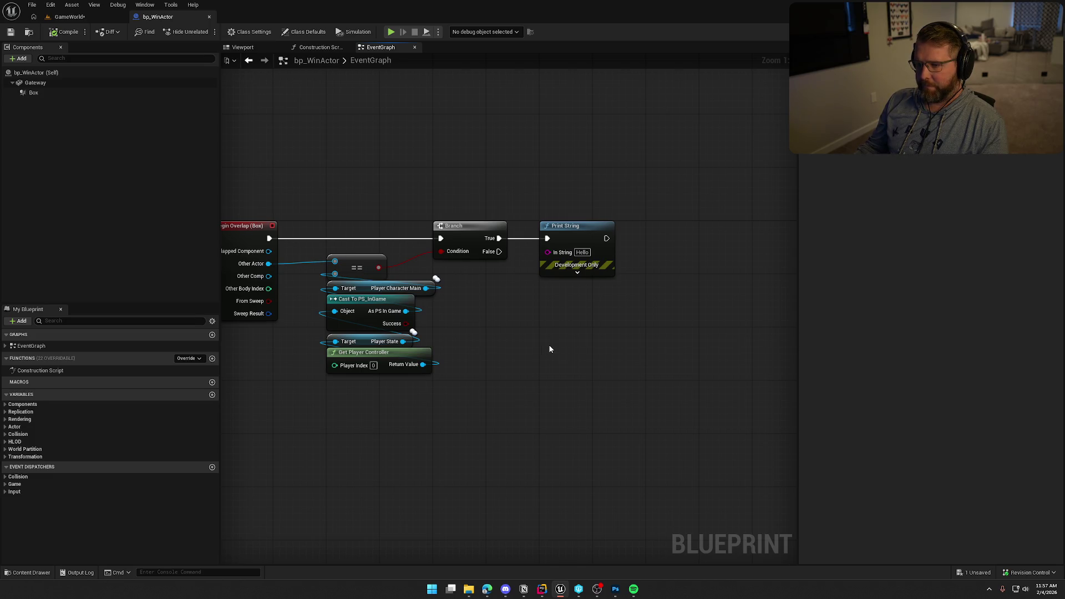
# Step: Move Print String further right to leave room after the Branch's True output
pyautogui.moveTo(556, 348)
pyautogui.mouseDown()
pyautogui.moveTo(670, 338)
pyautogui.moveTo(546, 335)
pyautogui.moveTo(523, 306)
pyautogui.mouseUp()
pyautogui.moveTo(508, 234); pyautogui.dragTo(666, 236)
pyautogui.moveTo(487, 281); pyautogui.dragTo(478, 281)
pyautogui.moveTo(420, 236); pyautogui.dragTo(480, 283)
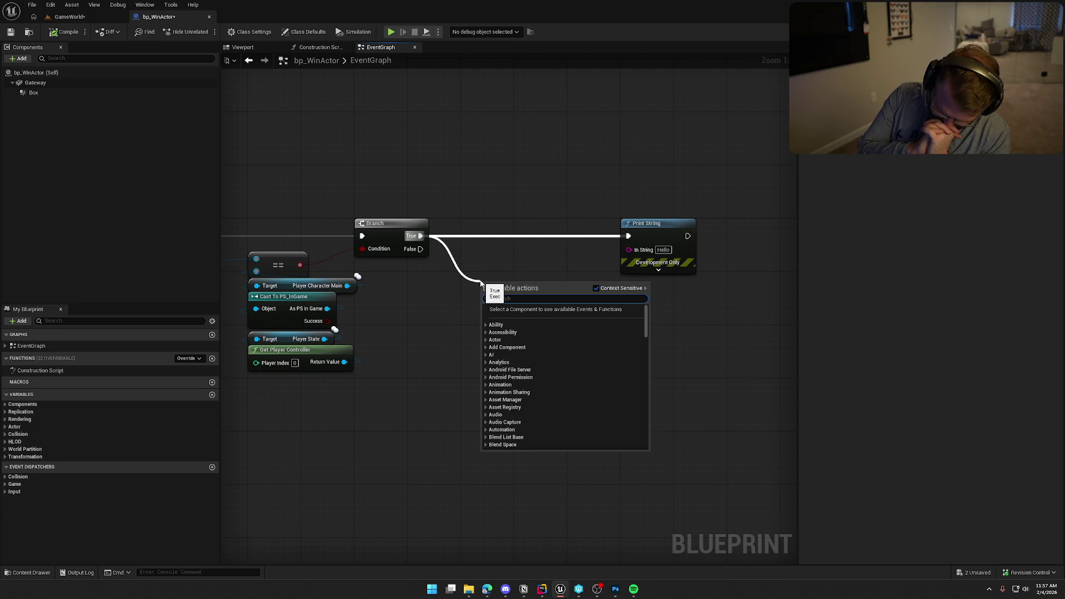
pyautogui.moveTo(390, 344)
pyautogui.mouseDown()
pyautogui.moveTo(529, 347)
pyautogui.moveTo(487, 355)
pyautogui.moveTo(373, 141)
pyautogui.moveTo(593, 392)
pyautogui.moveTo(583, 342)
pyautogui.moveTo(309, 102)
pyautogui.mouseUp()
pyautogui.moveTo(498, 245); pyautogui.dragTo(553, 263)
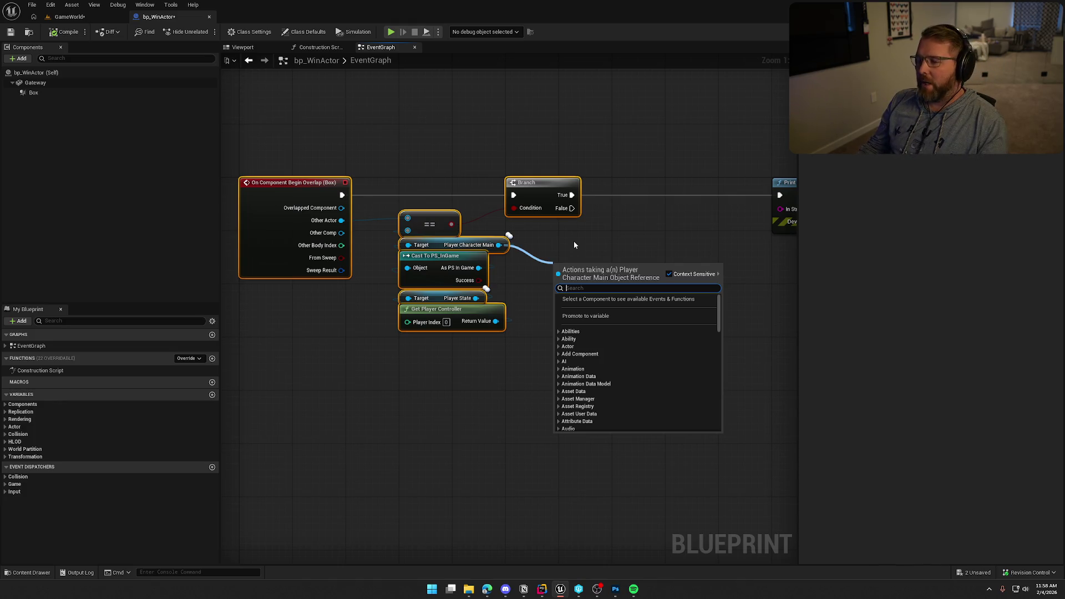
# Step: Add a Cast To PC_InGame node on Get Player Controller's Return Value
pyautogui.click(573, 244)
pyautogui.moveTo(495, 321); pyautogui.dragTo(584, 315)
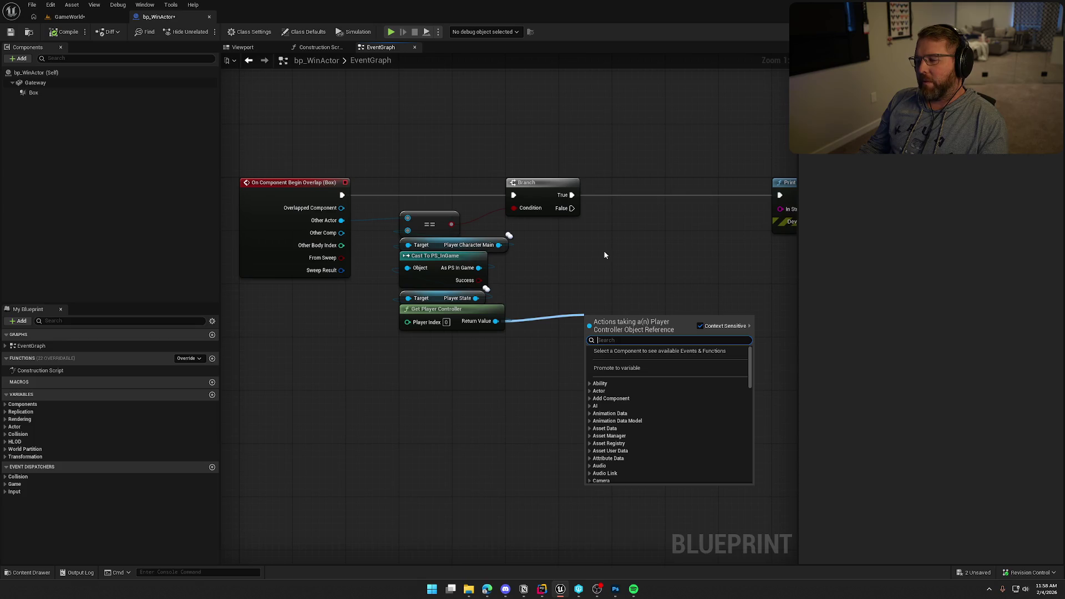
pyautogui.click(604, 255)
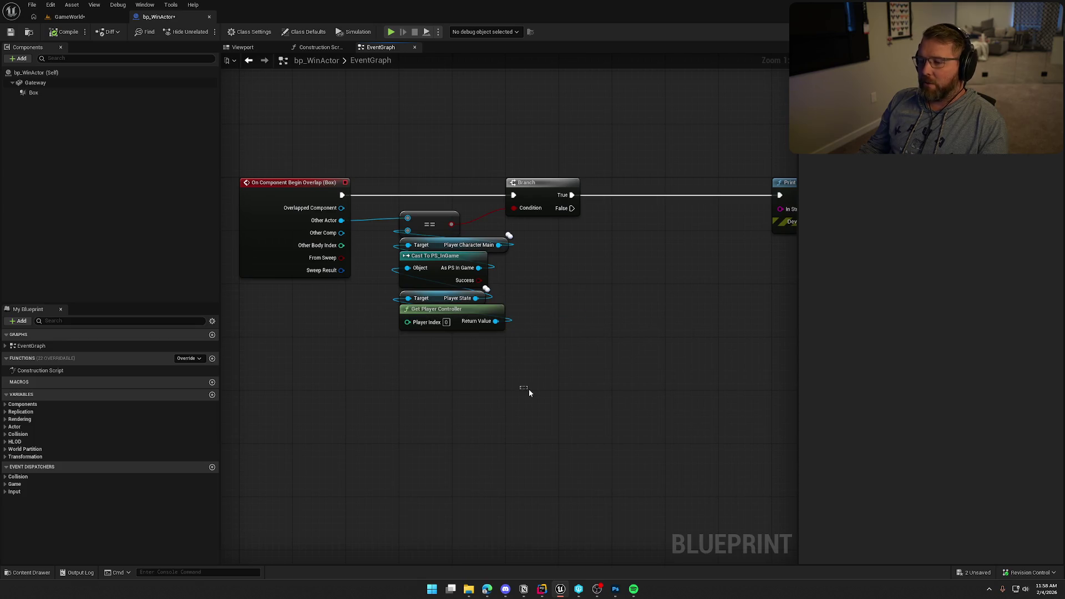
pyautogui.moveTo(528, 388); pyautogui.dragTo(460, 379)
pyautogui.moveTo(424, 328); pyautogui.dragTo(468, 329)
pyautogui.write('cas')
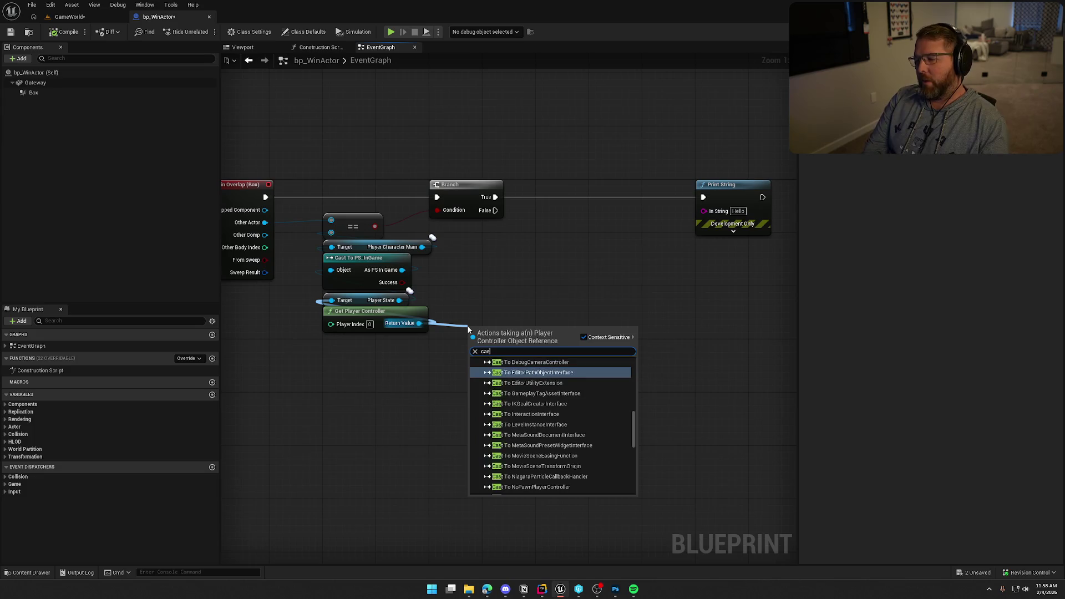
pyautogui.write(' to ps')
pyautogui.press('Return')
# Step: Convert the cast to a pure cast, place it beside the Branch, and return to GameWorld
pyautogui.rightClick(469, 331)
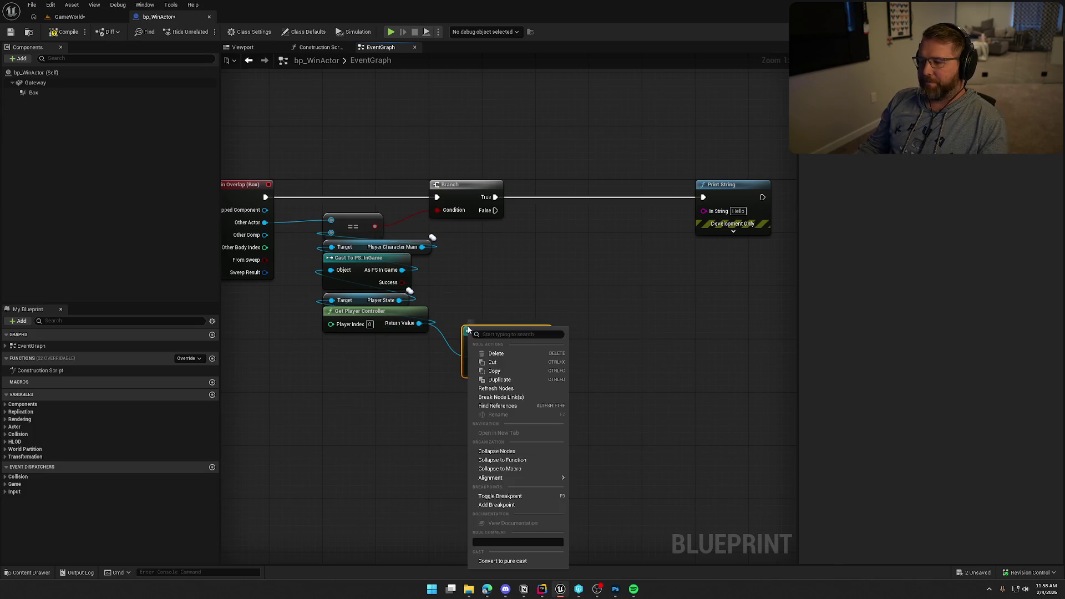
pyautogui.click(525, 562)
pyautogui.moveTo(499, 331)
pyautogui.mouseDown()
pyautogui.moveTo(499, 250)
pyautogui.moveTo(518, 240)
pyautogui.mouseUp()
pyautogui.click(549, 321)
pyautogui.moveTo(550, 323)
pyautogui.mouseDown()
pyautogui.moveTo(477, 370)
pyautogui.moveTo(536, 341)
pyautogui.mouseUp()
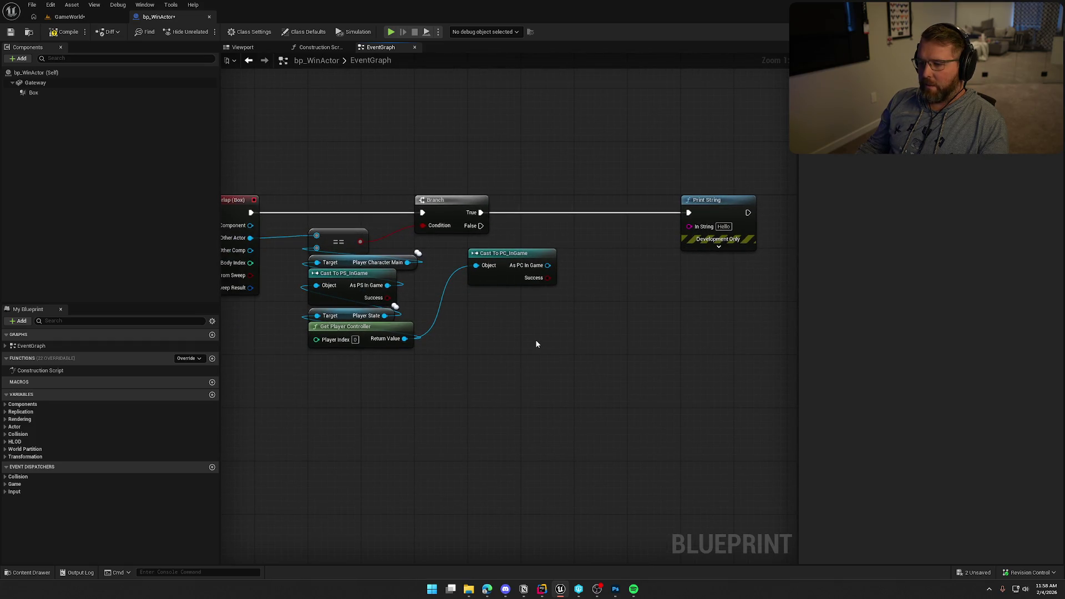
pyautogui.moveTo(547, 265)
pyautogui.mouseDown()
pyautogui.moveTo(607, 286)
pyautogui.moveTo(599, 275)
pyautogui.mouseUp()
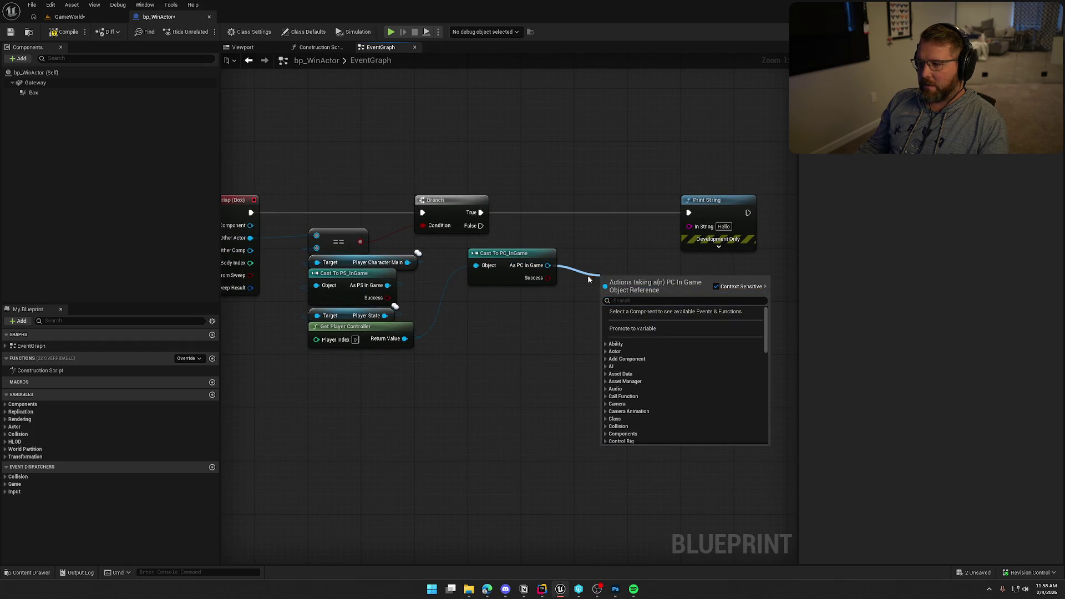
pyautogui.click(588, 275)
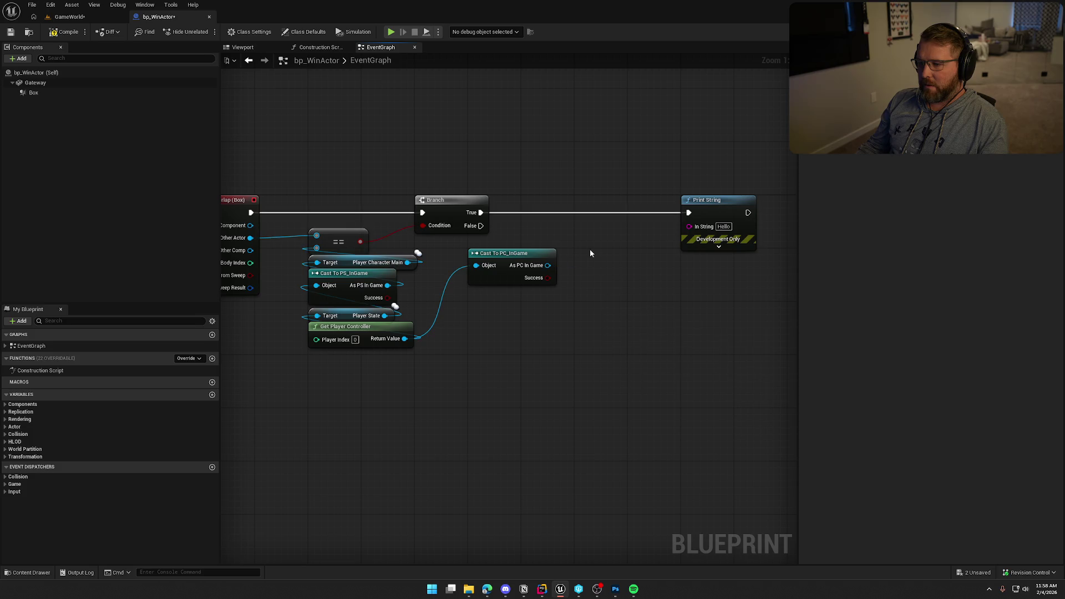
pyautogui.click(69, 16)
# Step: Open the PC_InGame player controller Blueprint's event graph from the level's World Settings
pyautogui.hotkey('ctrl', 'space')
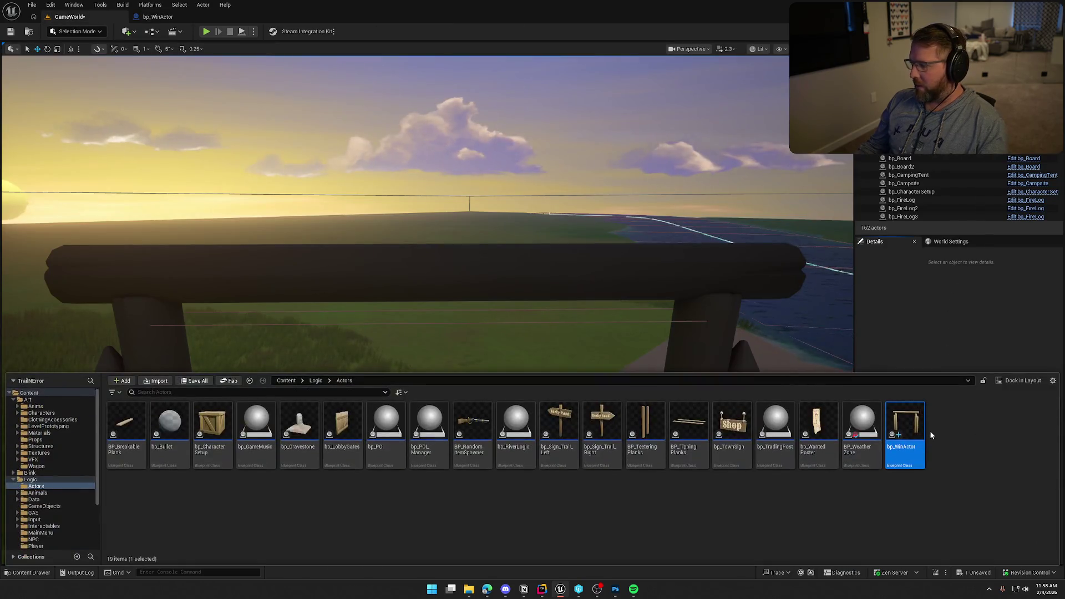
pyautogui.click(943, 242)
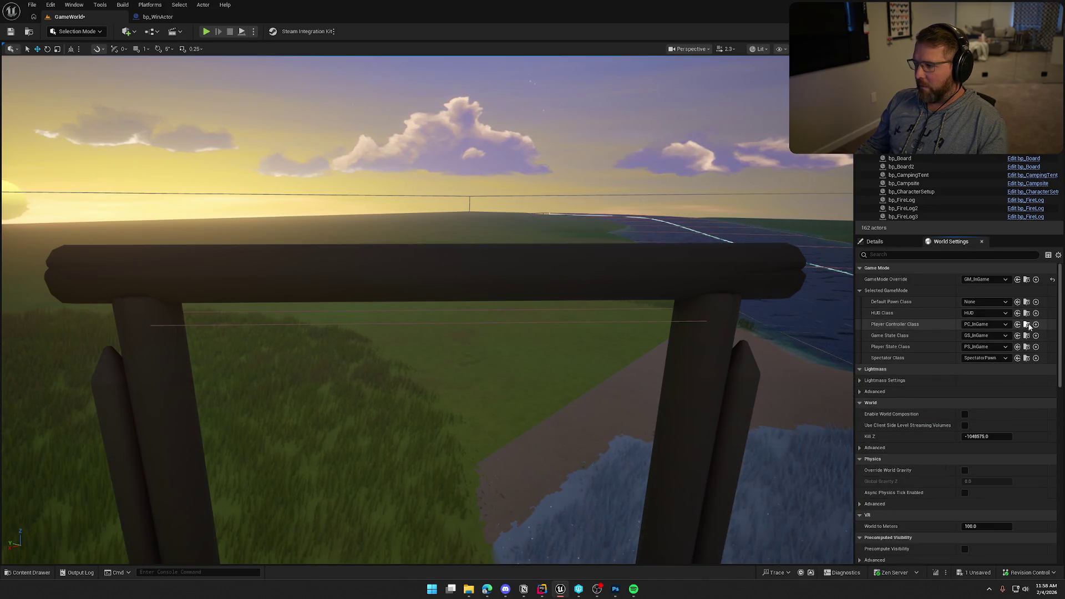
pyautogui.click(1026, 325)
pyautogui.doubleClick(218, 431)
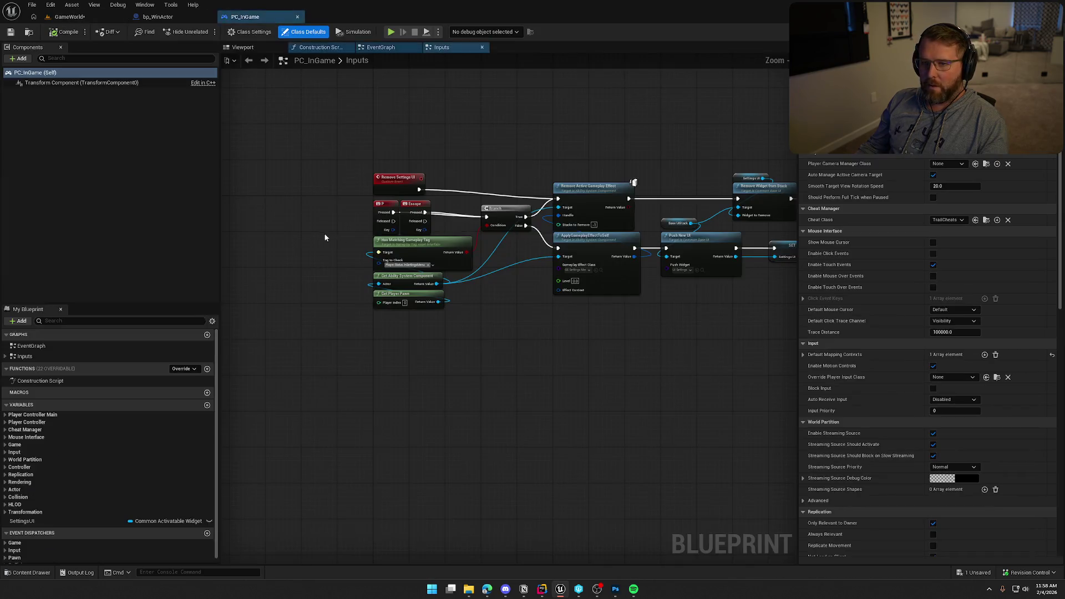
pyautogui.click(391, 46)
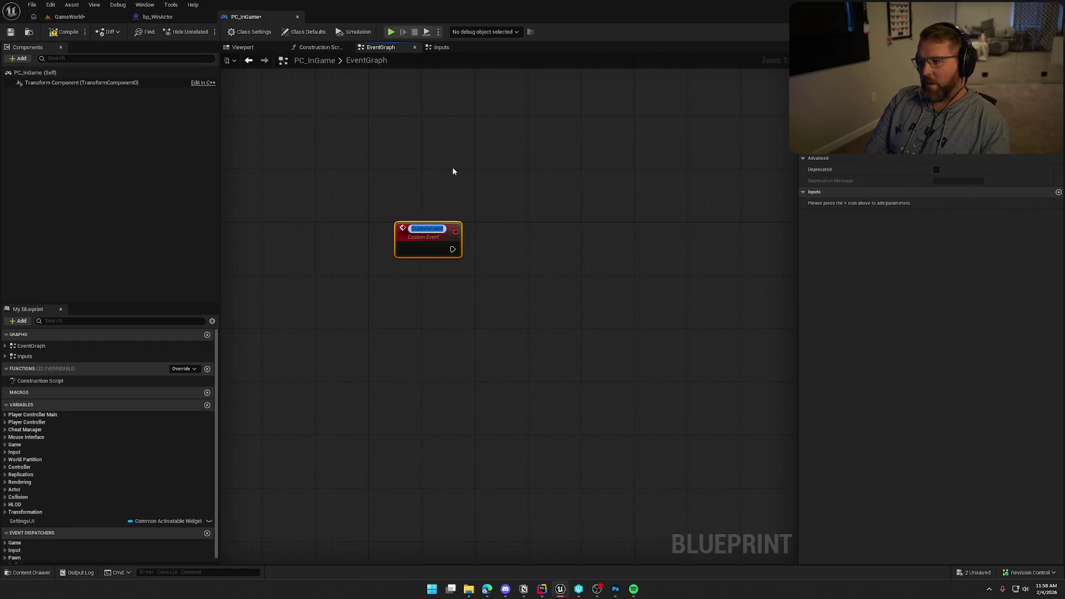
# Step: Rename PC_InGame's EndTrailRun custom event to VictoryTrigger
pyautogui.write('EndT')
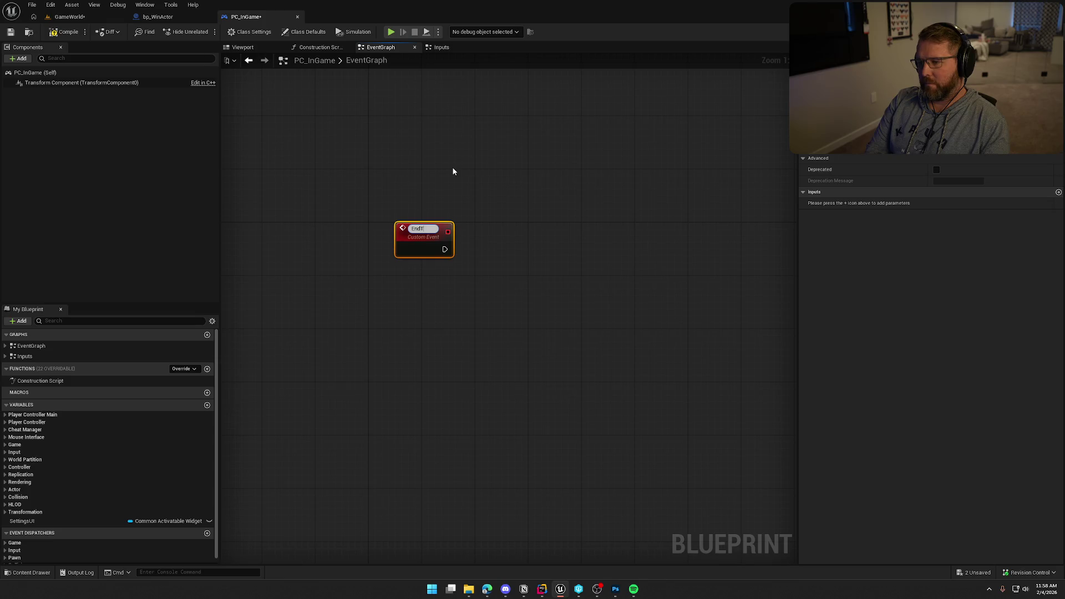
pyautogui.write('railRun')
pyautogui.press('Return')
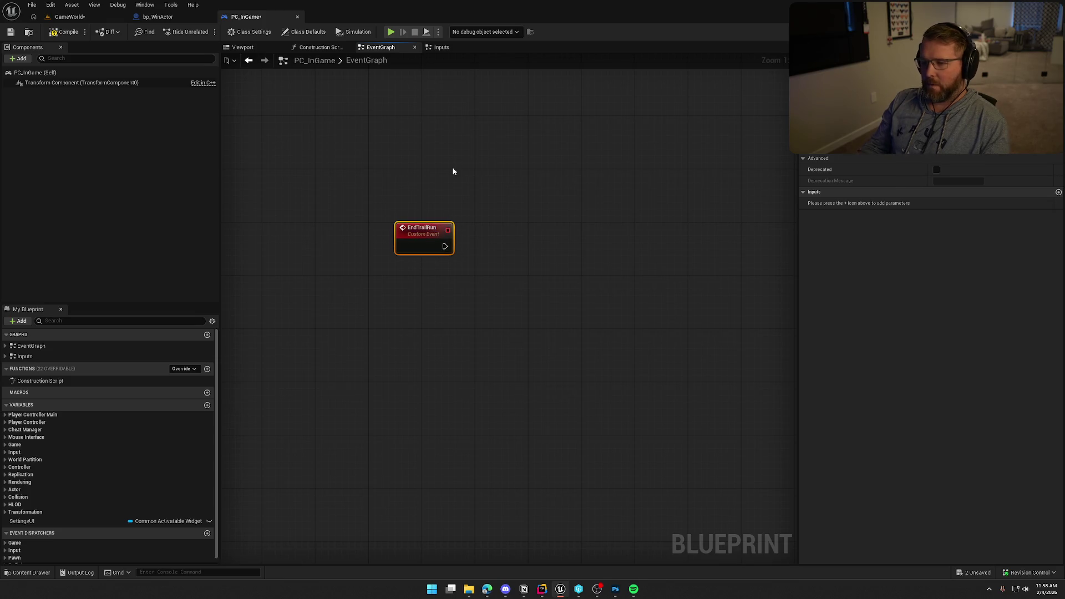
pyautogui.moveTo(435, 230); pyautogui.dragTo(407, 229)
pyautogui.click(433, 306)
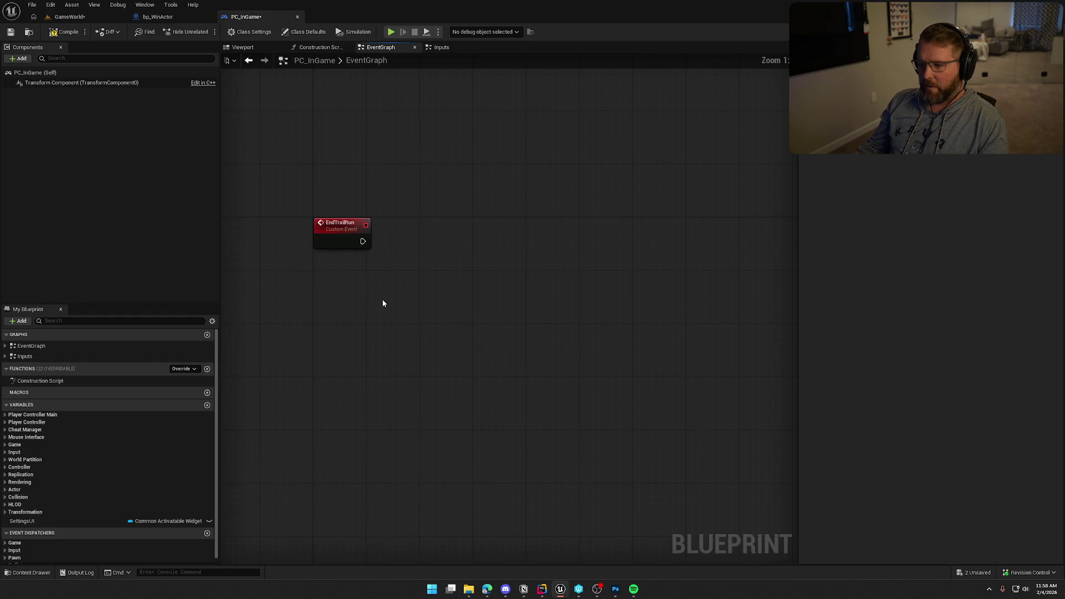
pyautogui.click(362, 233)
pyautogui.press('F2')
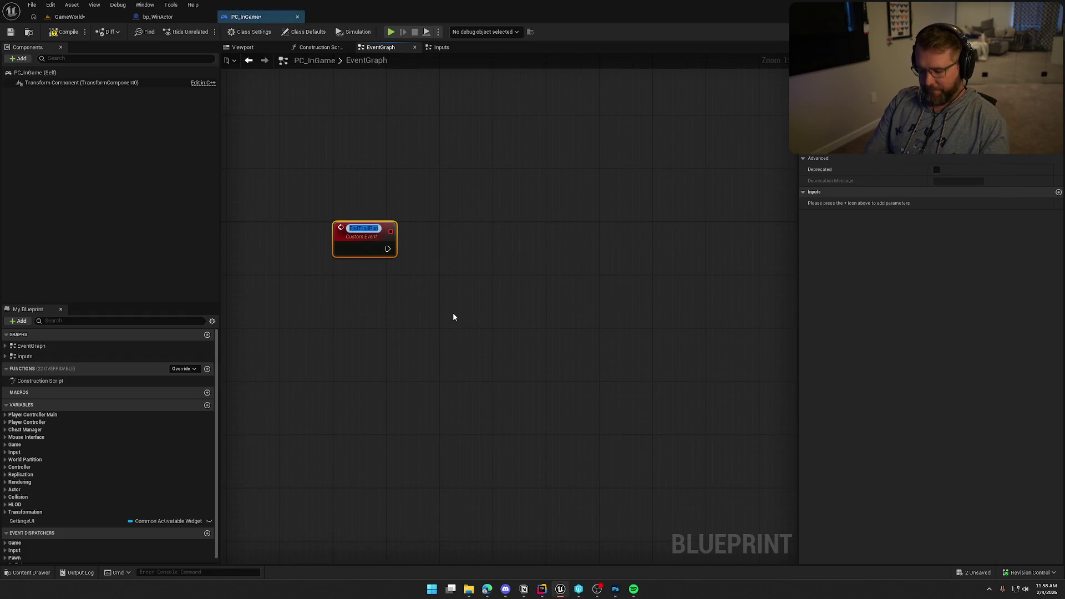
pyautogui.write('VictoryTrigger')
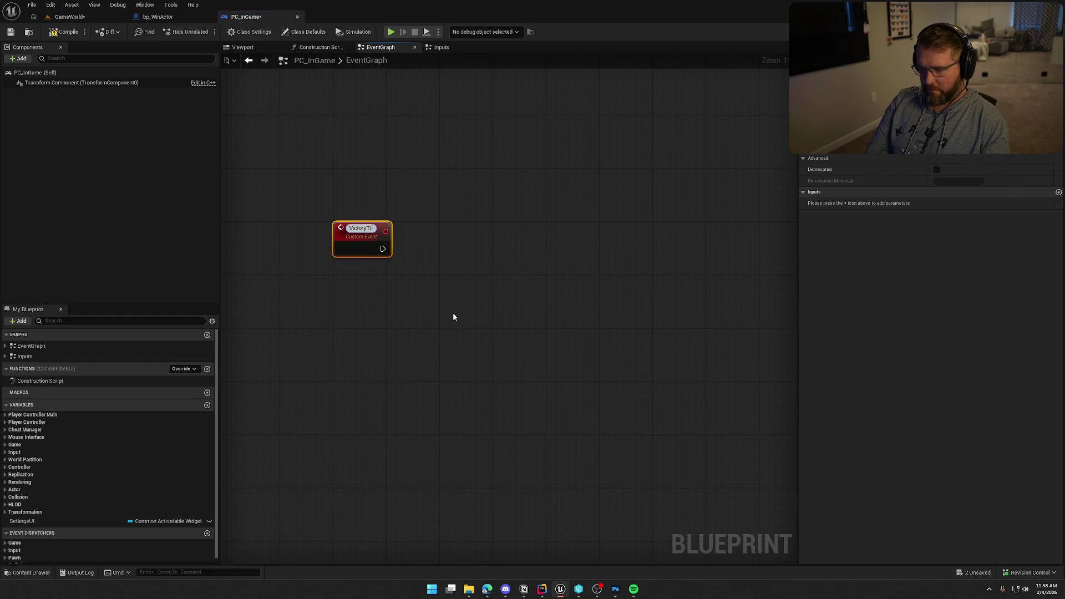
pyautogui.press('Return')
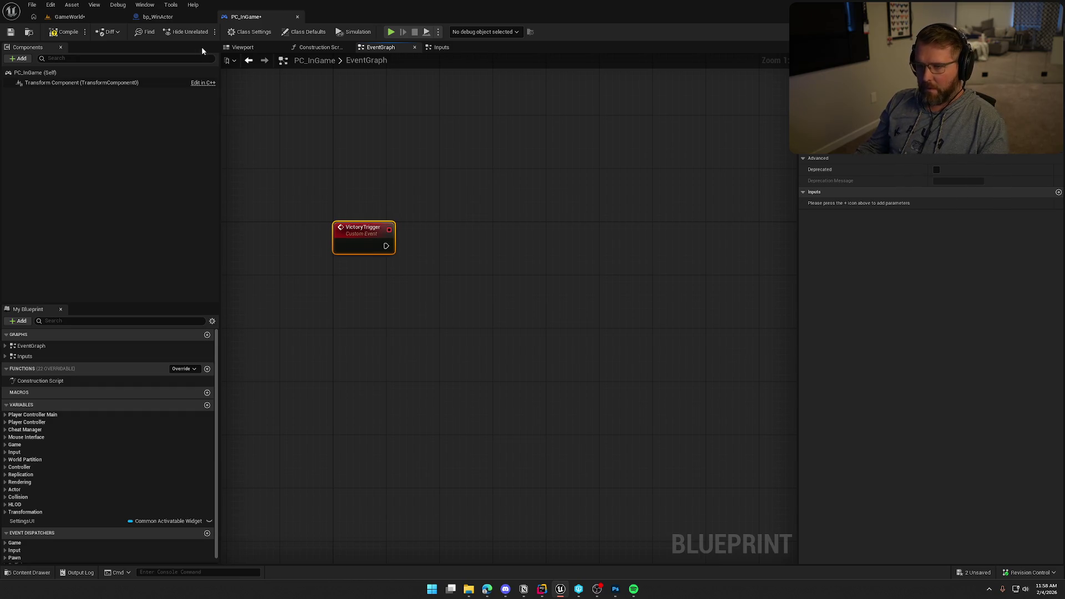
# Step: In bp_WinActor, call Victory Trigger on the PC_InGame cast from the Branch's True output
pyautogui.click(157, 16)
pyautogui.moveTo(547, 265)
pyautogui.mouseDown()
pyautogui.moveTo(581, 266)
pyautogui.moveTo(482, 212)
pyautogui.mouseUp()
pyautogui.write('victory')
pyautogui.press('Return')
pyautogui.moveTo(610, 296); pyautogui.dragTo(610, 216)
pyautogui.moveTo(508, 257); pyautogui.dragTo(506, 273)
# Step: Delete the Print String node and save the changed assets
pyautogui.click(716, 218)
pyautogui.press('Delete')
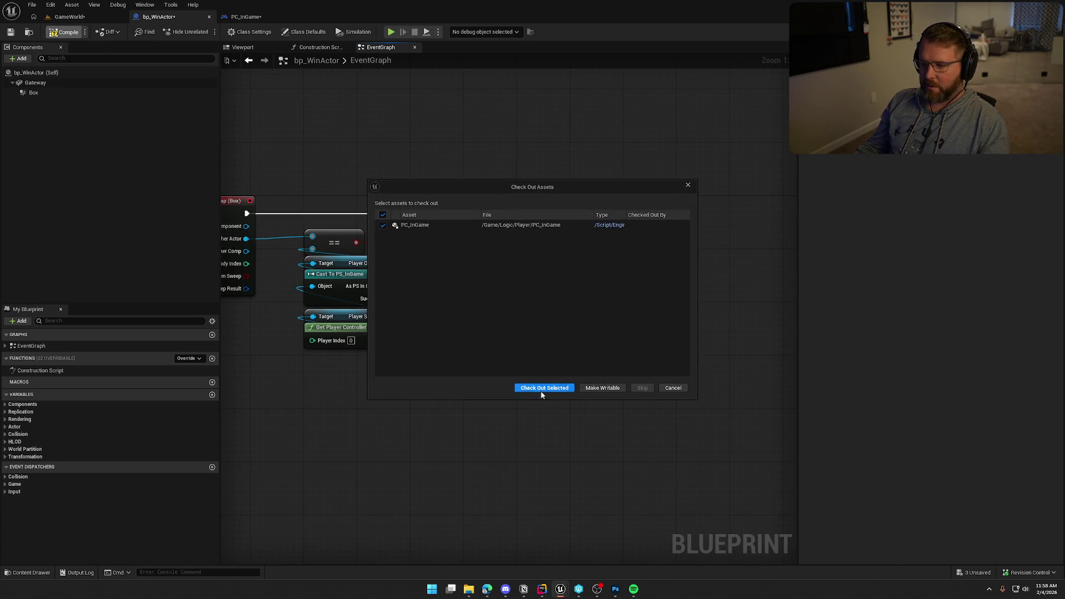
pyautogui.click(541, 390)
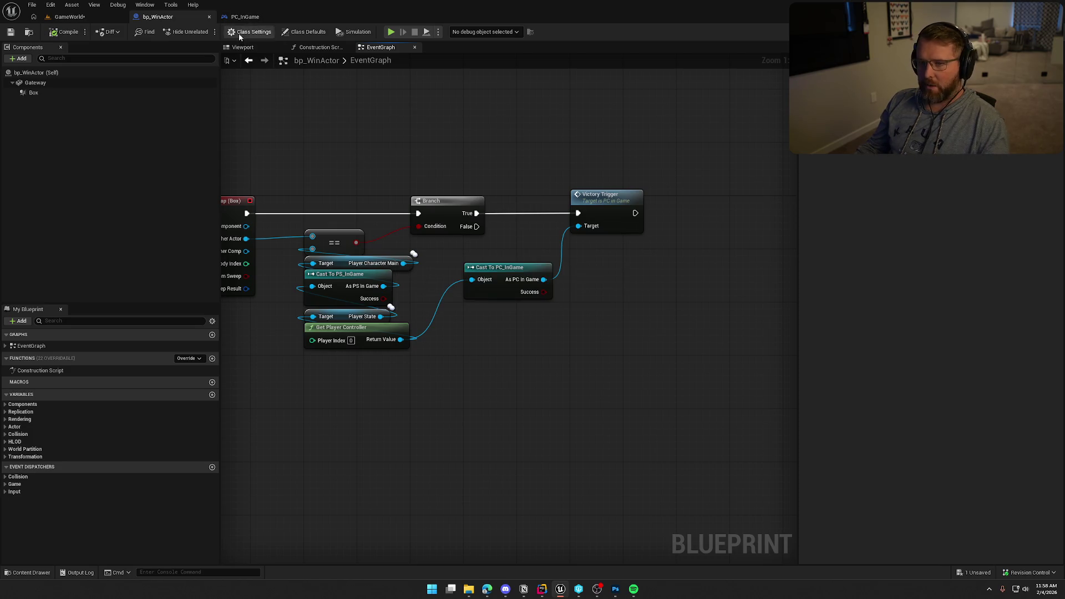
pyautogui.click(244, 17)
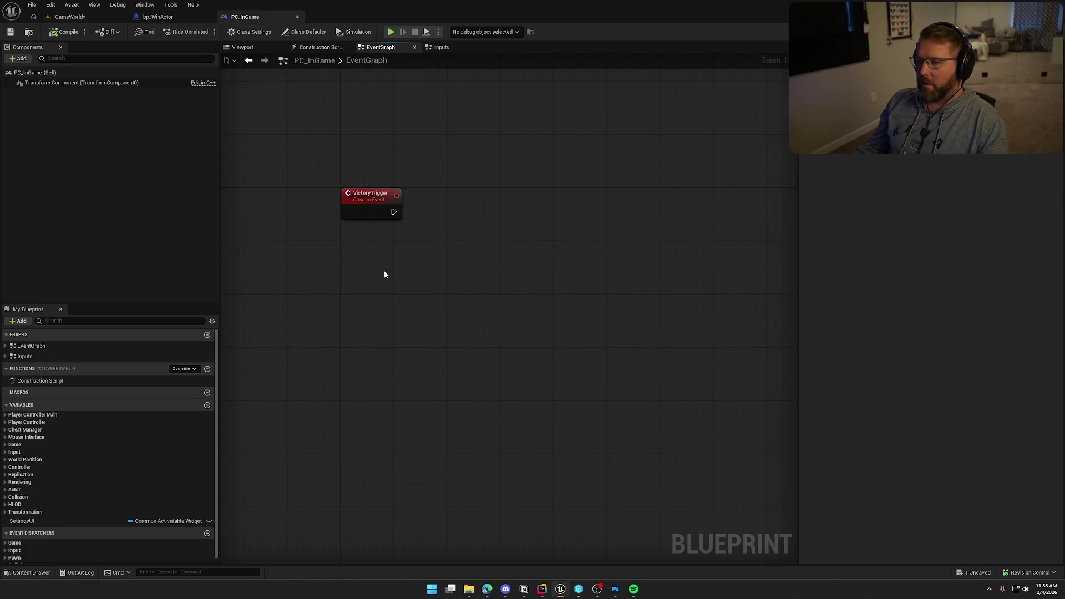
# Step: Add a custom event named Server_UpdateWinTotal and compile and save PC_InGame
pyautogui.rightClick(343, 305)
pyautogui.write('cust')
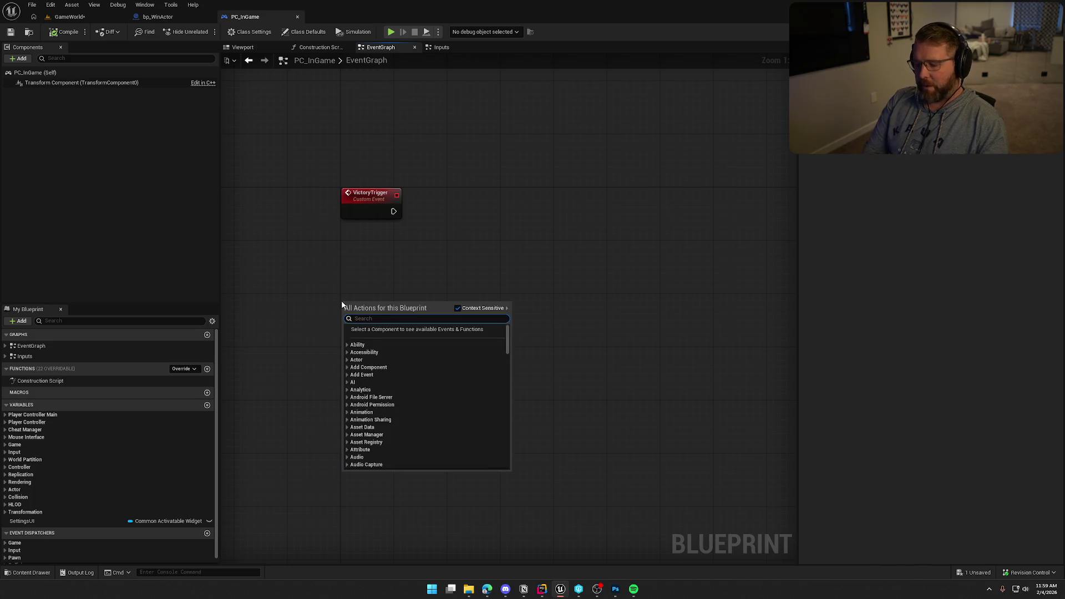
pyautogui.press('Return')
pyautogui.write('Server_U')
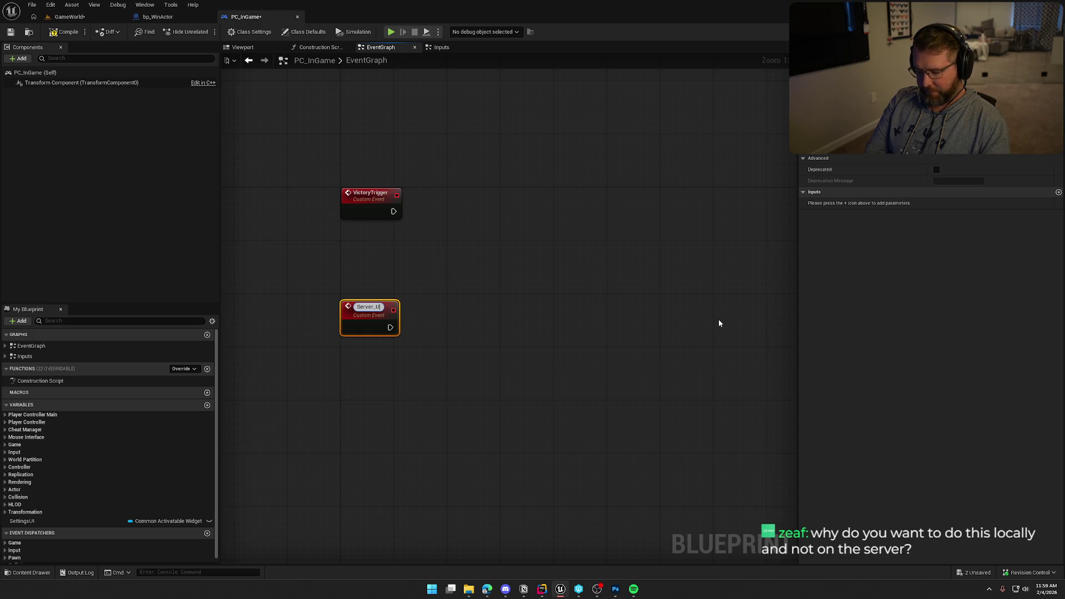
pyautogui.write('pdateWinA')
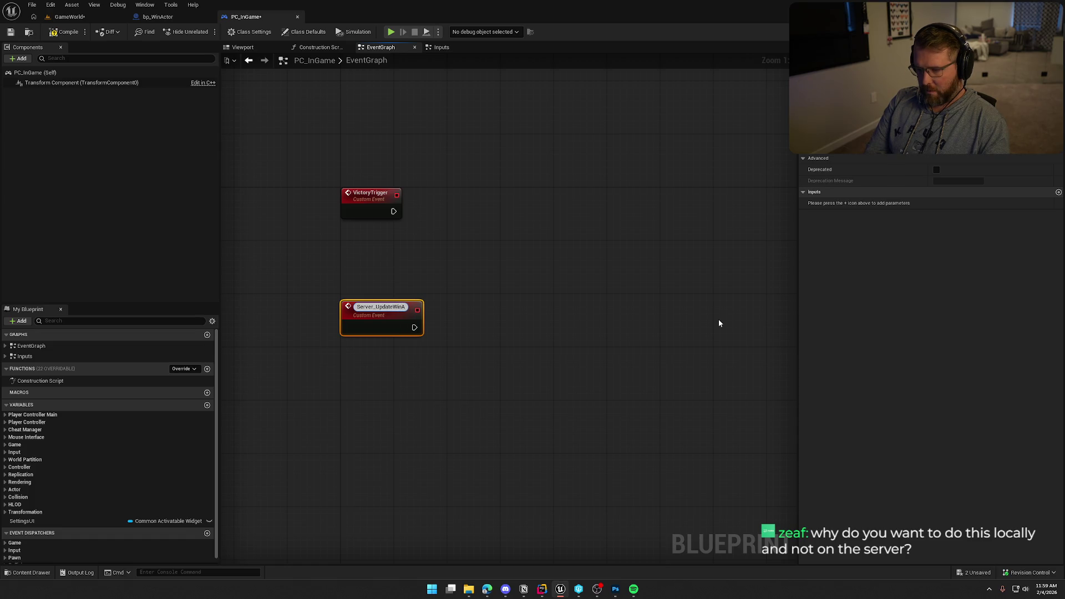
pyautogui.write('ctor')
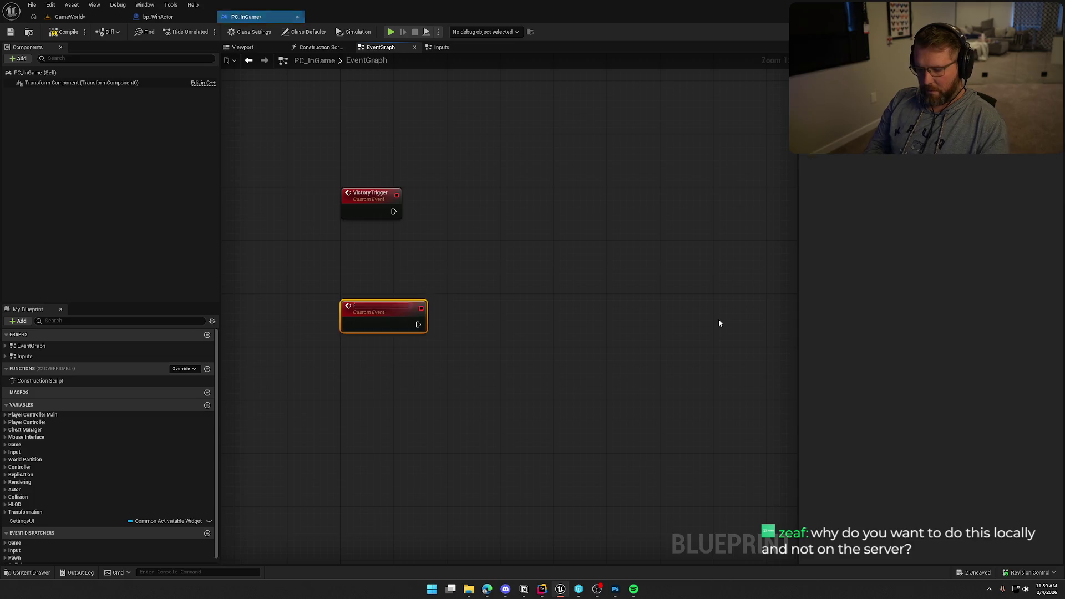
pyautogui.press('Return')
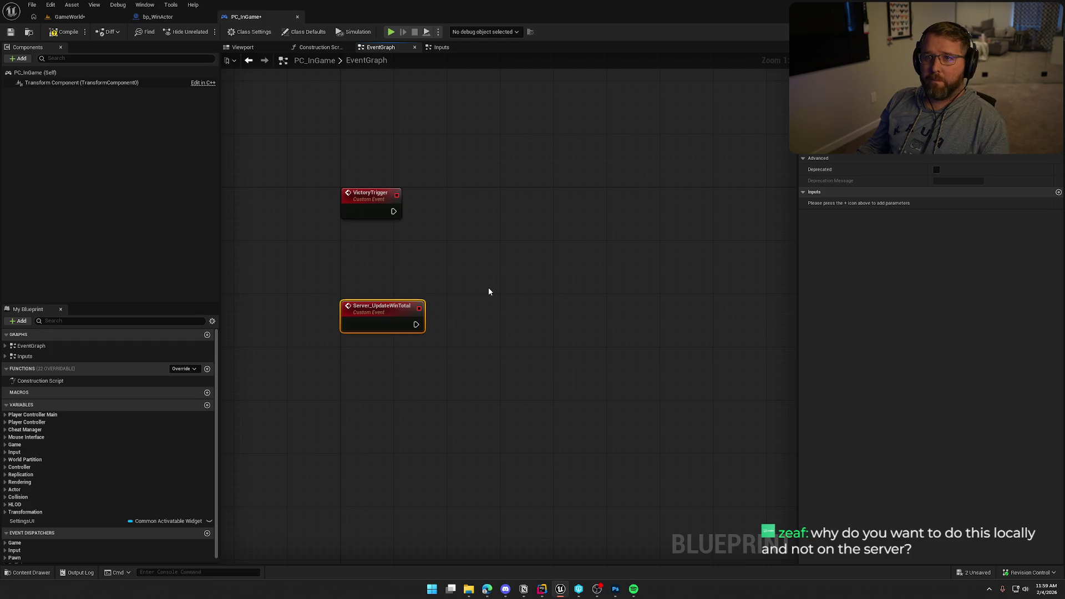
pyautogui.moveTo(488, 292); pyautogui.dragTo(510, 297)
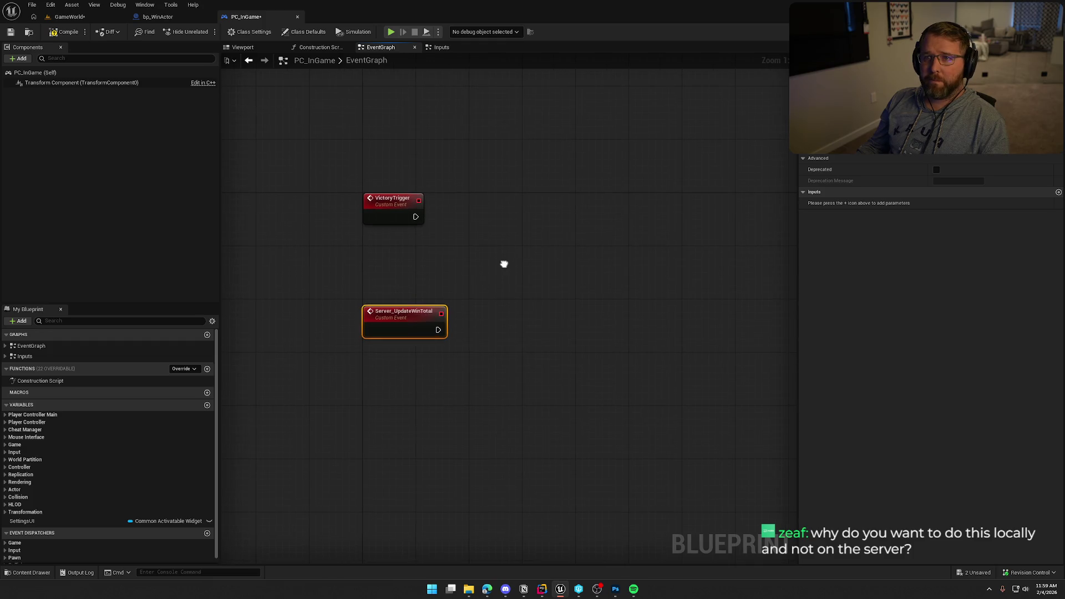
pyautogui.click(390, 252)
pyautogui.moveTo(401, 258); pyautogui.dragTo(423, 264)
pyautogui.hotkey('ctrl', 's')
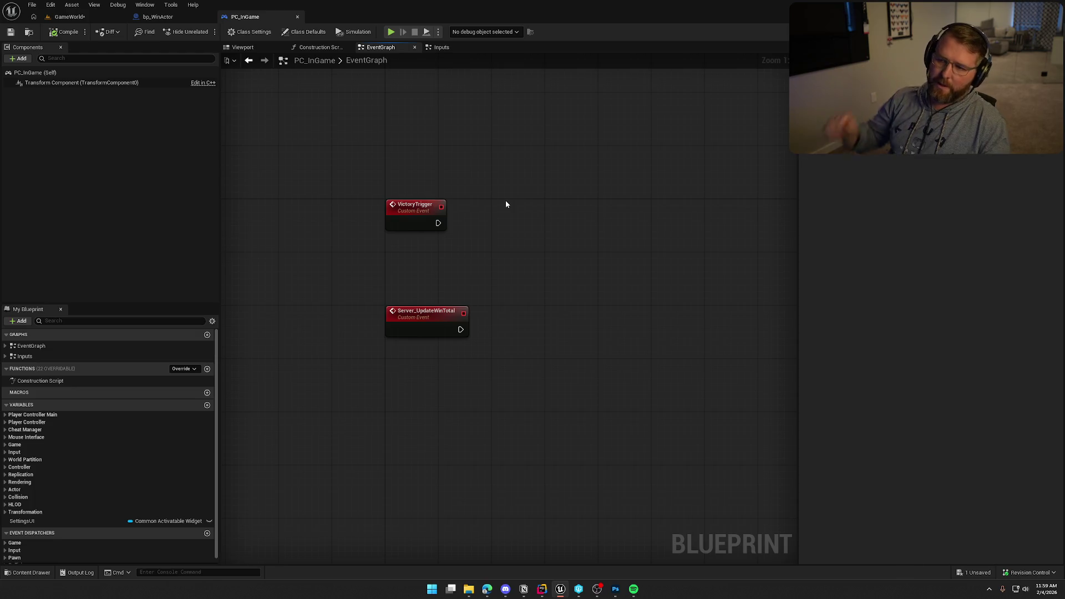
# Step: Select the VictoryTrigger and Server_UpdateWinTotal events in turn to compare them
pyautogui.click(416, 209)
pyautogui.moveTo(527, 237)
pyautogui.mouseDown()
pyautogui.moveTo(475, 220)
pyautogui.moveTo(455, 188)
pyautogui.mouseUp()
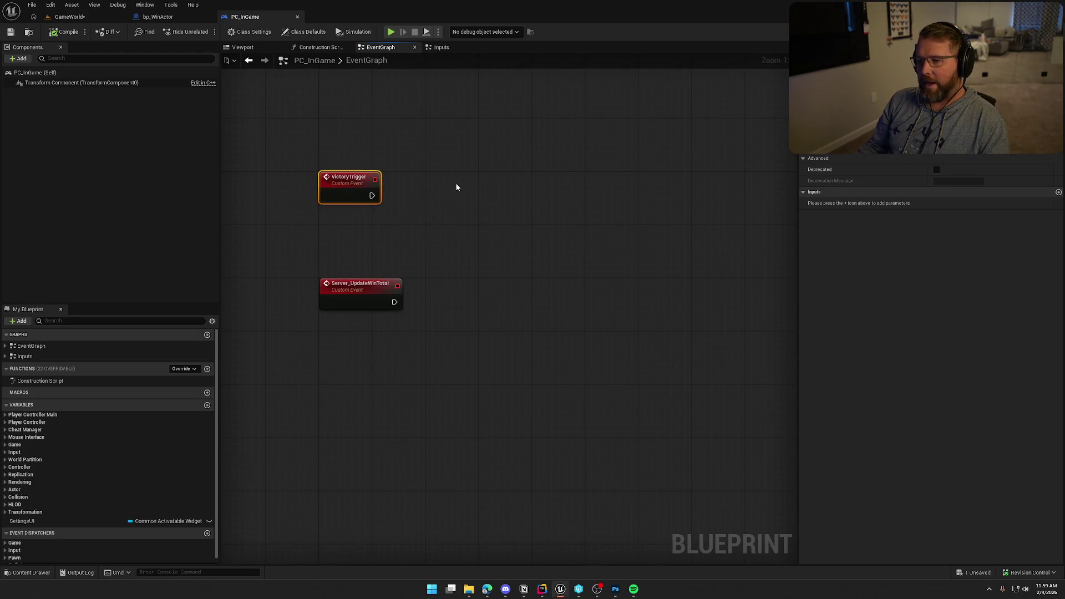
pyautogui.moveTo(281, 149)
pyautogui.mouseDown()
pyautogui.moveTo(601, 218)
pyautogui.moveTo(652, 242)
pyautogui.mouseUp()
pyautogui.moveTo(280, 260)
pyautogui.mouseDown()
pyautogui.moveTo(676, 384)
pyautogui.moveTo(665, 398)
pyautogui.mouseUp()
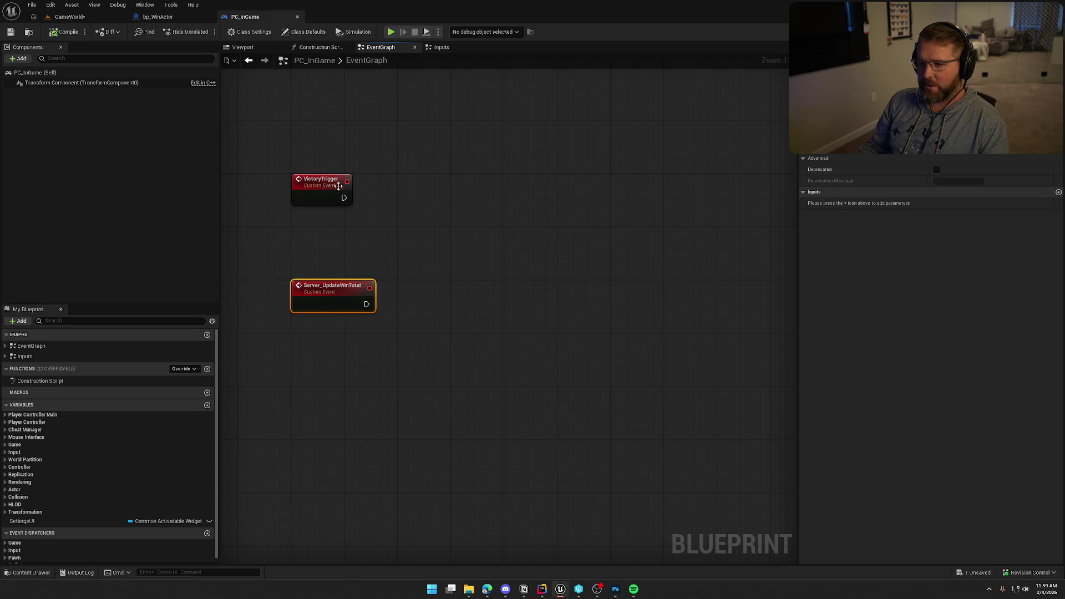
pyautogui.moveTo(271, 145); pyautogui.dragTo(668, 263)
pyautogui.moveTo(270, 254)
pyautogui.mouseDown()
pyautogui.moveTo(504, 409)
pyautogui.moveTo(519, 343)
pyautogui.mouseUp()
pyautogui.click(510, 341)
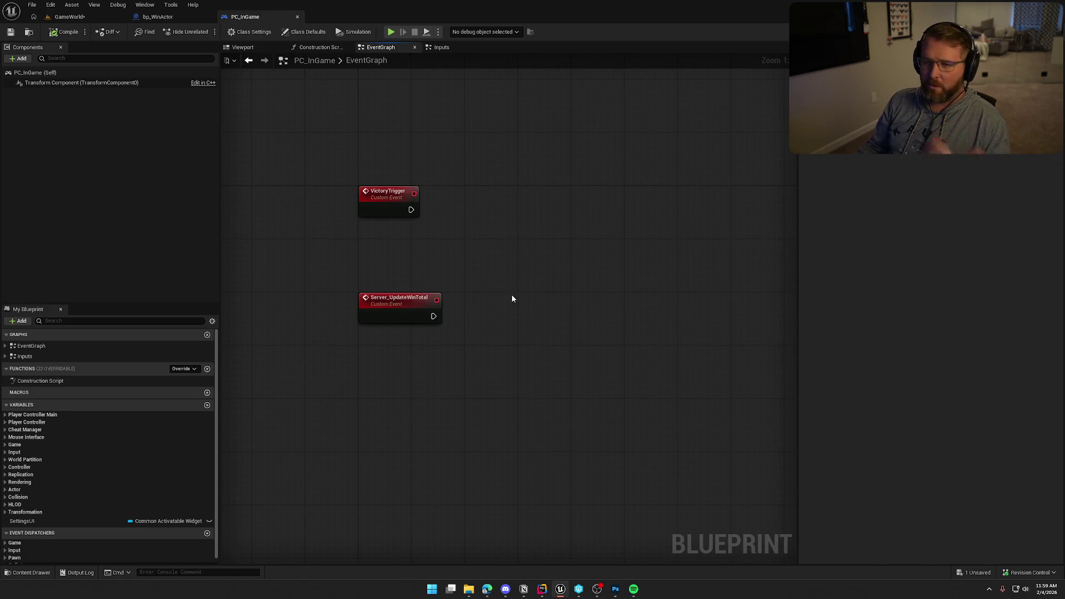
pyautogui.moveTo(512, 298); pyautogui.dragTo(456, 257)
pyautogui.moveTo(303, 159)
pyautogui.mouseDown()
pyautogui.moveTo(703, 261)
pyautogui.moveTo(608, 265)
pyautogui.mouseUp()
pyautogui.click(550, 255)
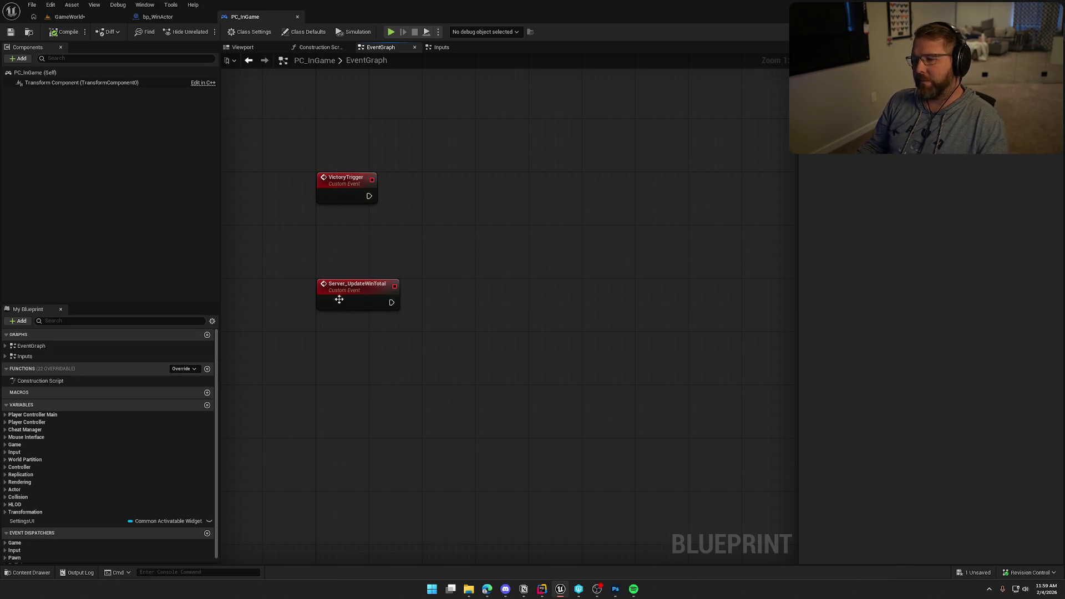
# Step: Move Server_UpdateWinTotal below VictoryTrigger and set its Replicates to Run on Server
pyautogui.moveTo(339, 295); pyautogui.dragTo(346, 350)
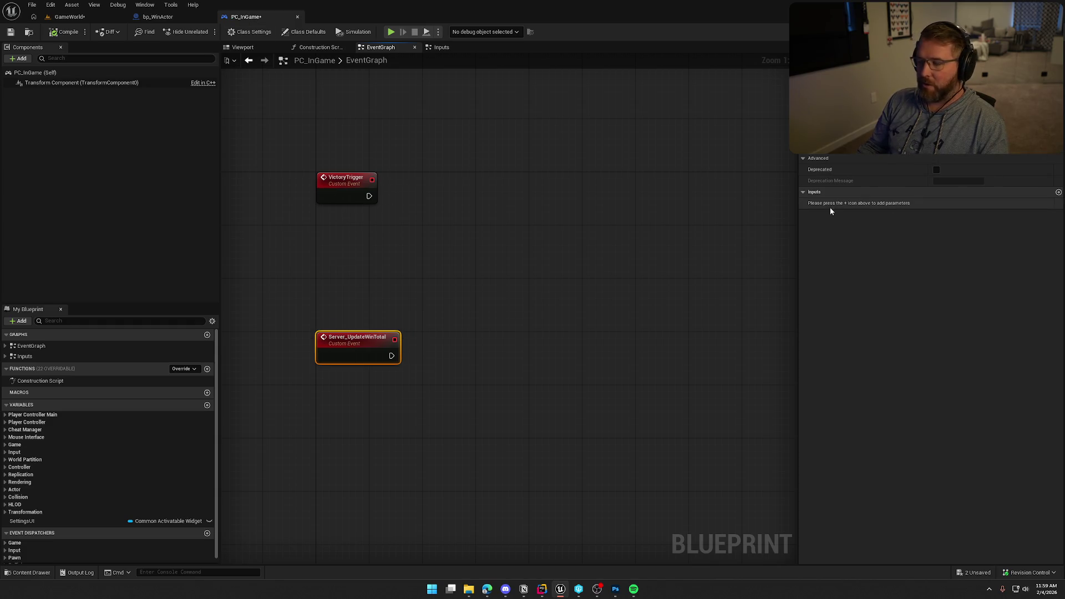
pyautogui.click(954, 138)
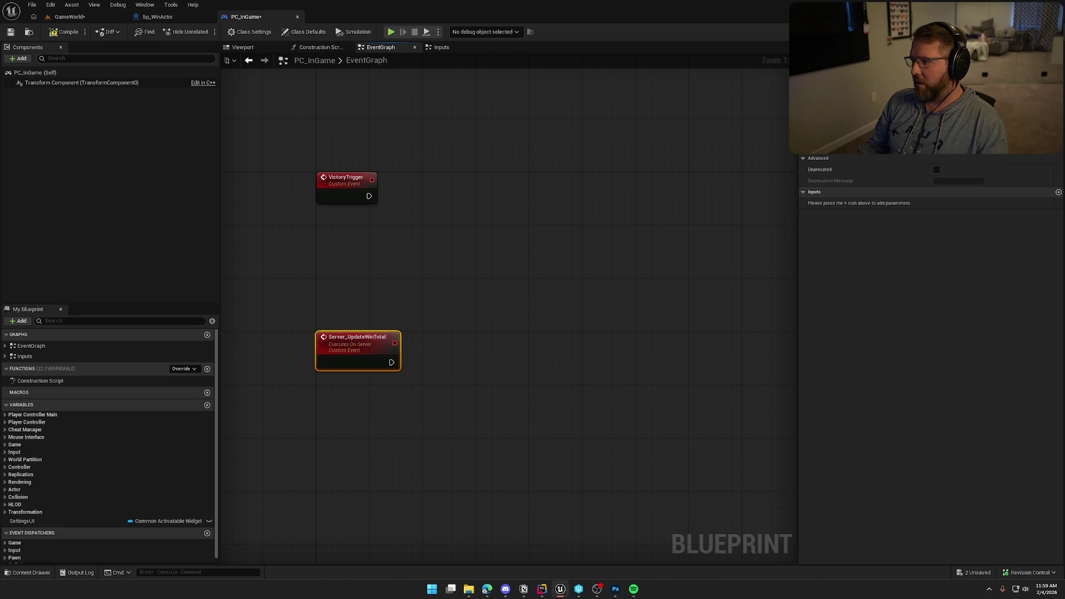
pyautogui.moveTo(713, 207)
pyautogui.mouseDown()
pyautogui.moveTo(438, 294)
pyautogui.moveTo(573, 368)
pyautogui.moveTo(449, 241)
pyautogui.mouseUp()
pyautogui.click(402, 204)
# Step: Back in bp_WinActor, frame the overlap event and its nodes in view
pyautogui.moveTo(155, 17)
pyautogui.mouseDown()
pyautogui.moveTo(455, 198)
pyautogui.moveTo(151, 22)
pyautogui.mouseUp()
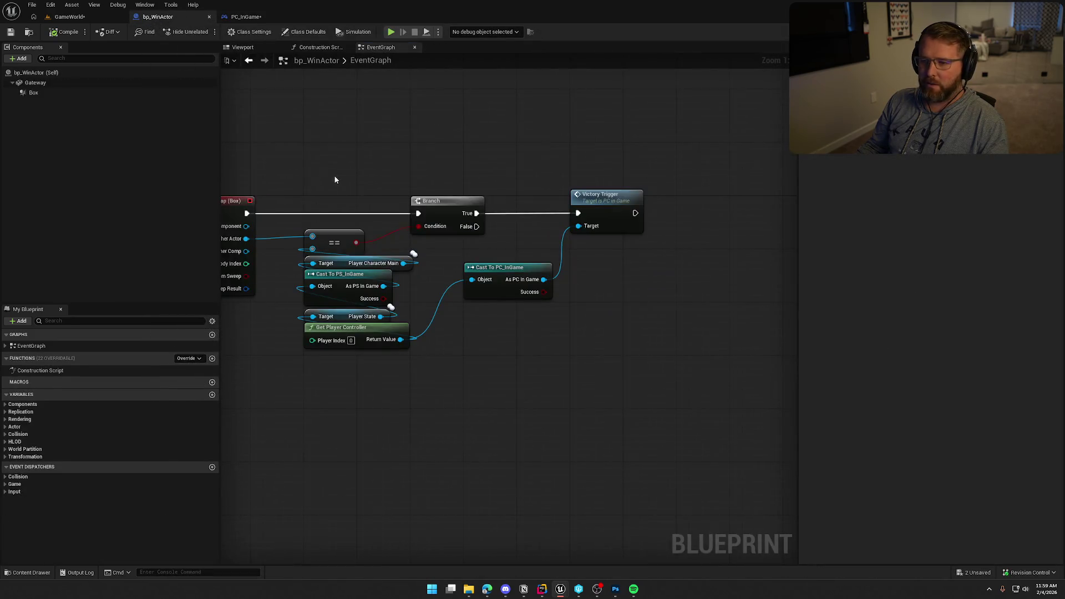
pyautogui.moveTo(335, 179); pyautogui.dragTo(434, 165)
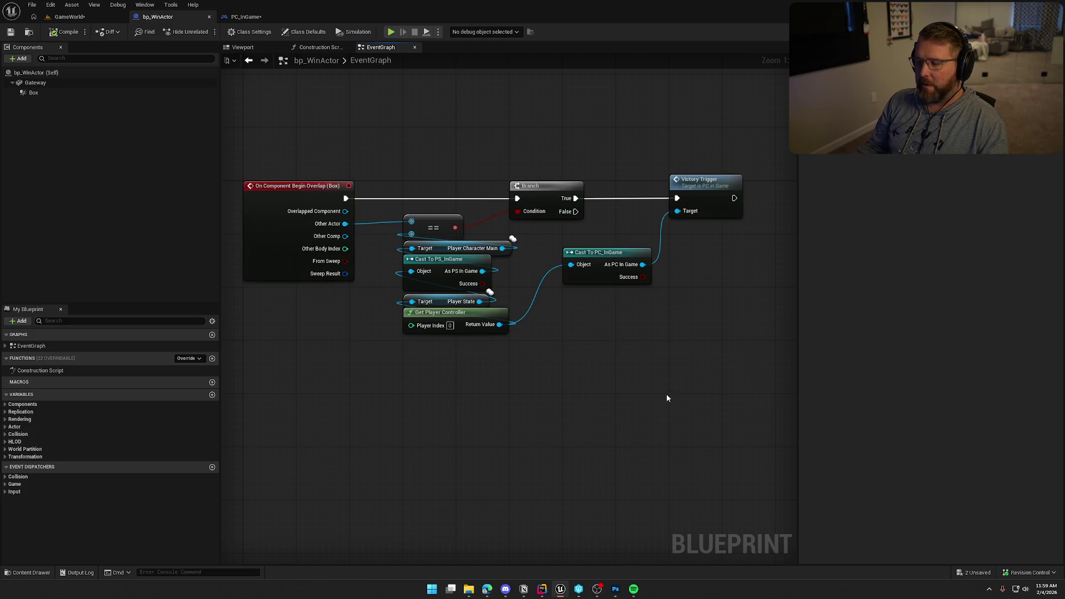
pyautogui.rightClick(650, 388)
pyautogui.scroll(-1, 606, 342)
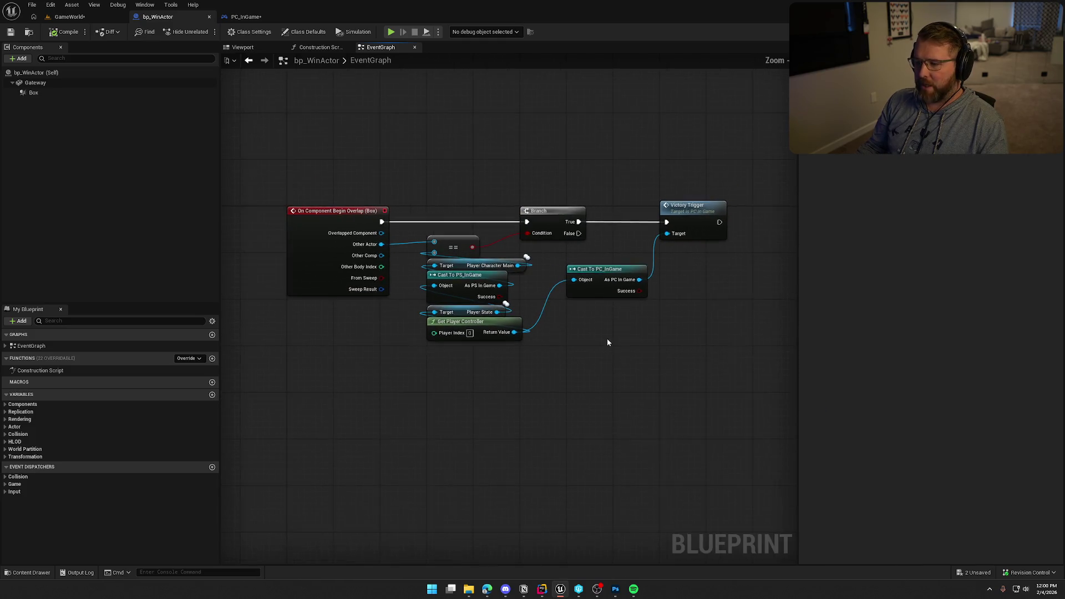
pyautogui.moveTo(238, 155); pyautogui.dragTo(706, 345)
pyautogui.click(657, 381)
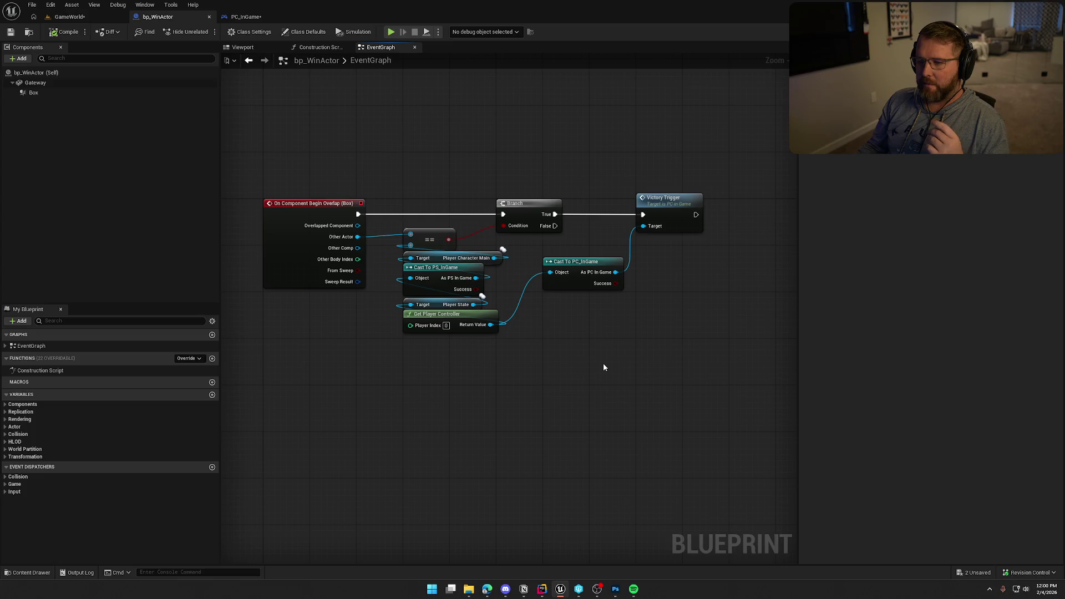
pyautogui.moveTo(379, 173)
pyautogui.mouseDown()
pyautogui.moveTo(733, 378)
pyautogui.moveTo(714, 380)
pyautogui.mouseUp()
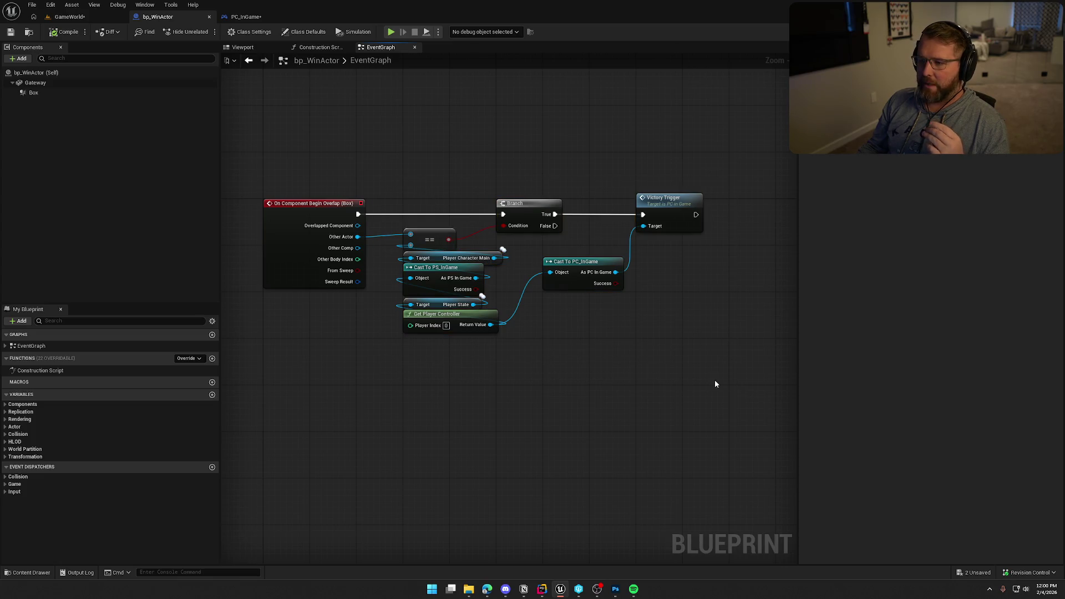
# Step: Move Cast To PC_InGame down beside Get Player Controller
pyautogui.moveTo(577, 266); pyautogui.dragTo(548, 312)
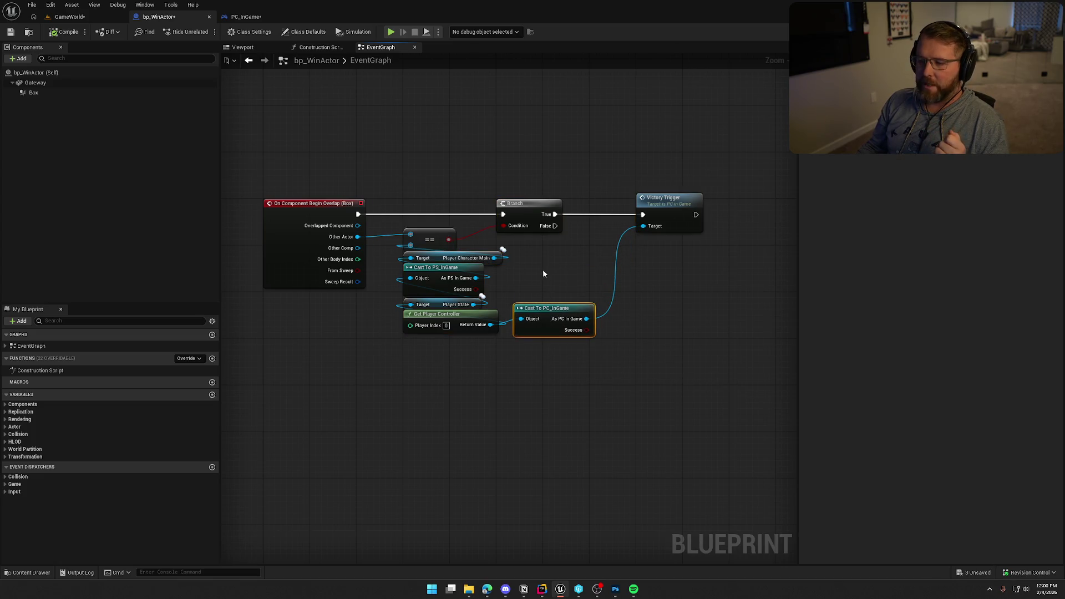
pyautogui.click(547, 275)
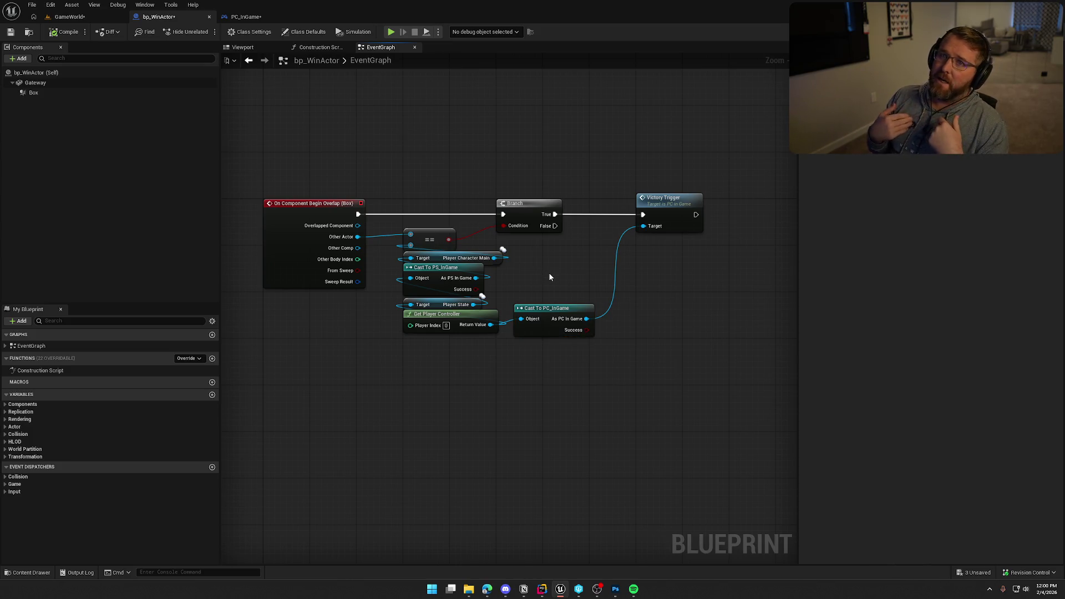
pyautogui.moveTo(538, 308); pyautogui.dragTo(567, 310)
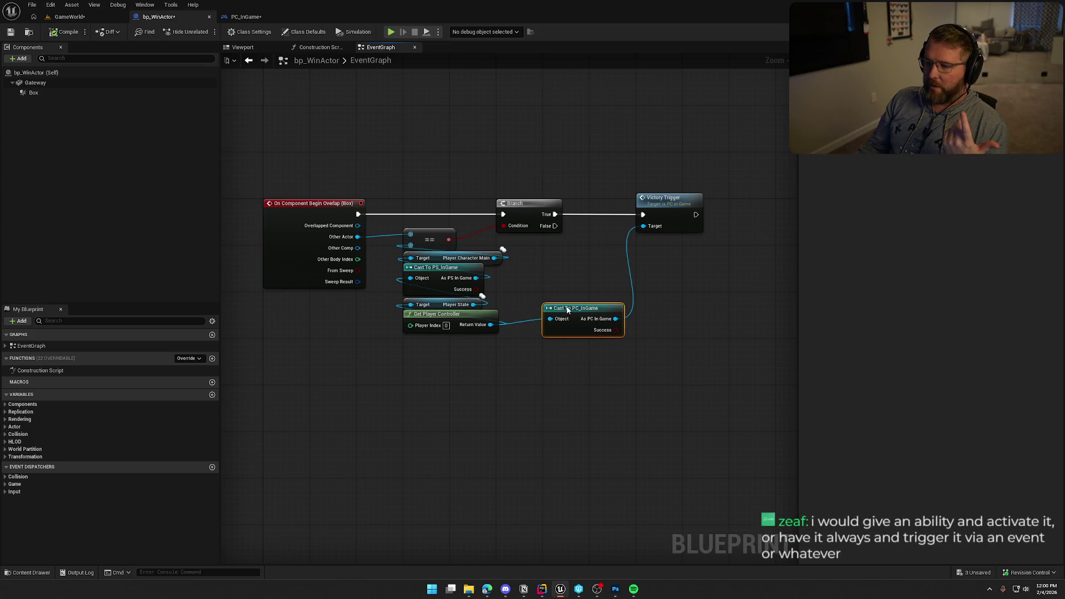
pyautogui.click(562, 284)
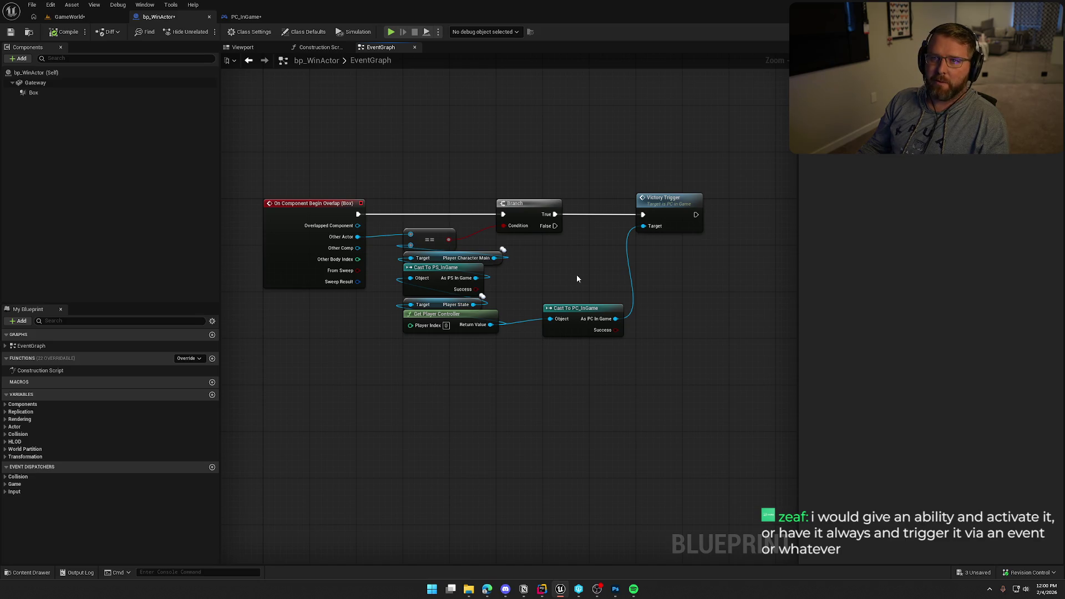
pyautogui.moveTo(576, 274)
pyautogui.mouseDown()
pyautogui.moveTo(601, 269)
pyautogui.moveTo(587, 267)
pyautogui.mouseUp()
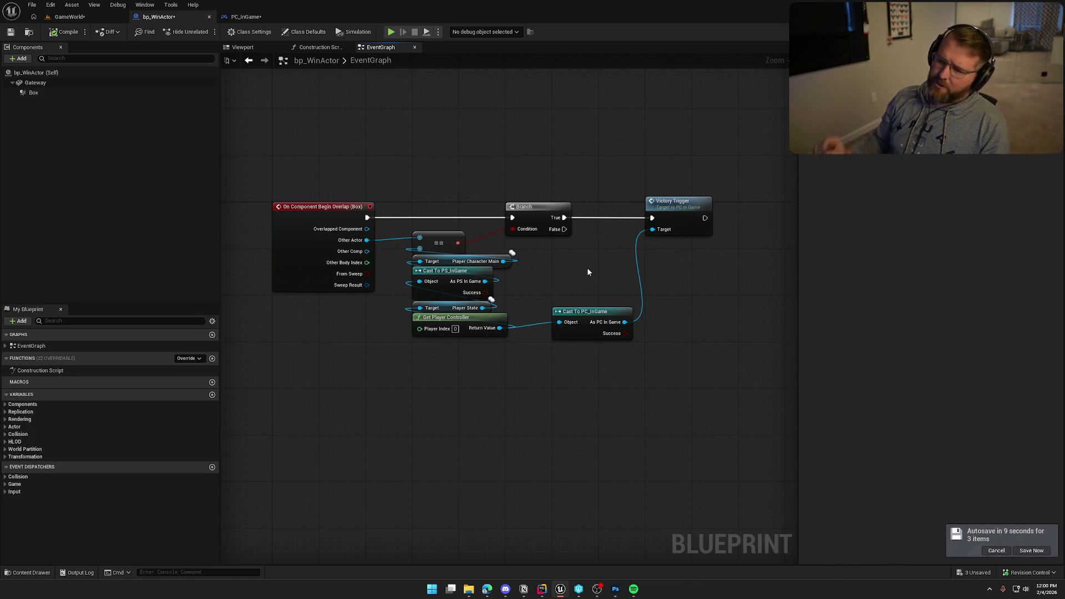
pyautogui.moveTo(542, 276); pyautogui.dragTo(551, 266)
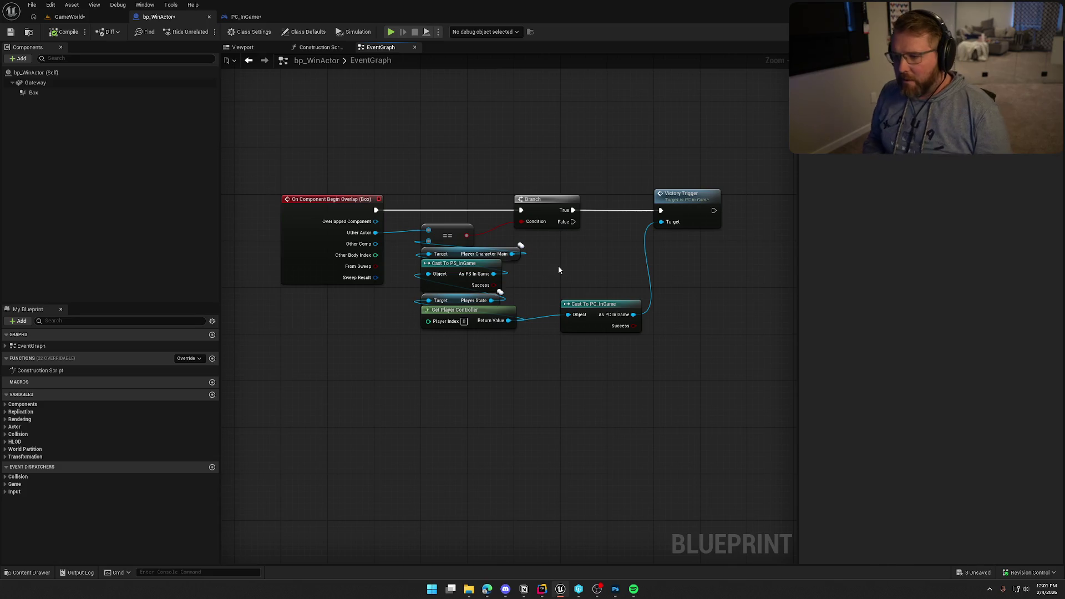
# Step: Open the VictoryTrigger event definition in PC_InGame from its call node
pyautogui.moveTo(327, 162); pyautogui.dragTo(714, 405)
pyautogui.click(718, 382)
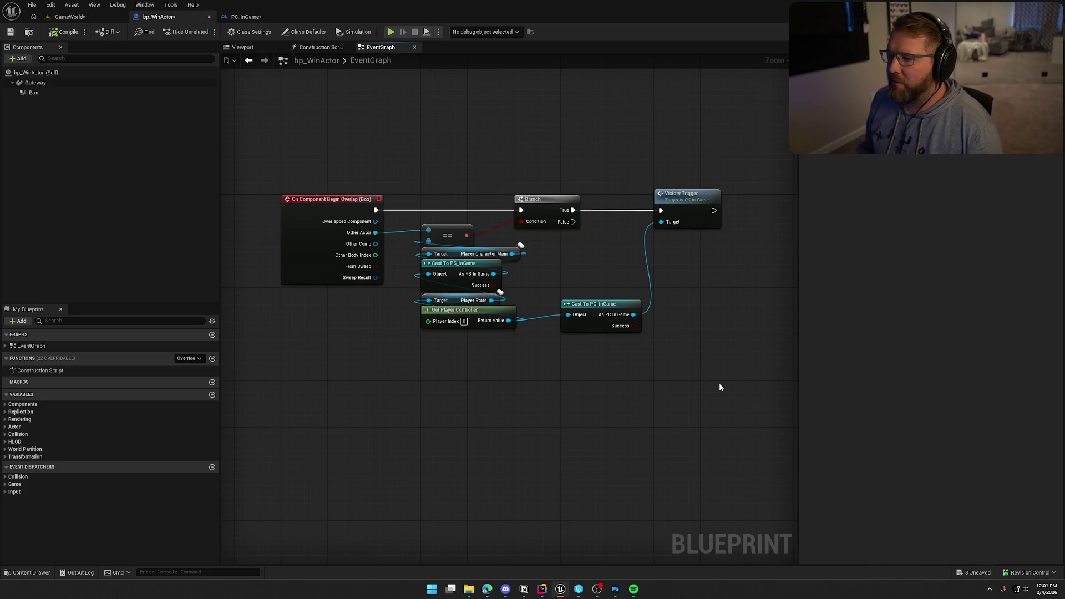
pyautogui.doubleClick(684, 194)
# Step: Inspect Server_UpdateWinTotal's Details and save PC_InGame with Ctrl+S
pyautogui.moveTo(280, 142)
pyautogui.mouseDown()
pyautogui.moveTo(570, 257)
pyautogui.moveTo(717, 281)
pyautogui.mouseUp()
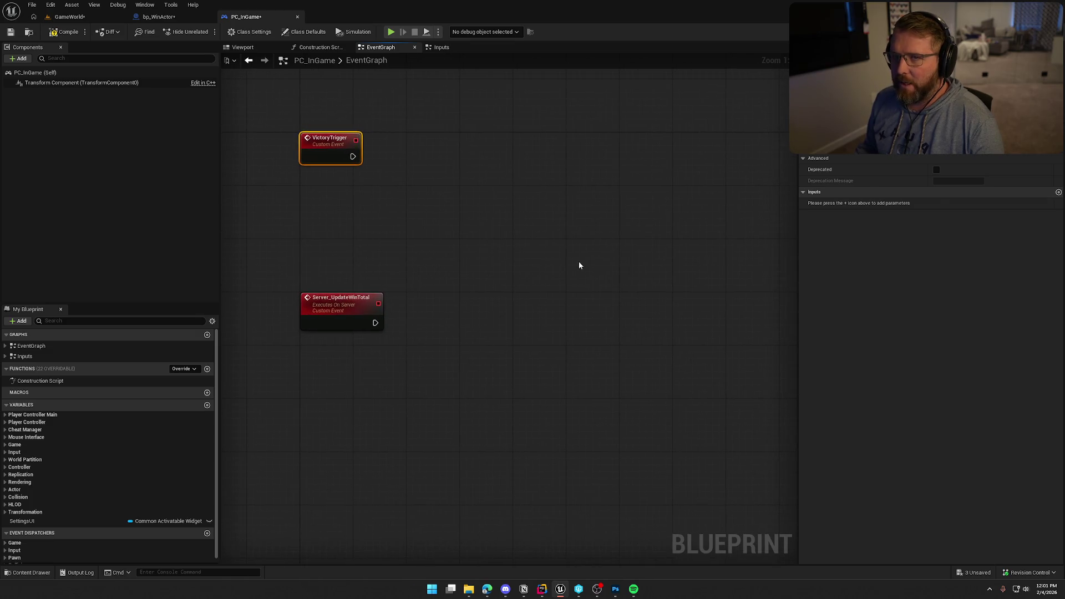
pyautogui.moveTo(268, 306)
pyautogui.mouseDown()
pyautogui.moveTo(659, 476)
pyautogui.moveTo(727, 417)
pyautogui.moveTo(662, 363)
pyautogui.moveTo(640, 360)
pyautogui.mouseUp()
pyautogui.click(663, 362)
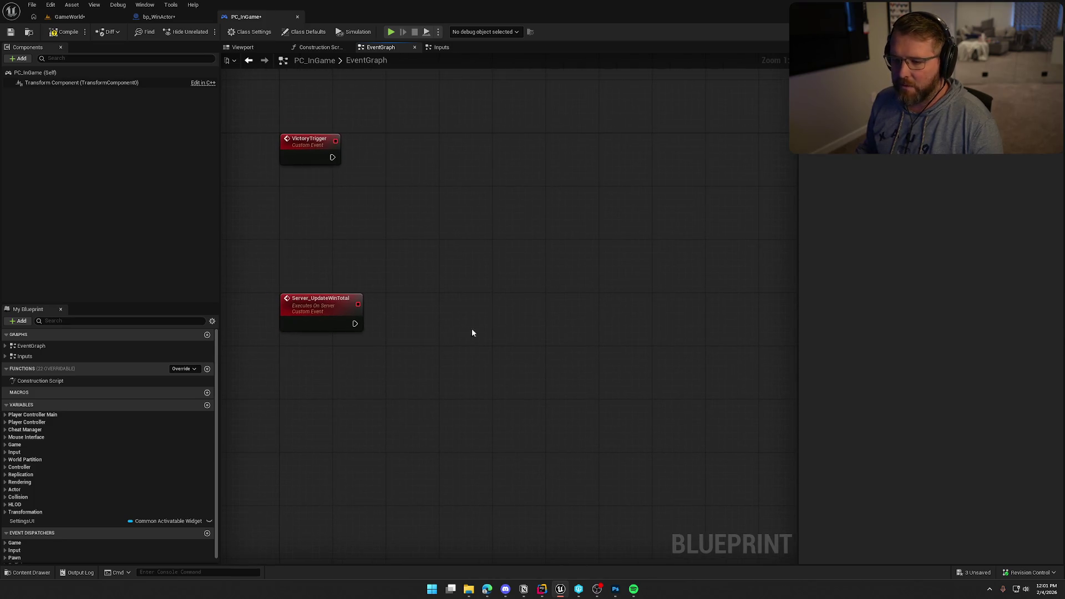
pyautogui.moveTo(261, 263)
pyautogui.mouseDown()
pyautogui.moveTo(708, 399)
pyautogui.moveTo(689, 380)
pyautogui.mouseUp()
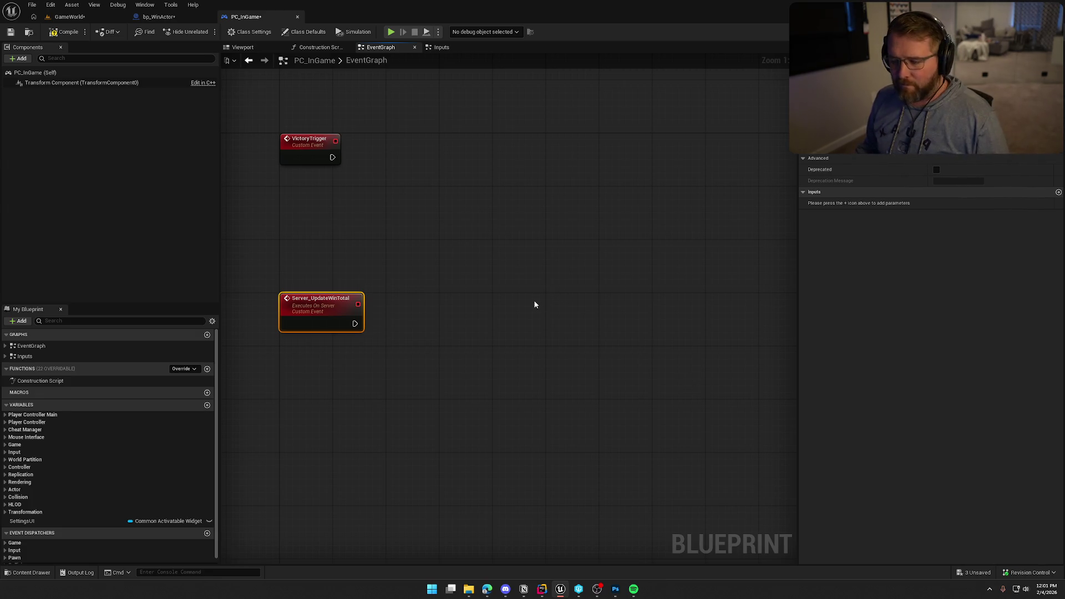
pyautogui.moveTo(561, 292); pyautogui.dragTo(574, 303)
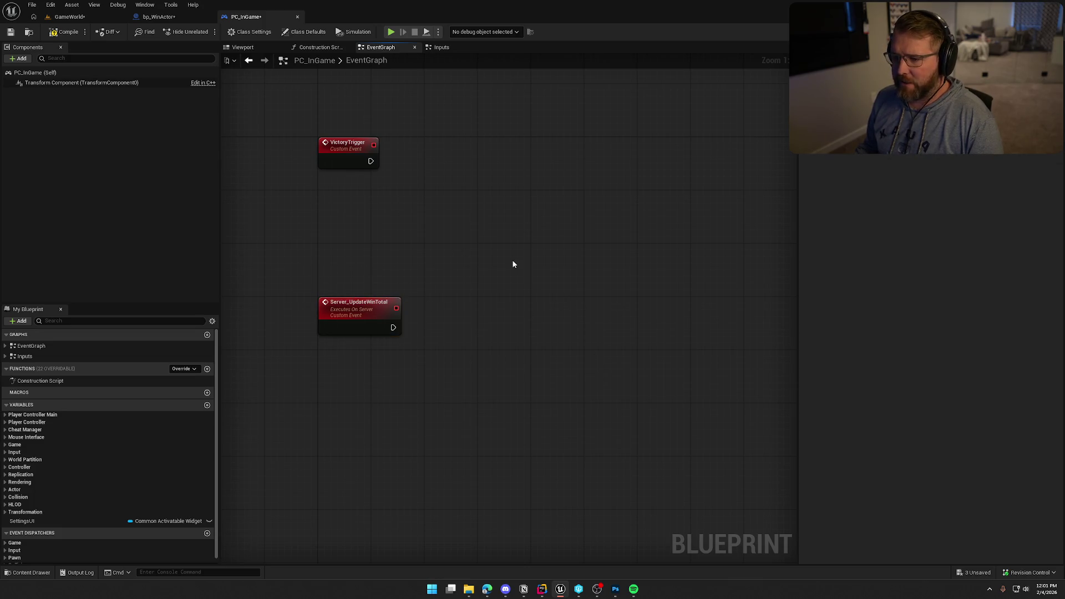
pyautogui.moveTo(415, 222)
pyautogui.mouseDown()
pyautogui.moveTo(391, 214)
pyautogui.moveTo(385, 249)
pyautogui.moveTo(360, 251)
pyautogui.moveTo(392, 238)
pyautogui.mouseUp()
pyautogui.hotkey('ctrl', 's')
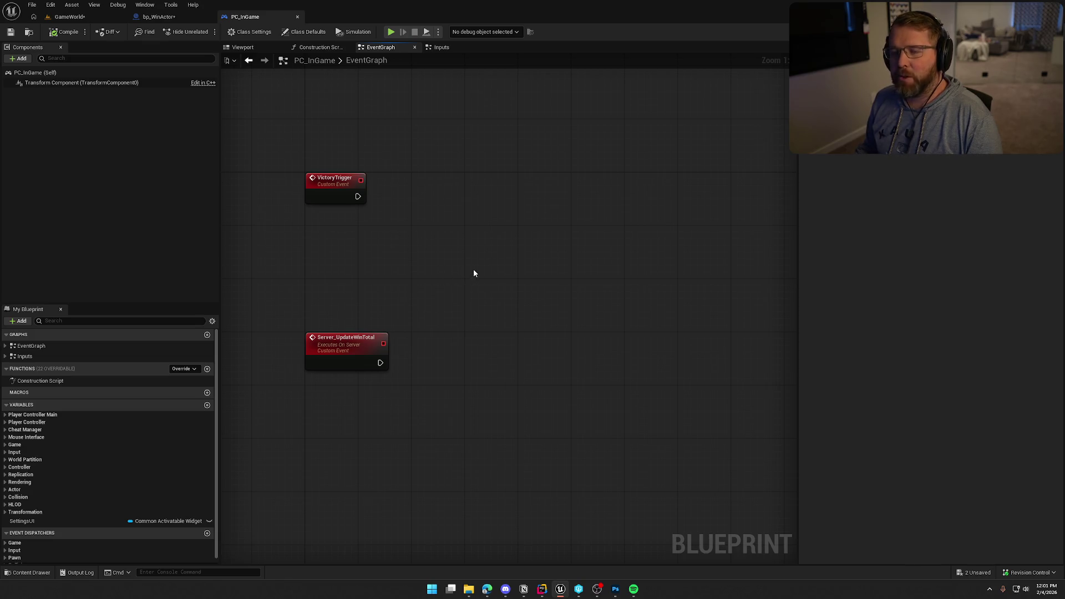
# Step: Review the Details of VictoryTrigger and Server_UpdateWinTotal, panning between the two events
pyautogui.moveTo(258, 153)
pyautogui.mouseDown()
pyautogui.moveTo(677, 275)
pyautogui.moveTo(772, 275)
pyautogui.mouseUp()
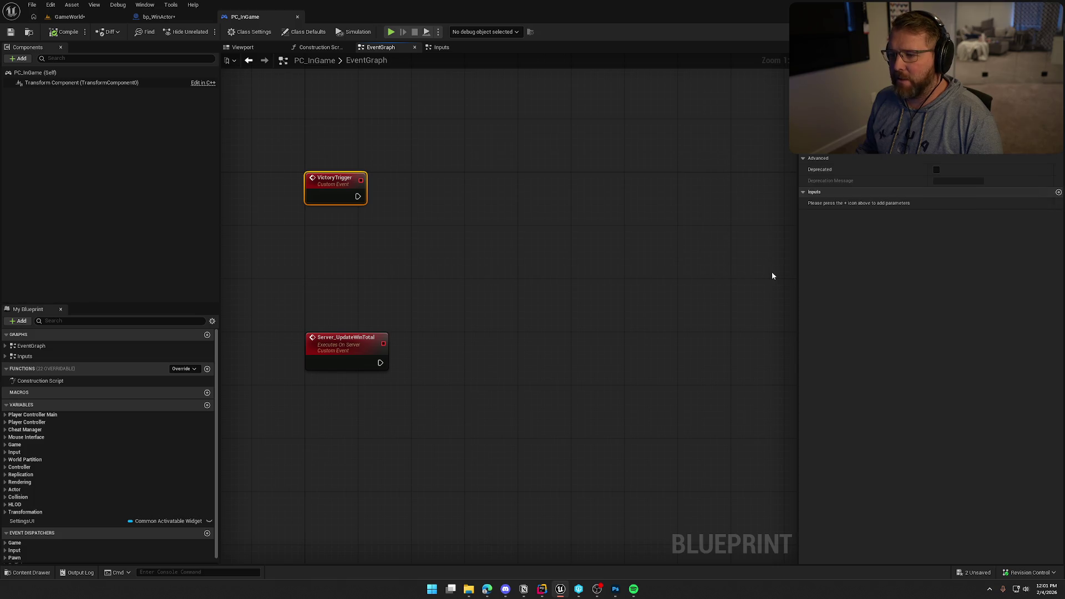
pyautogui.moveTo(263, 138)
pyautogui.mouseDown()
pyautogui.moveTo(714, 251)
pyautogui.moveTo(724, 272)
pyautogui.moveTo(712, 255)
pyautogui.mouseUp()
pyautogui.moveTo(292, 286); pyautogui.dragTo(691, 407)
pyautogui.click(537, 233)
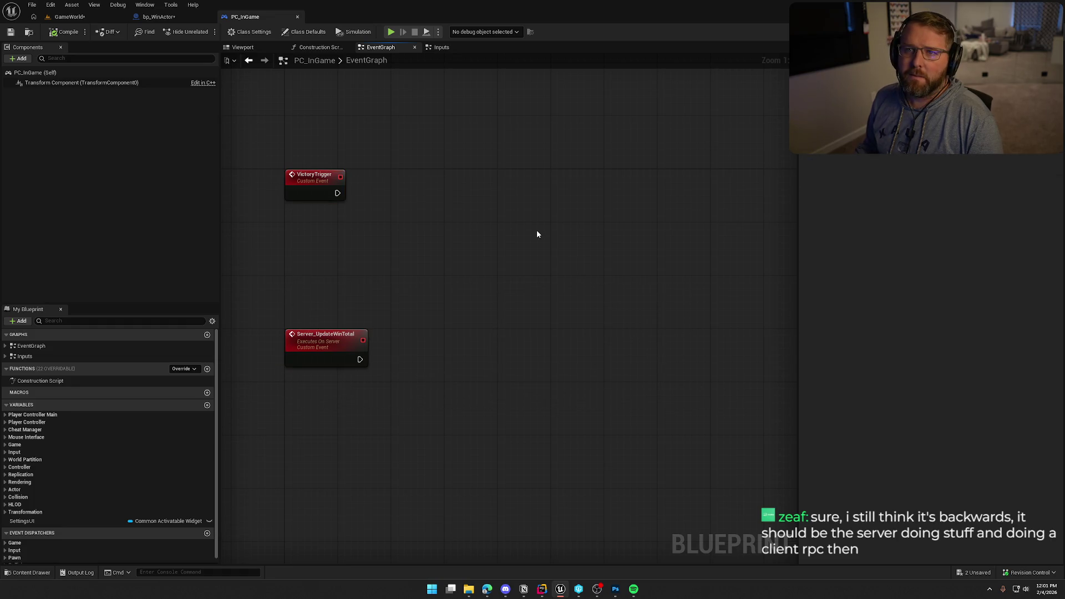
pyautogui.moveTo(545, 270)
pyautogui.mouseDown()
pyautogui.moveTo(558, 246)
pyautogui.moveTo(545, 264)
pyautogui.mouseUp()
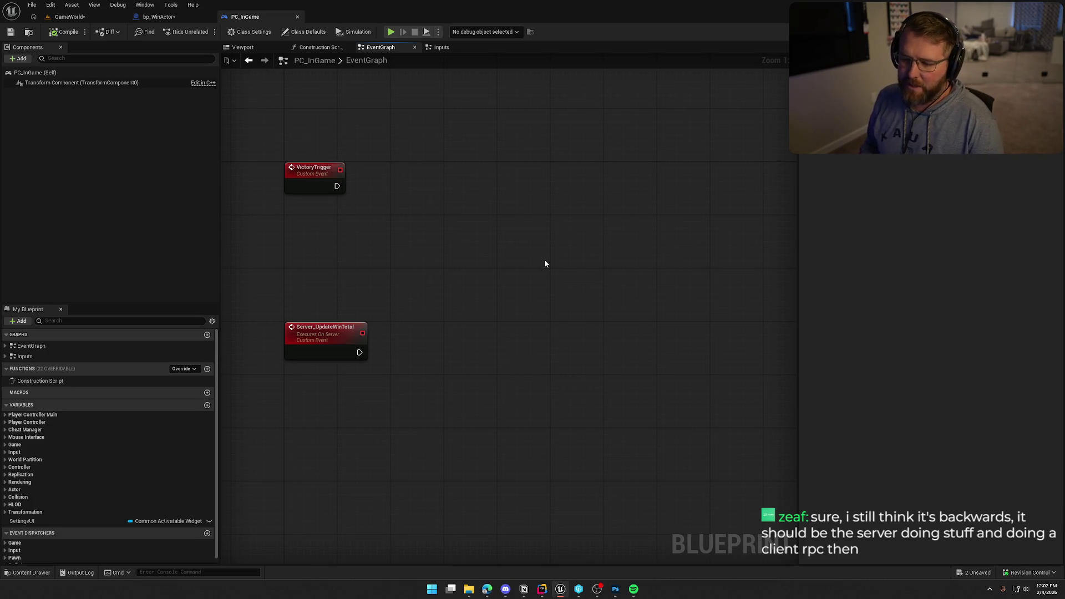
pyautogui.moveTo(279, 144)
pyautogui.mouseDown()
pyautogui.moveTo(600, 446)
pyautogui.moveTo(750, 390)
pyautogui.moveTo(595, 381)
pyautogui.mouseUp()
pyautogui.click(567, 376)
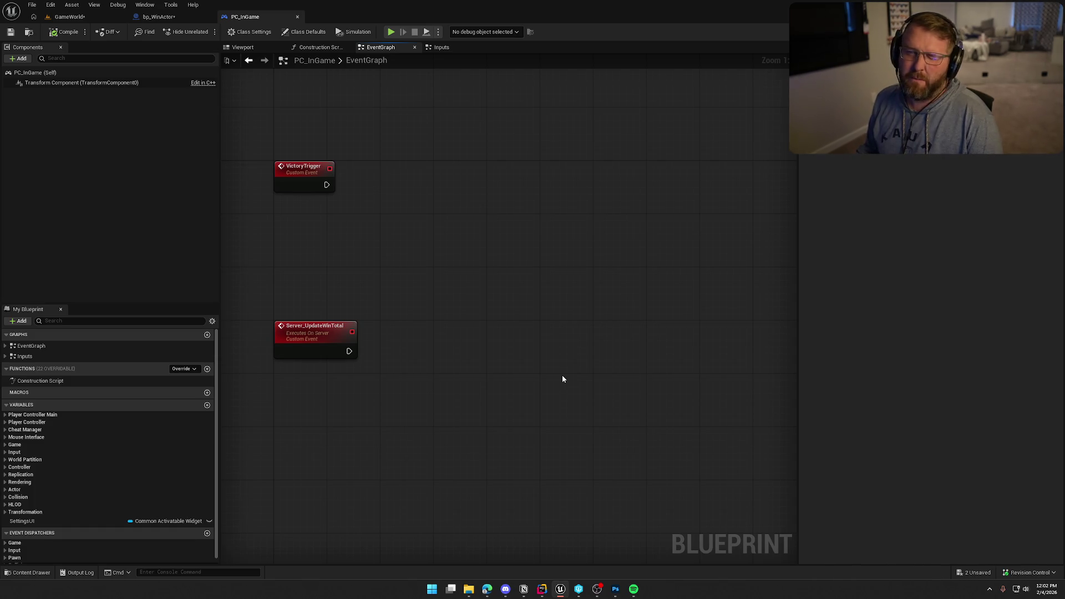
pyautogui.moveTo(563, 379)
pyautogui.mouseDown()
pyautogui.moveTo(575, 342)
pyautogui.moveTo(592, 341)
pyautogui.moveTo(516, 356)
pyautogui.mouseUp()
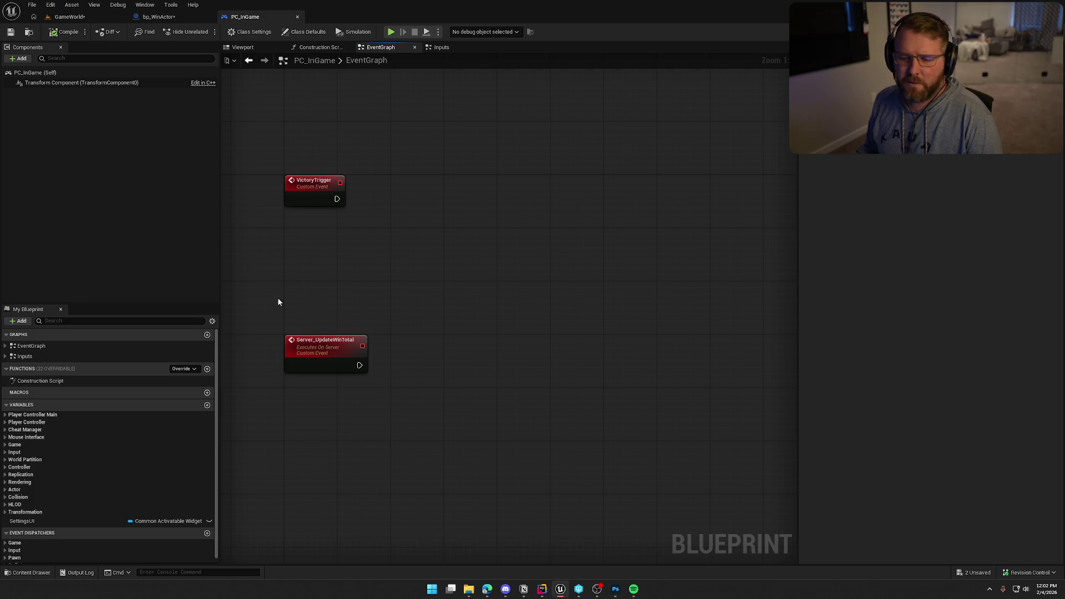
pyautogui.moveTo(278, 302); pyautogui.dragTo(306, 302)
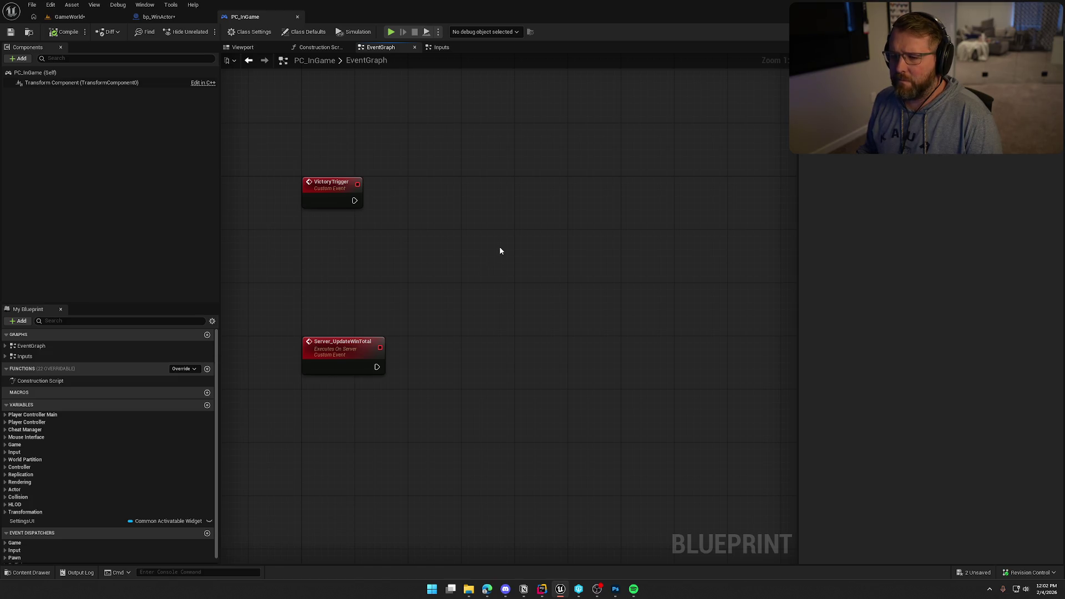
pyautogui.moveTo(499, 251)
pyautogui.mouseDown()
pyautogui.moveTo(521, 257)
pyautogui.moveTo(512, 245)
pyautogui.mouseUp()
# Step: Recheck the inputs of VictoryTrigger and then Server_UpdateWinTotal
pyautogui.moveTo(261, 135); pyautogui.dragTo(727, 239)
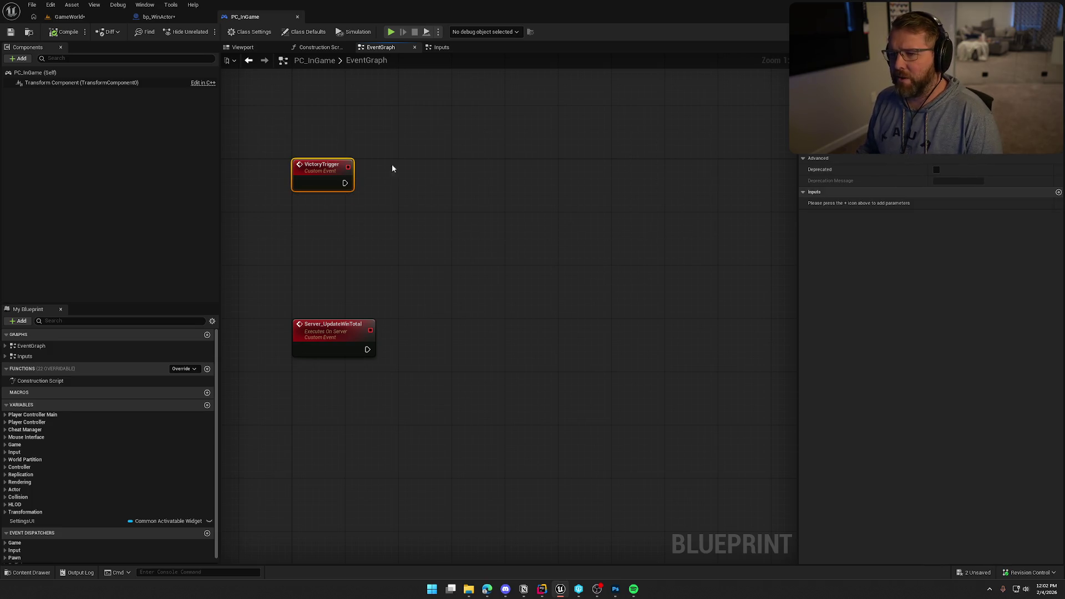
pyautogui.moveTo(301, 253); pyautogui.dragTo(756, 388)
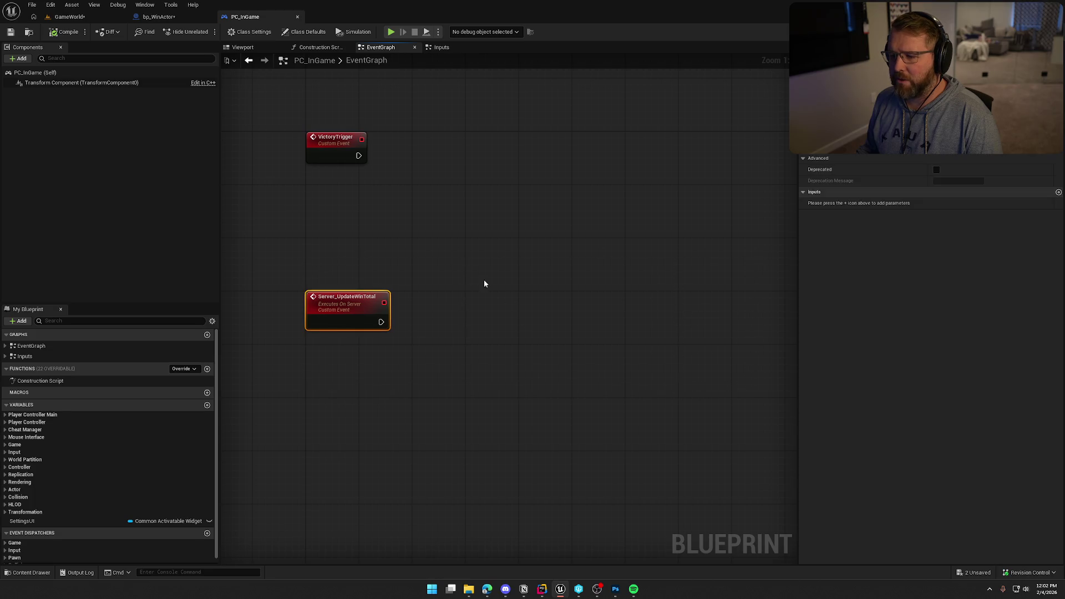
pyautogui.moveTo(484, 279); pyautogui.dragTo(465, 315)
pyautogui.moveTo(258, 163); pyautogui.dragTo(664, 273)
pyautogui.click(571, 297)
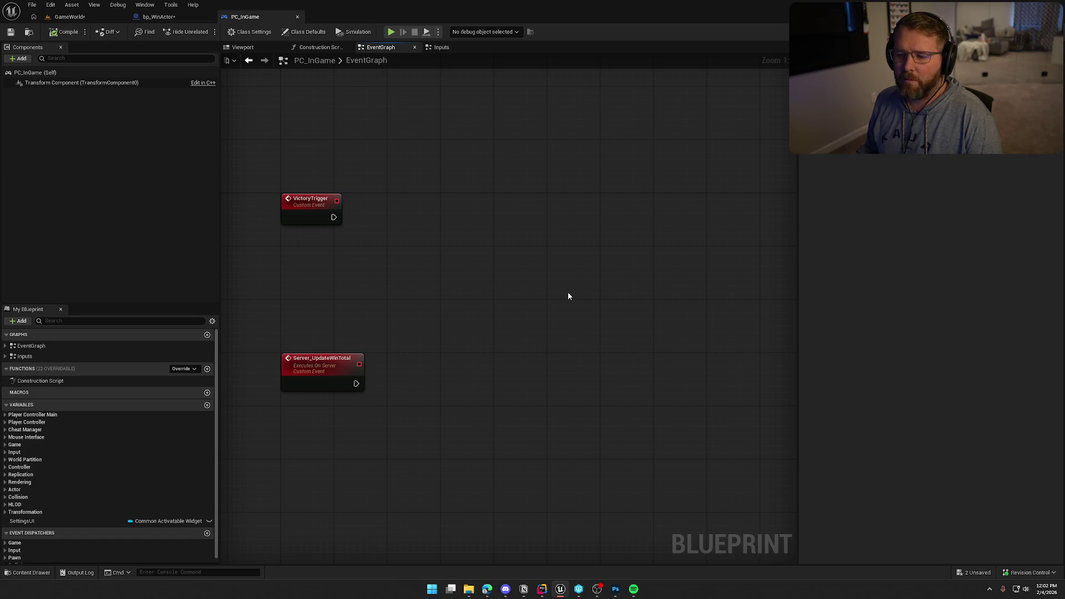
pyautogui.moveTo(273, 304)
pyautogui.mouseDown()
pyautogui.moveTo(626, 424)
pyautogui.moveTo(725, 426)
pyautogui.mouseUp()
pyautogui.click(507, 279)
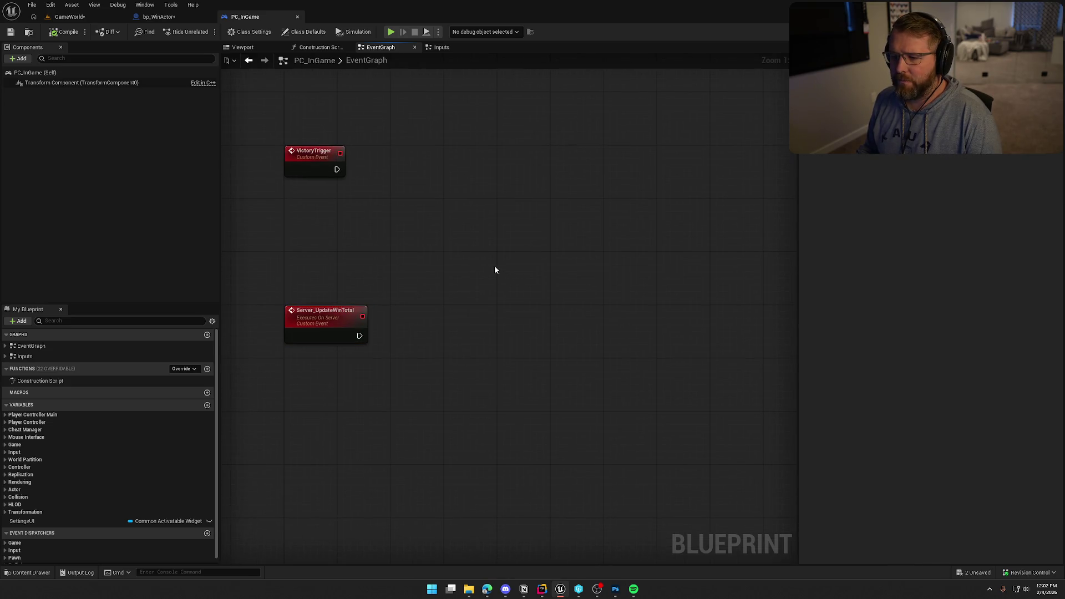
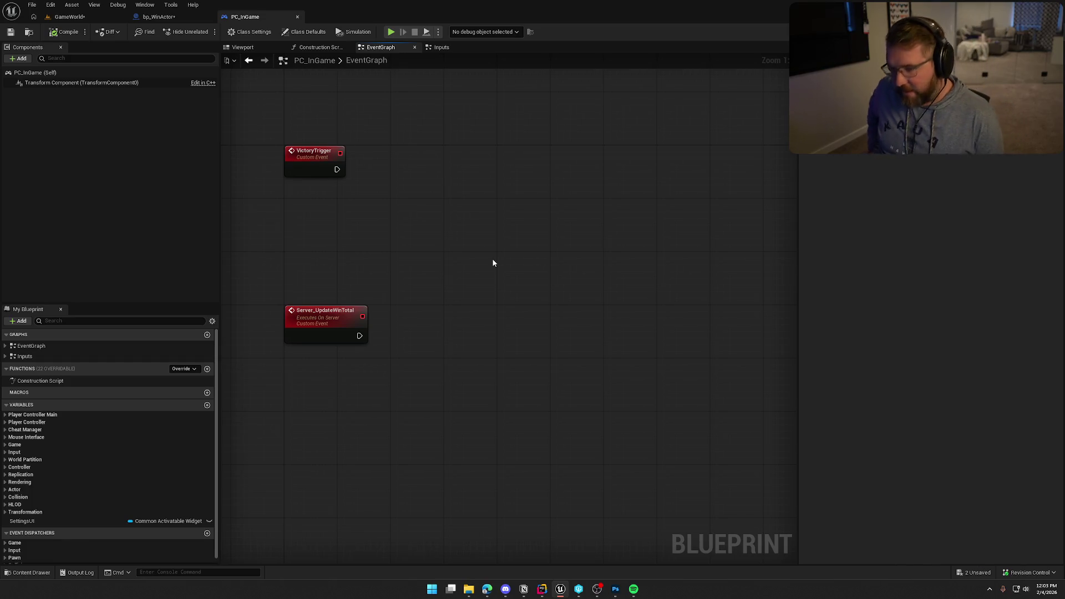
# Step: Switch to bp_WinActor's event graph and cancel an 'is loc' search dragged from Other Actor
pyautogui.hotkey('ctrl', 'Tab')
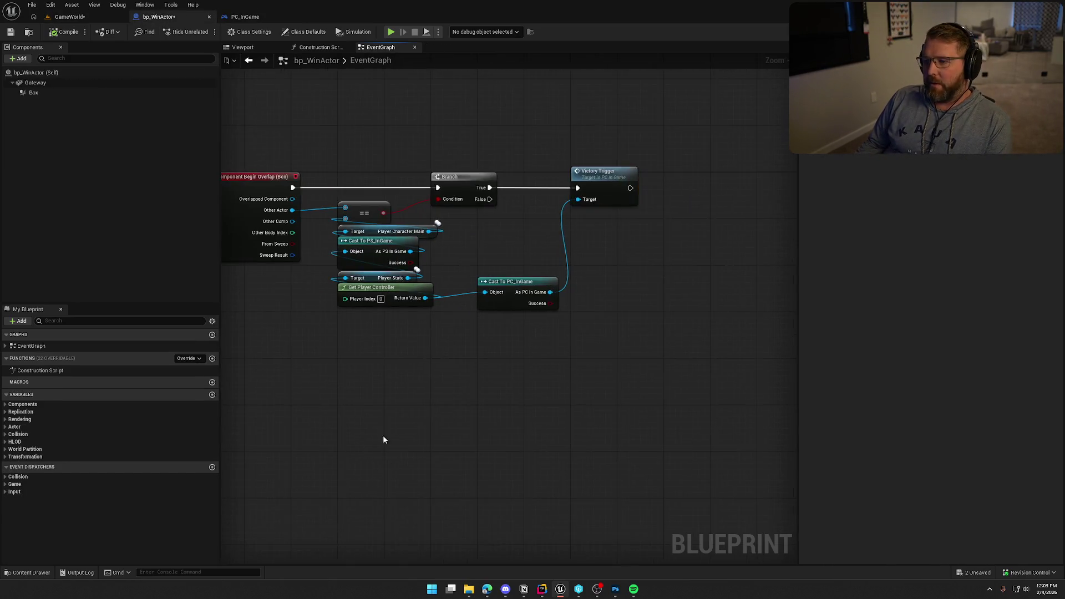
pyautogui.moveTo(333, 232); pyautogui.dragTo(384, 377)
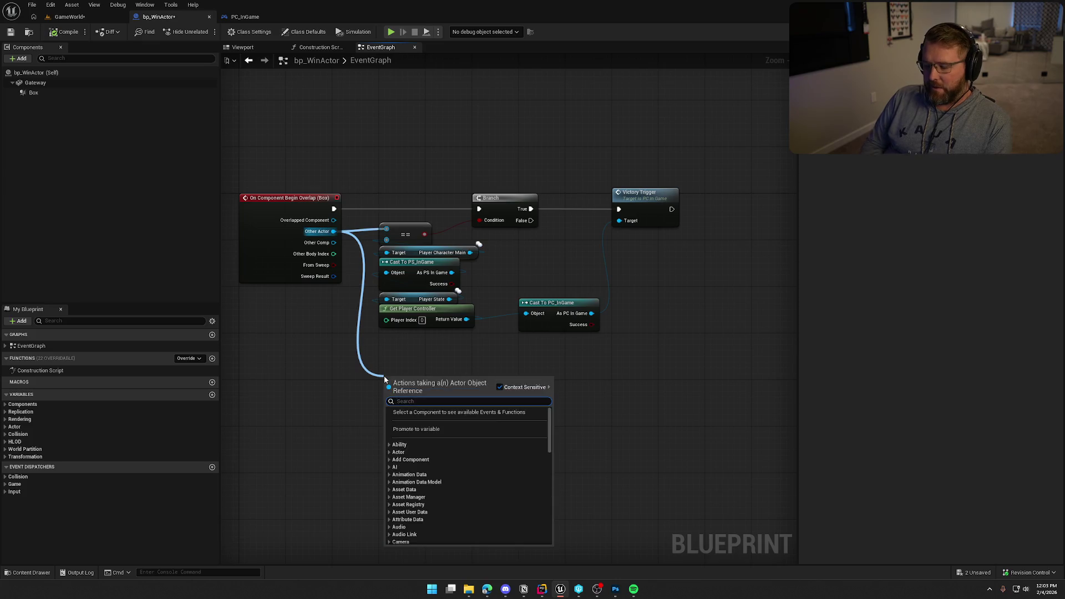
pyautogui.write('is loc')
pyautogui.press('BackSpace')
pyautogui.press('BackSpace')
pyautogui.press('BackSpace')
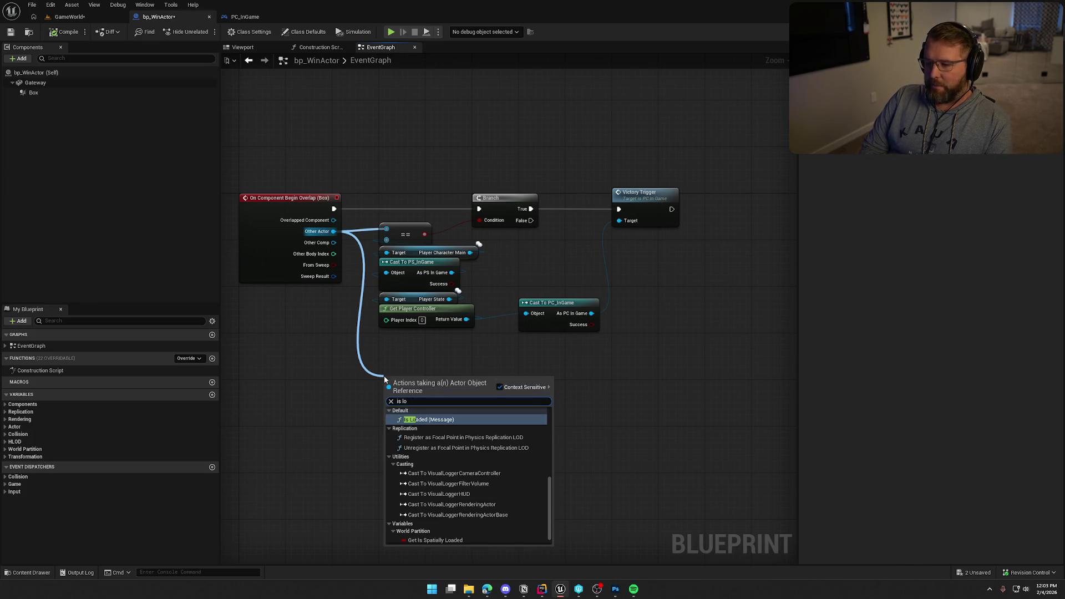
pyautogui.click(369, 371)
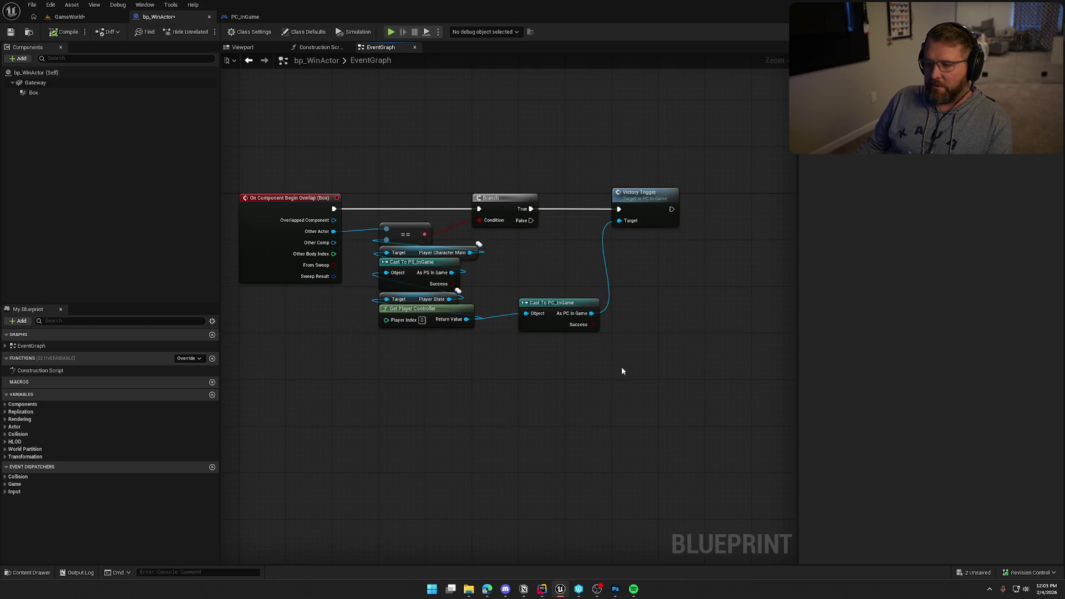
# Step: Bring the overlap logic into view and box-select the cast nodes, then clear the selection
pyautogui.moveTo(554, 429); pyautogui.dragTo(536, 438)
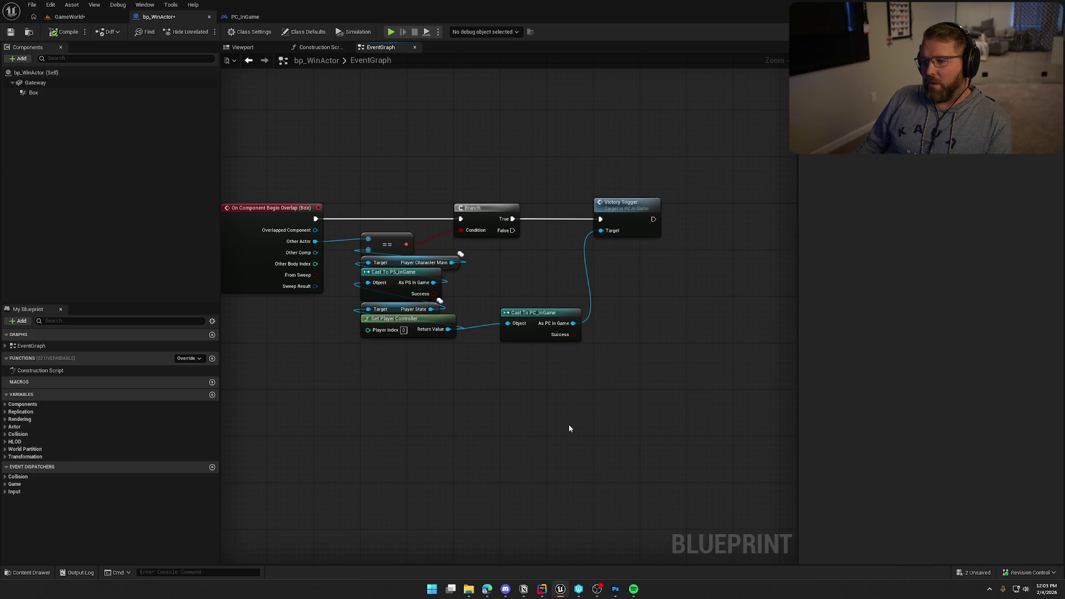
pyautogui.moveTo(569, 428)
pyautogui.mouseDown()
pyautogui.moveTo(608, 388)
pyautogui.moveTo(582, 373)
pyautogui.mouseUp()
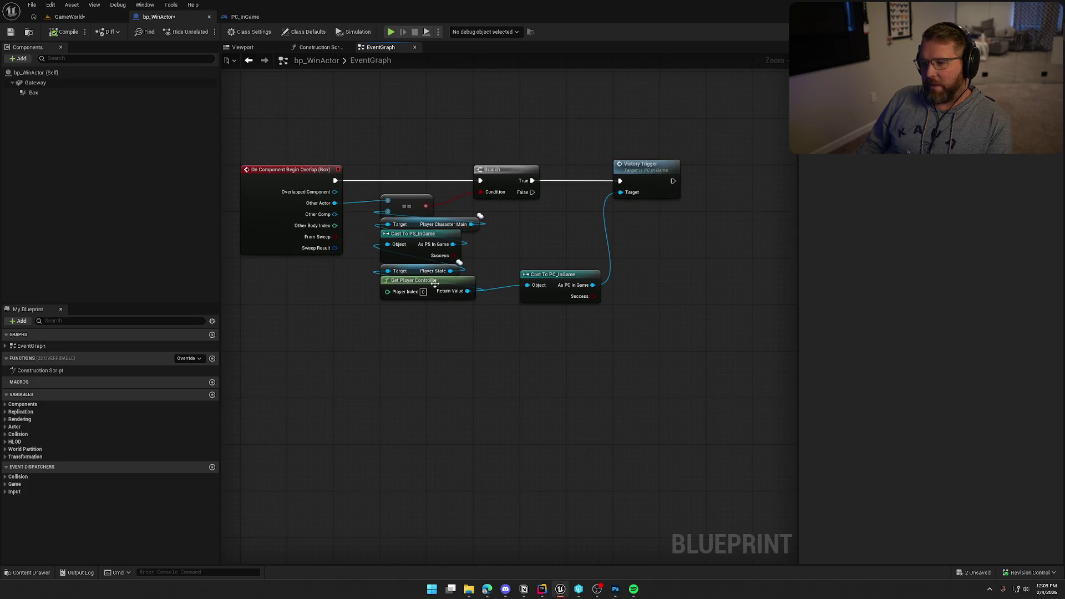
pyautogui.moveTo(470, 224)
pyautogui.mouseDown()
pyautogui.moveTo(525, 252)
pyautogui.moveTo(526, 225)
pyautogui.moveTo(521, 271)
pyautogui.moveTo(489, 226)
pyautogui.mouseUp()
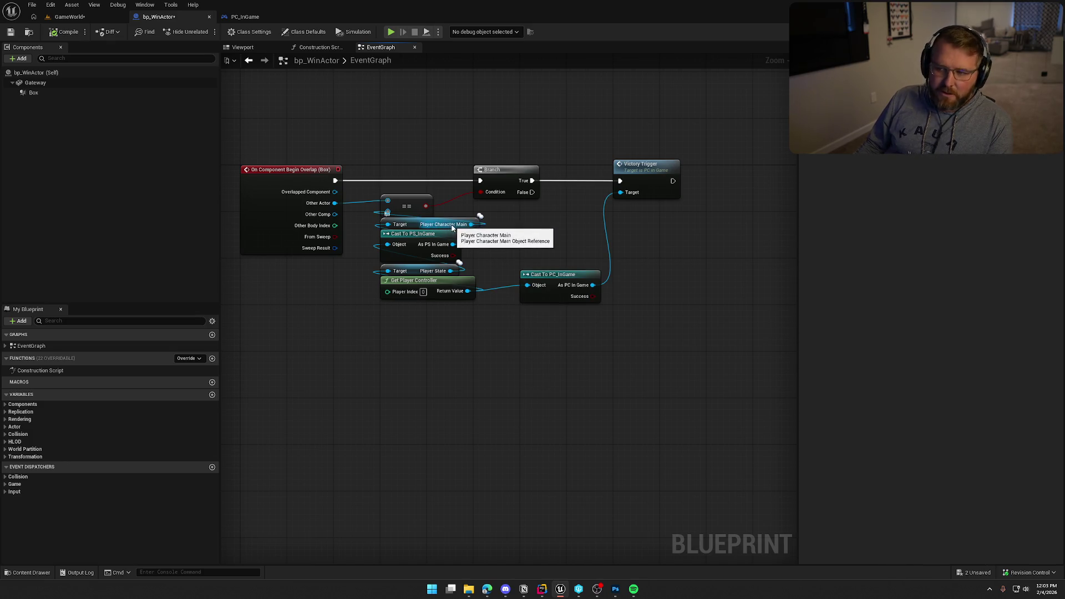
pyautogui.moveTo(358, 125)
pyautogui.mouseDown()
pyautogui.moveTo(664, 344)
pyautogui.moveTo(643, 346)
pyautogui.mouseUp()
pyautogui.click(690, 345)
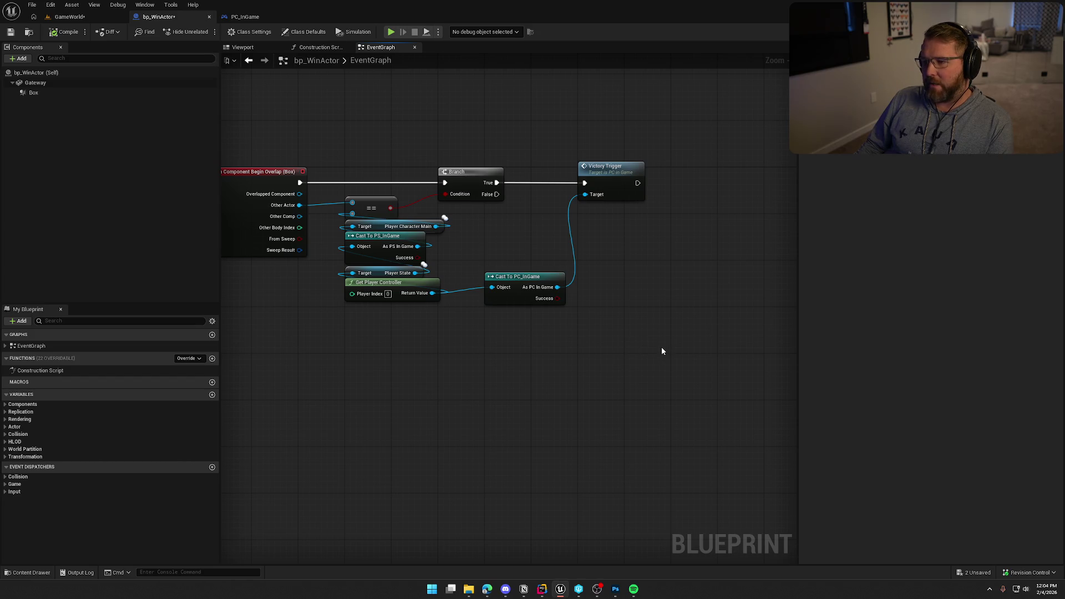
# Step: Box-select groups of cast and target nodes in turn, clearing each selection
pyautogui.moveTo(601, 372)
pyautogui.mouseDown()
pyautogui.moveTo(525, 328)
pyautogui.moveTo(404, 294)
pyautogui.mouseUp()
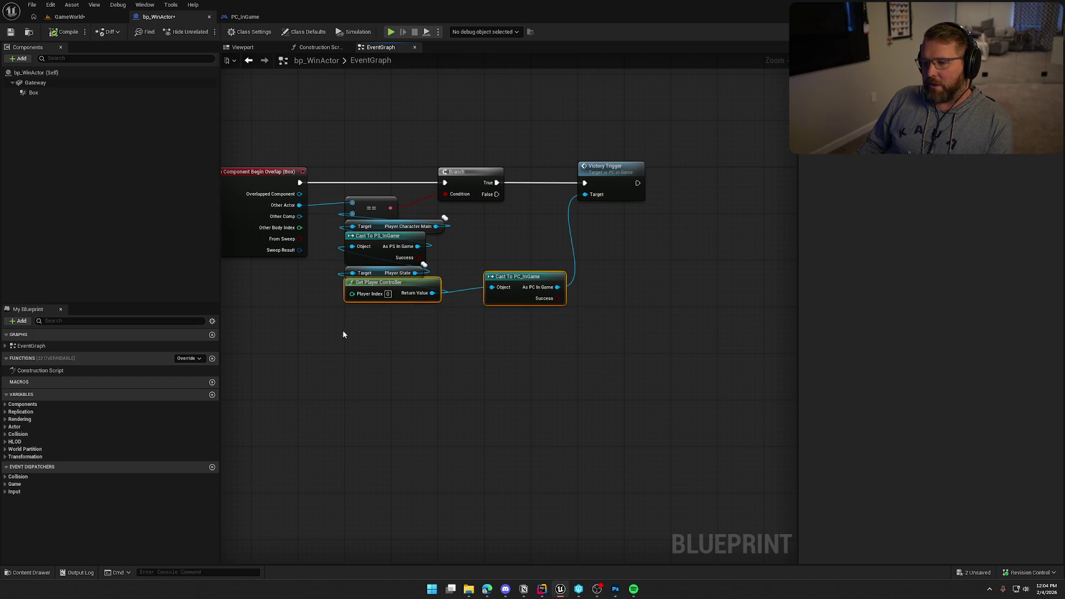
pyautogui.moveTo(345, 159)
pyautogui.mouseDown()
pyautogui.moveTo(487, 261)
pyautogui.moveTo(654, 311)
pyautogui.mouseUp()
pyautogui.click(667, 368)
pyautogui.moveTo(654, 382)
pyautogui.mouseDown()
pyautogui.moveTo(698, 388)
pyautogui.moveTo(613, 352)
pyautogui.mouseUp()
pyautogui.moveTo(340, 160); pyautogui.dragTo(674, 363)
pyautogui.click(672, 361)
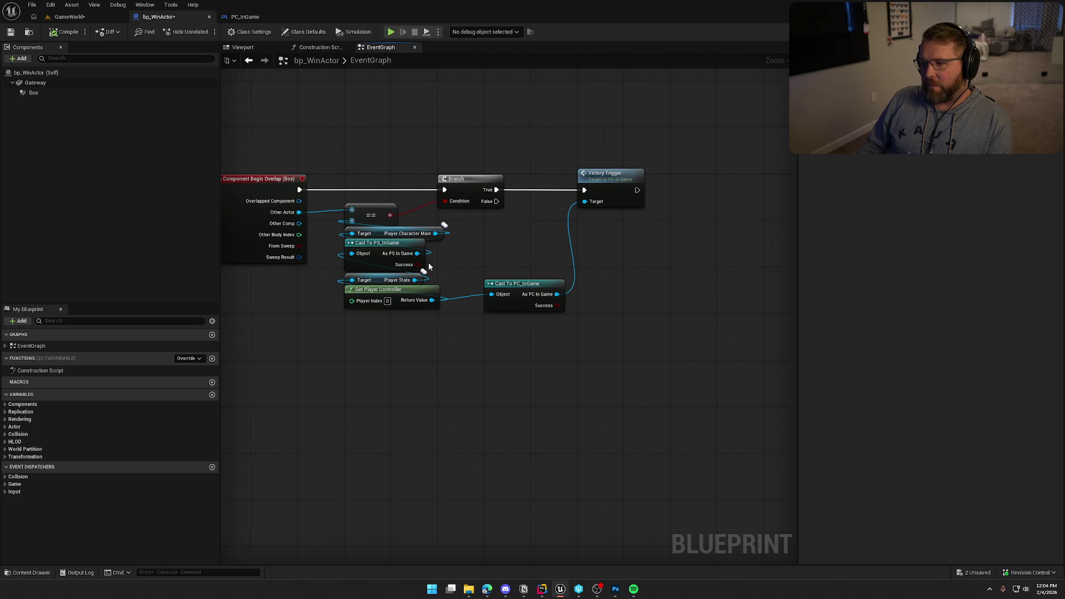
pyautogui.moveTo(439, 281); pyautogui.dragTo(341, 224)
pyautogui.click(356, 377)
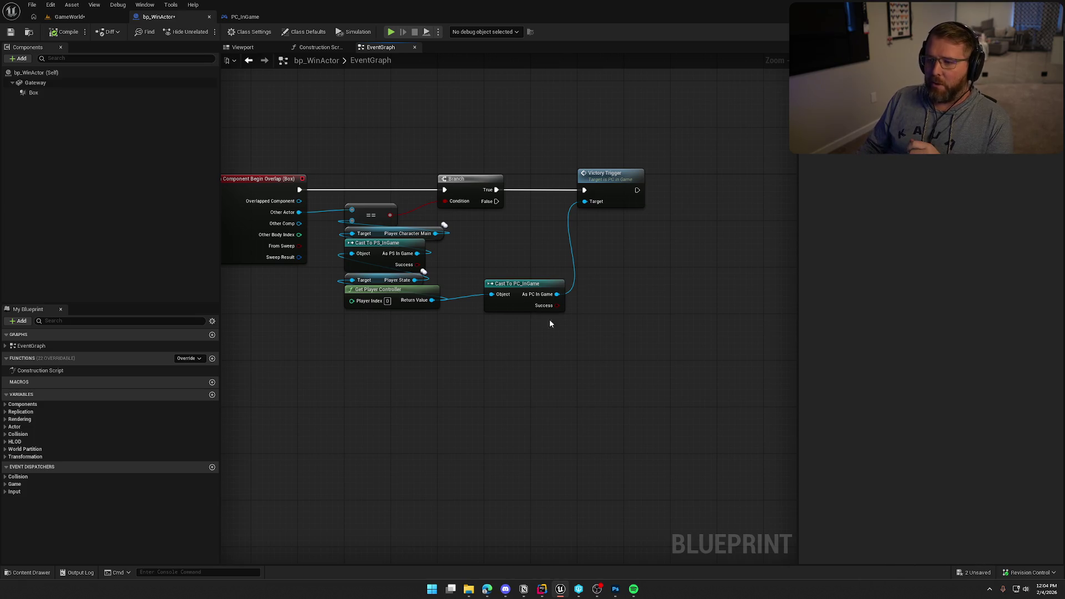
pyautogui.moveTo(488, 261)
pyautogui.mouseDown()
pyautogui.moveTo(440, 223)
pyautogui.moveTo(494, 239)
pyautogui.mouseUp()
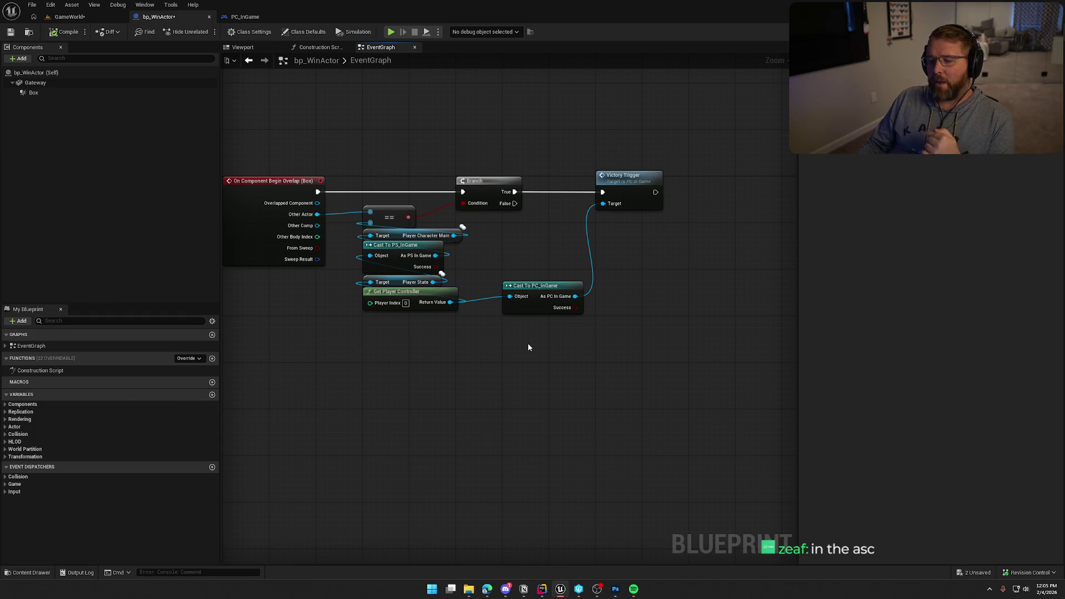
pyautogui.click(449, 251)
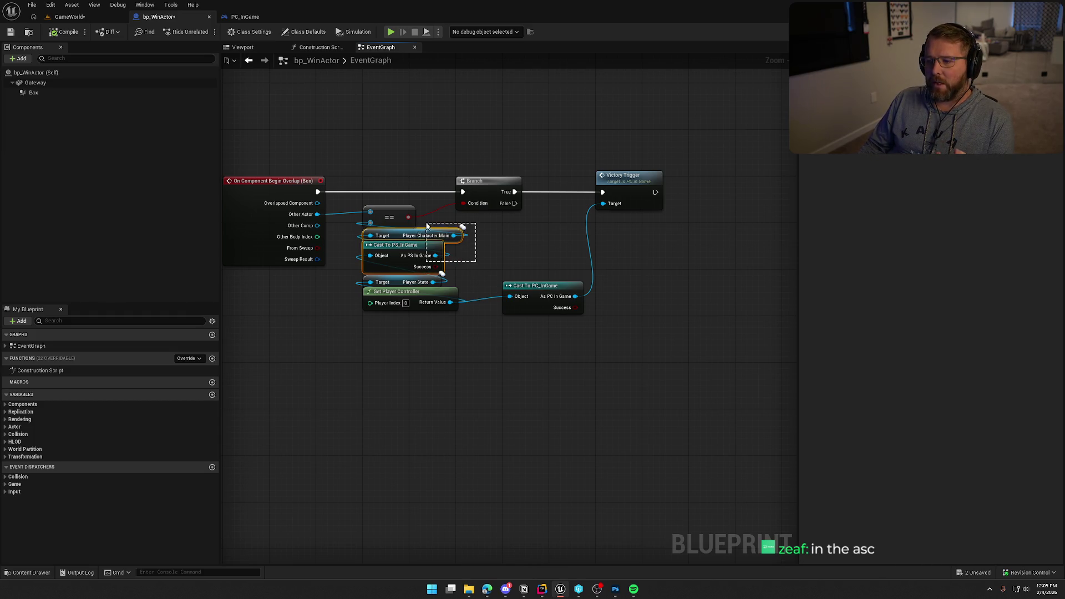
pyautogui.moveTo(475, 258); pyautogui.dragTo(446, 222)
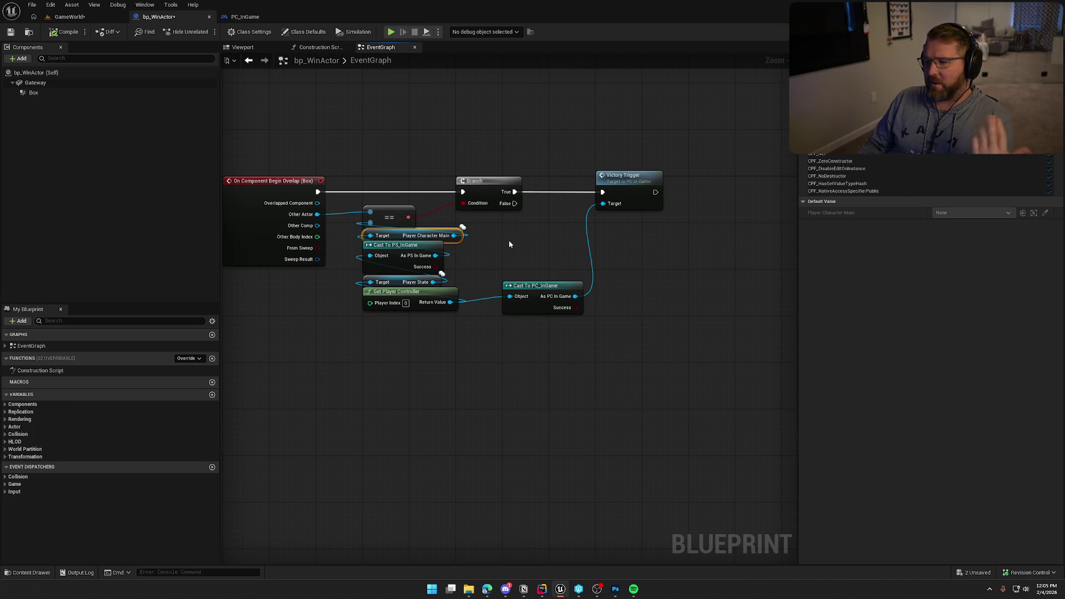
pyautogui.moveTo(505, 255)
pyautogui.mouseDown()
pyautogui.moveTo(433, 235)
pyautogui.moveTo(458, 238)
pyautogui.moveTo(446, 218)
pyautogui.moveTo(521, 237)
pyautogui.moveTo(498, 234)
pyautogui.mouseUp()
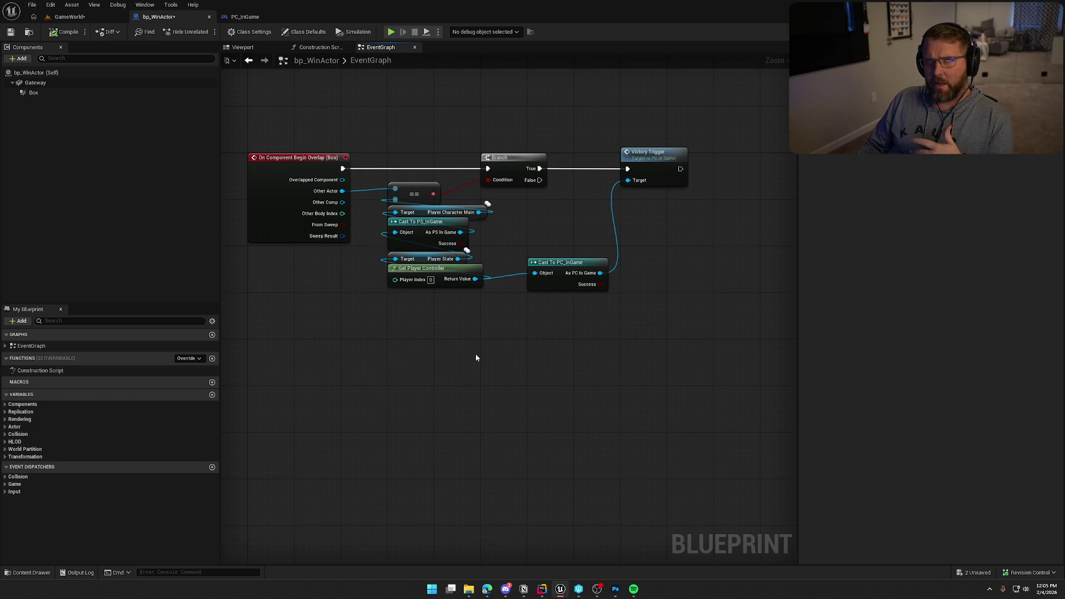
pyautogui.moveTo(484, 309)
pyautogui.mouseDown()
pyautogui.moveTo(364, 200)
pyautogui.moveTo(374, 211)
pyautogui.mouseUp()
pyautogui.click(397, 328)
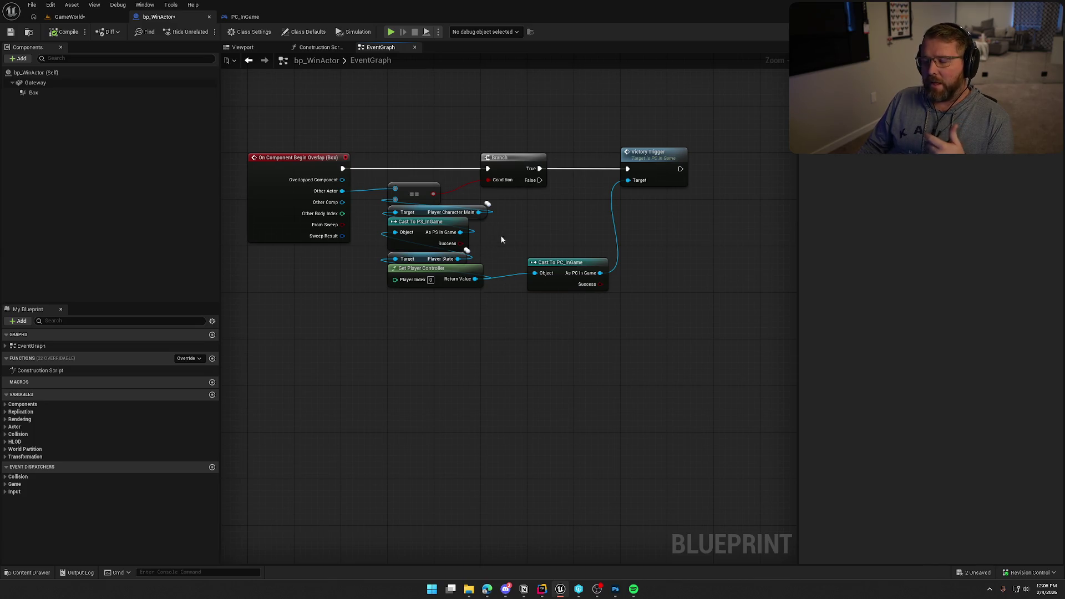
pyautogui.moveTo(480, 233); pyautogui.dragTo(380, 203)
pyautogui.click(380, 346)
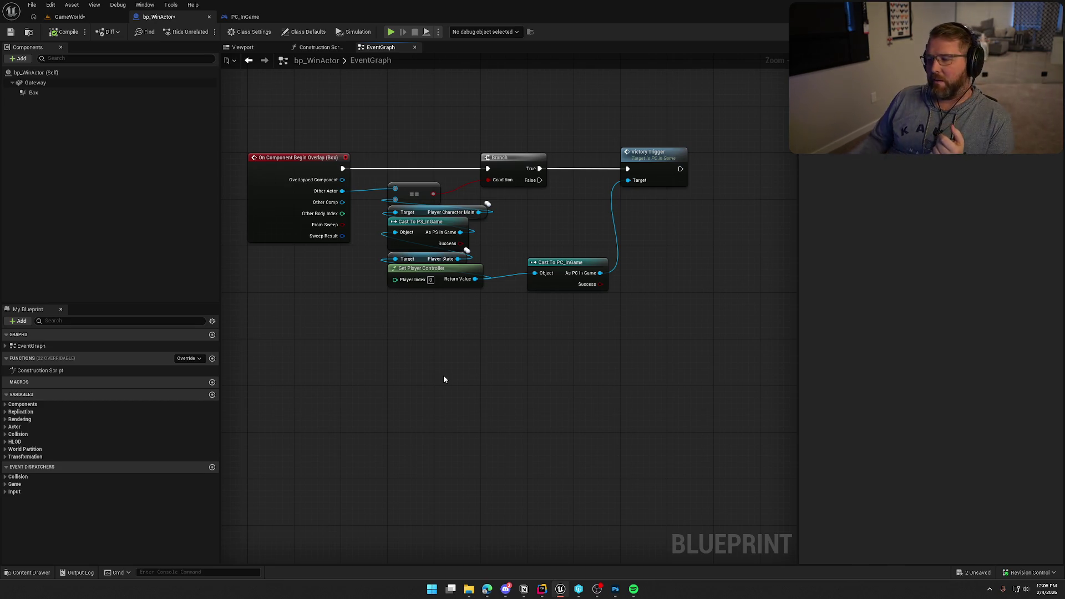
pyautogui.moveTo(297, 133); pyautogui.dragTo(716, 361)
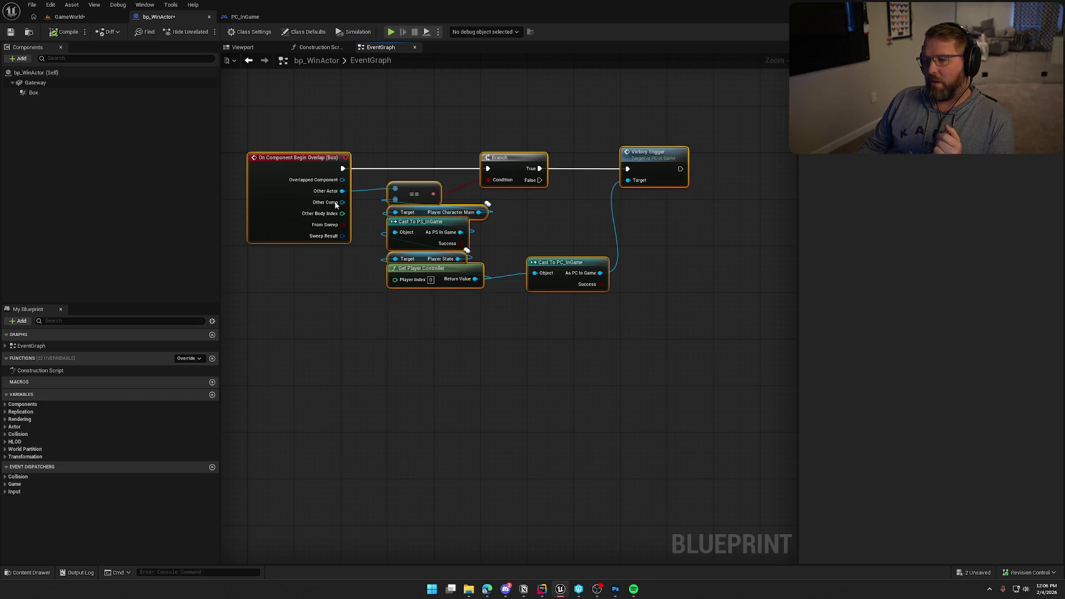
pyautogui.scroll(1, 630, 185)
pyautogui.click(630, 186)
pyautogui.scroll(-1, 544, 194)
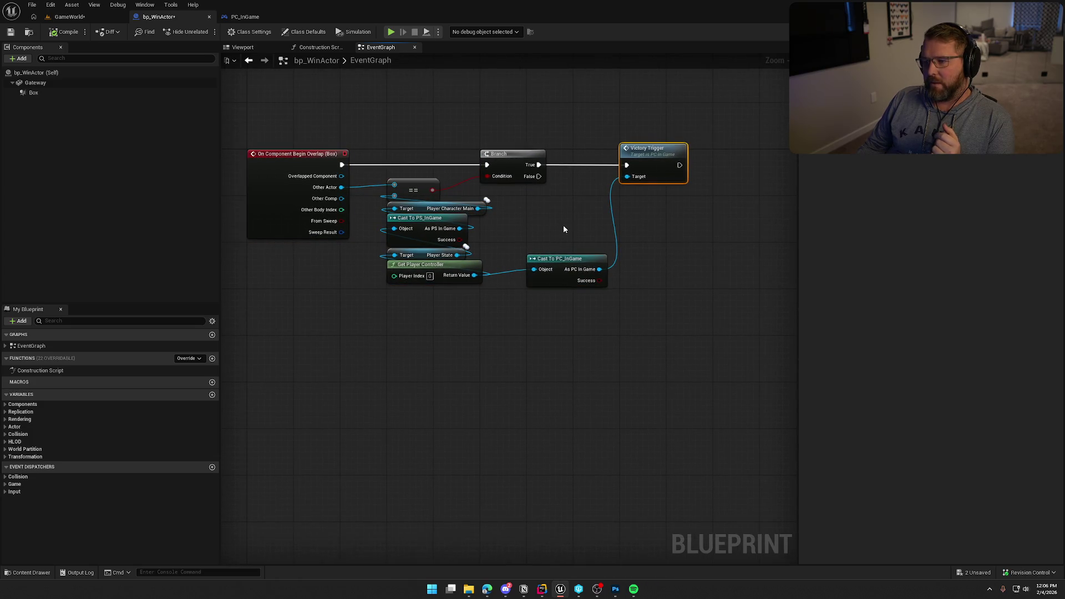
pyautogui.click(566, 226)
pyautogui.moveTo(491, 300)
pyautogui.mouseDown()
pyautogui.moveTo(369, 261)
pyautogui.moveTo(354, 269)
pyautogui.moveTo(354, 256)
pyautogui.moveTo(363, 280)
pyautogui.moveTo(353, 204)
pyautogui.moveTo(383, 202)
pyautogui.moveTo(366, 202)
pyautogui.moveTo(373, 250)
pyautogui.moveTo(362, 216)
pyautogui.moveTo(369, 243)
pyautogui.moveTo(368, 200)
pyautogui.moveTo(381, 263)
pyautogui.moveTo(381, 186)
pyautogui.moveTo(325, 188)
pyautogui.moveTo(465, 185)
pyautogui.moveTo(760, 145)
pyautogui.moveTo(768, 130)
pyautogui.moveTo(740, 174)
pyautogui.moveTo(637, 266)
pyautogui.moveTo(638, 172)
pyautogui.moveTo(383, 183)
pyautogui.moveTo(569, 286)
pyautogui.moveTo(682, 264)
pyautogui.moveTo(668, 297)
pyautogui.mouseUp()
pyautogui.moveTo(382, 122)
pyautogui.mouseDown()
pyautogui.moveTo(477, 238)
pyautogui.moveTo(690, 332)
pyautogui.moveTo(720, 322)
pyautogui.moveTo(578, 314)
pyautogui.moveTo(597, 266)
pyautogui.mouseUp()
pyautogui.click(706, 325)
pyautogui.moveTo(559, 135); pyautogui.dragTo(685, 217)
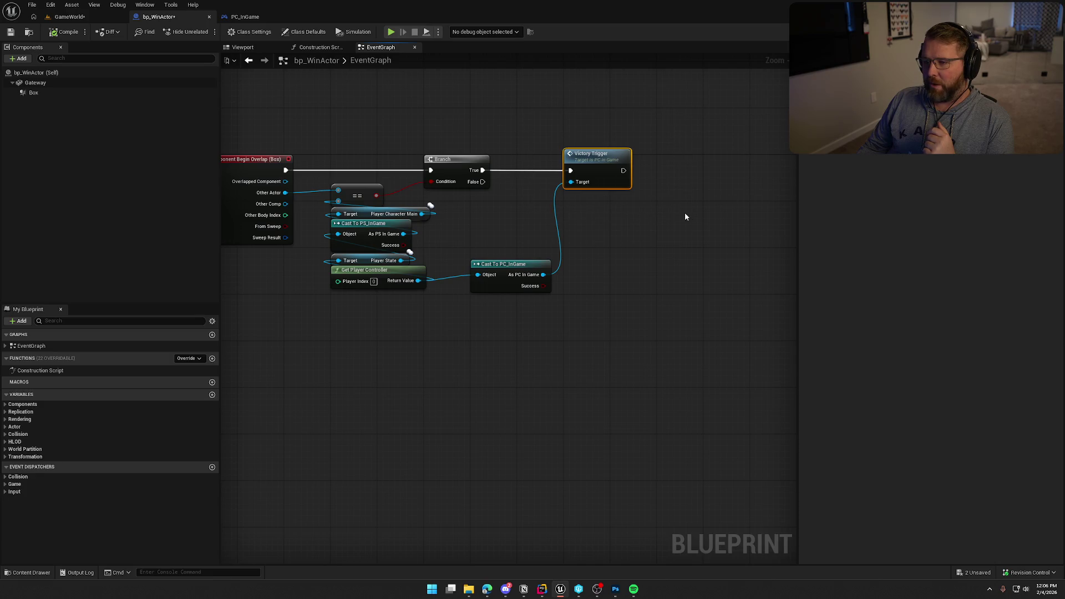
pyautogui.click(677, 235)
pyautogui.moveTo(487, 224); pyautogui.dragTo(518, 225)
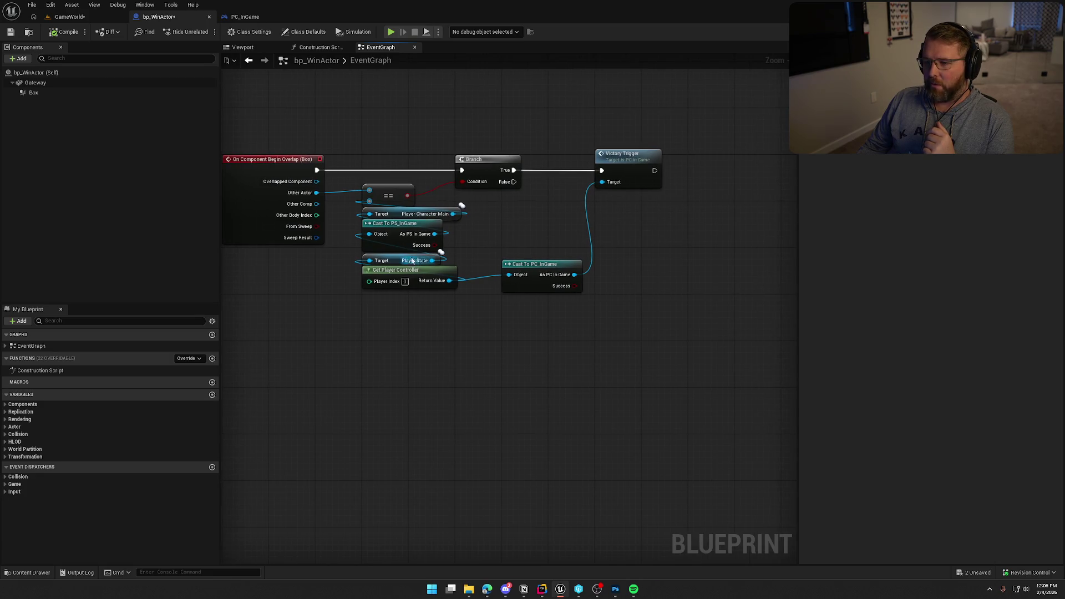
pyautogui.moveTo(351, 144)
pyautogui.mouseDown()
pyautogui.moveTo(558, 240)
pyautogui.moveTo(677, 331)
pyautogui.mouseUp()
pyautogui.click(470, 234)
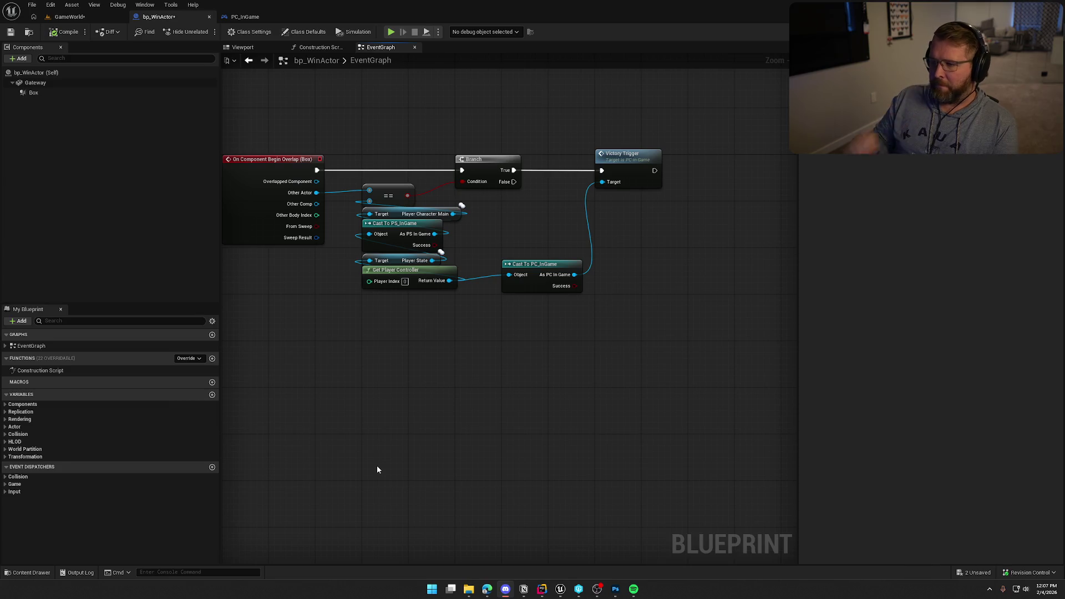
pyautogui.moveTo(391, 435)
pyautogui.mouseDown()
pyautogui.moveTo(492, 412)
pyautogui.moveTo(471, 387)
pyautogui.mouseUp()
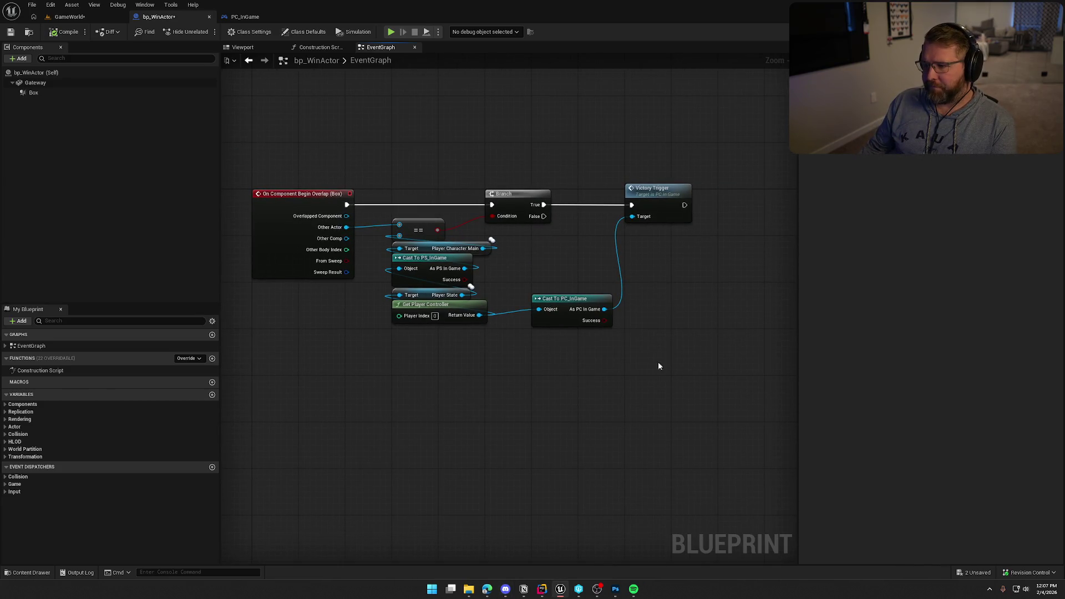
# Step: Open PC_InGame's VictoryTrigger event and expand the Player Controller Main variables
pyautogui.doubleClick(663, 188)
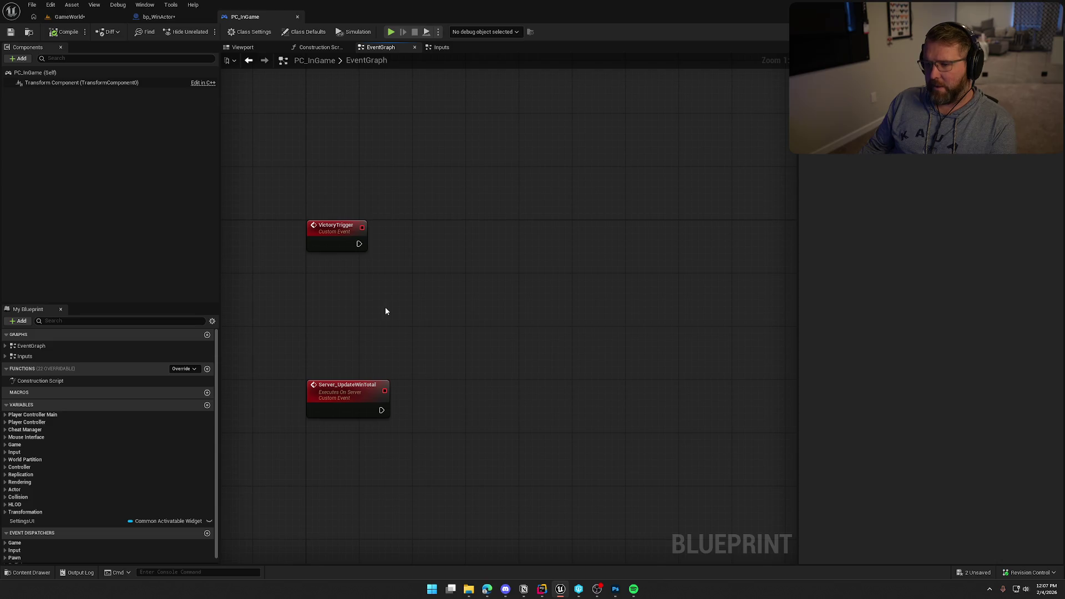
pyautogui.scroll(-1, 144, 473)
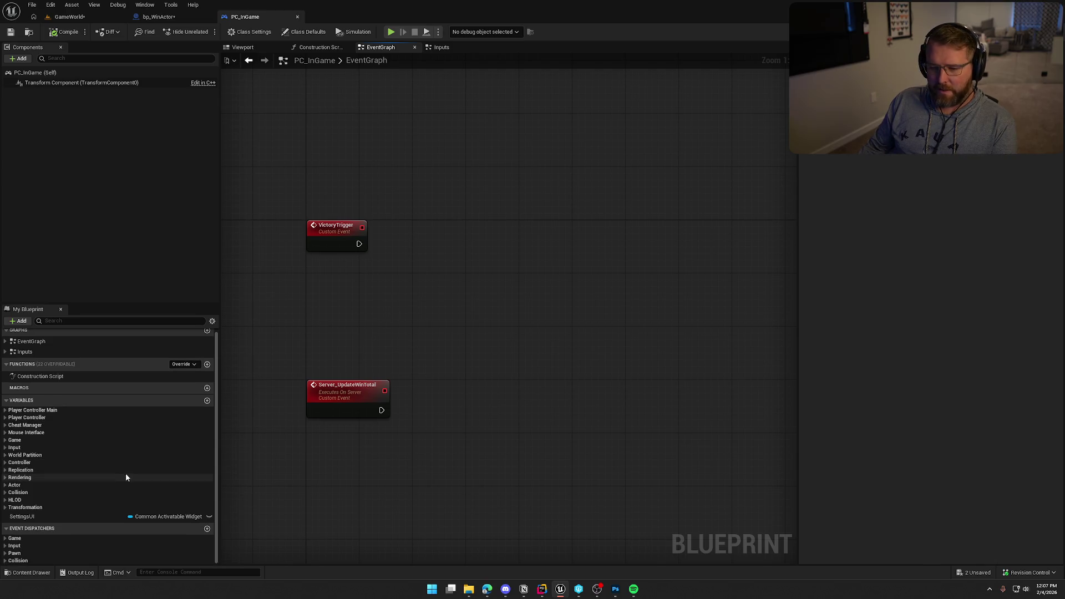
pyautogui.click(5, 418)
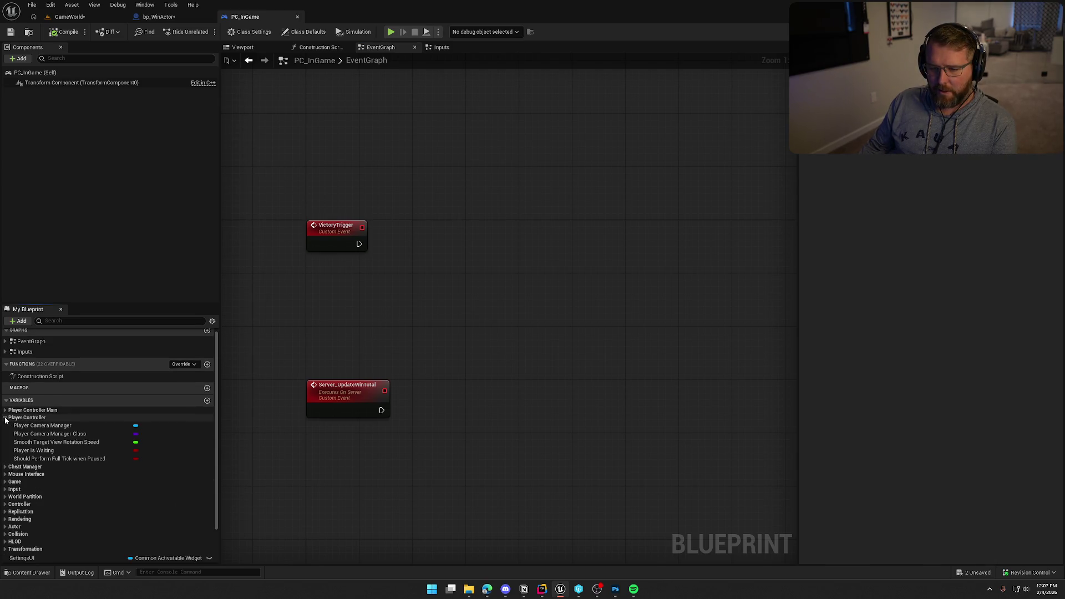
pyautogui.click(5, 418)
pyautogui.click(5, 409)
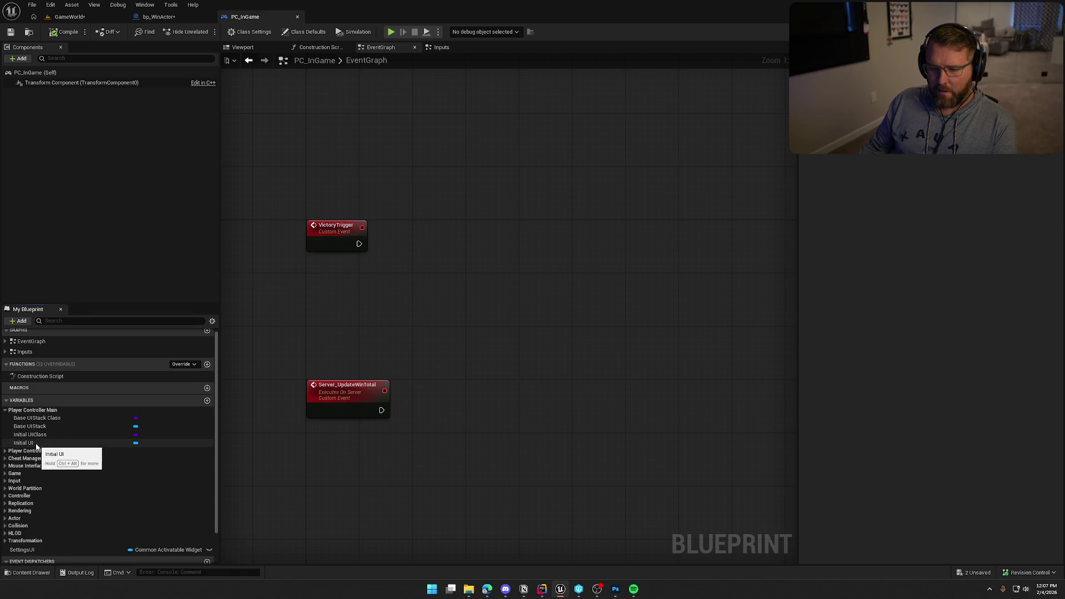
# Step: Place a Base UIStack getter beside VictoryTrigger, deleting a stray Initial UI getter
pyautogui.moveTo(23, 443)
pyautogui.mouseDown()
pyautogui.moveTo(310, 268)
pyautogui.moveTo(328, 264)
pyautogui.moveTo(333, 283)
pyautogui.mouseUp()
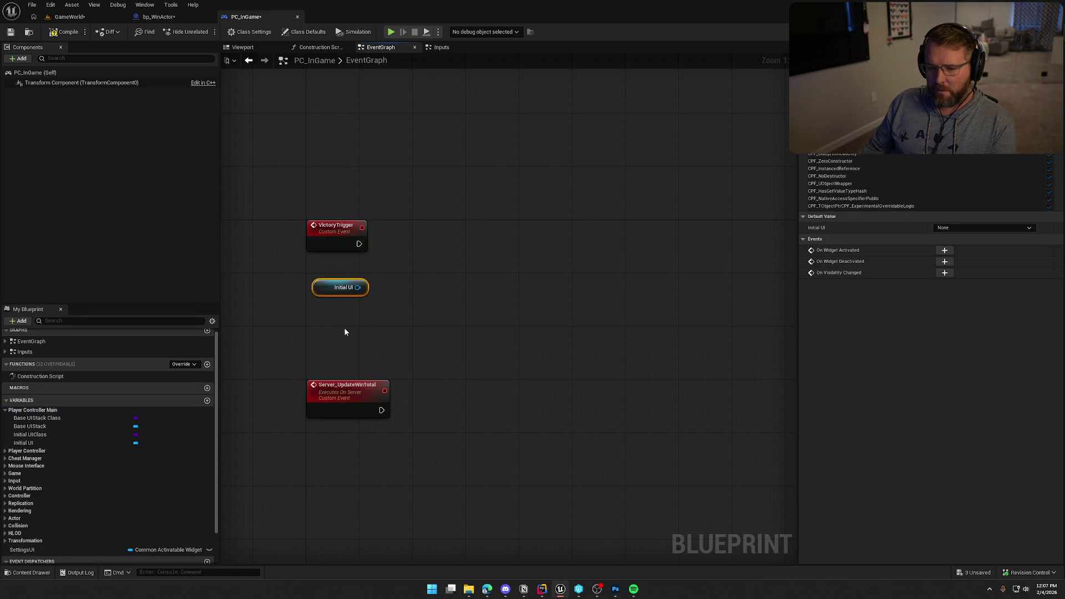
pyautogui.moveTo(29, 425)
pyautogui.mouseDown()
pyautogui.moveTo(143, 426)
pyautogui.moveTo(339, 313)
pyautogui.moveTo(299, 348)
pyautogui.moveTo(323, 275)
pyautogui.mouseUp()
pyautogui.press('Delete')
pyautogui.moveTo(354, 323)
pyautogui.mouseDown()
pyautogui.moveTo(321, 319)
pyautogui.moveTo(364, 331)
pyautogui.mouseUp()
# Step: Add a Push New UI node on Base UIStack, fired by VictoryTrigger
pyautogui.moveTo(355, 268)
pyautogui.mouseDown()
pyautogui.moveTo(407, 265)
pyautogui.moveTo(356, 248)
pyautogui.mouseUp()
pyautogui.write('push')
pyautogui.press('Return')
pyautogui.moveTo(457, 275); pyautogui.dragTo(453, 237)
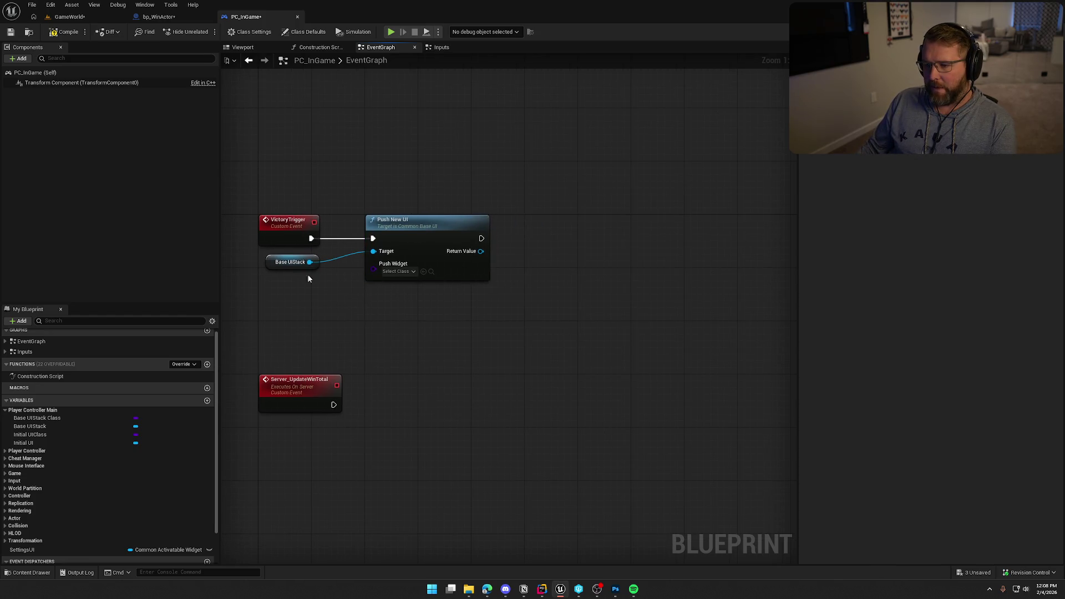
# Step: Put Base UIStack under Push New UI and shift both nodes about 250 px right
pyautogui.click(291, 262)
pyautogui.moveTo(288, 262)
pyautogui.mouseDown()
pyautogui.moveTo(374, 301)
pyautogui.moveTo(378, 294)
pyautogui.mouseUp()
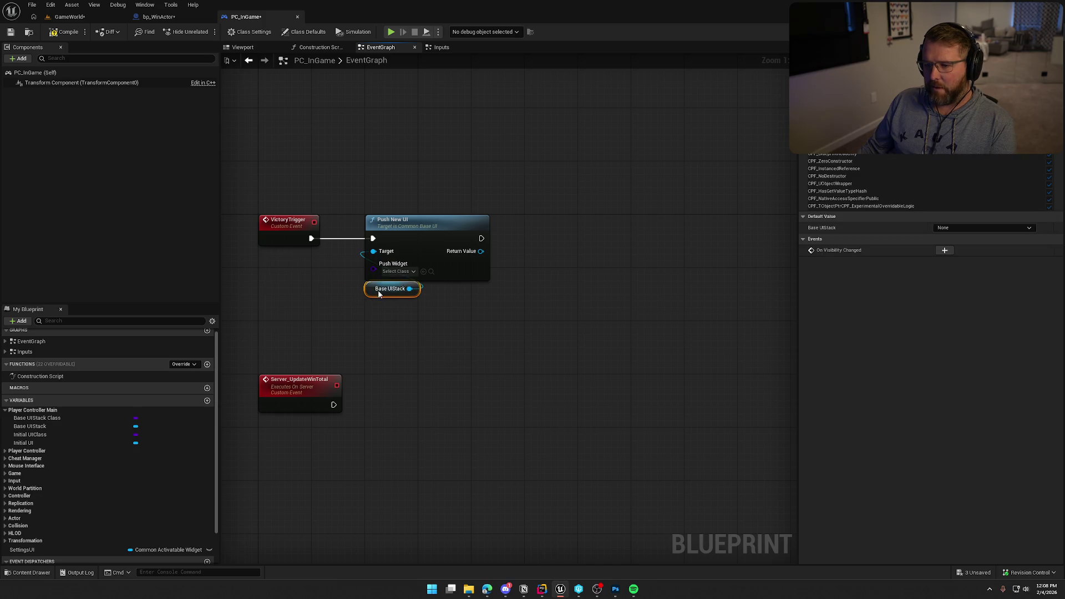
pyautogui.click(405, 313)
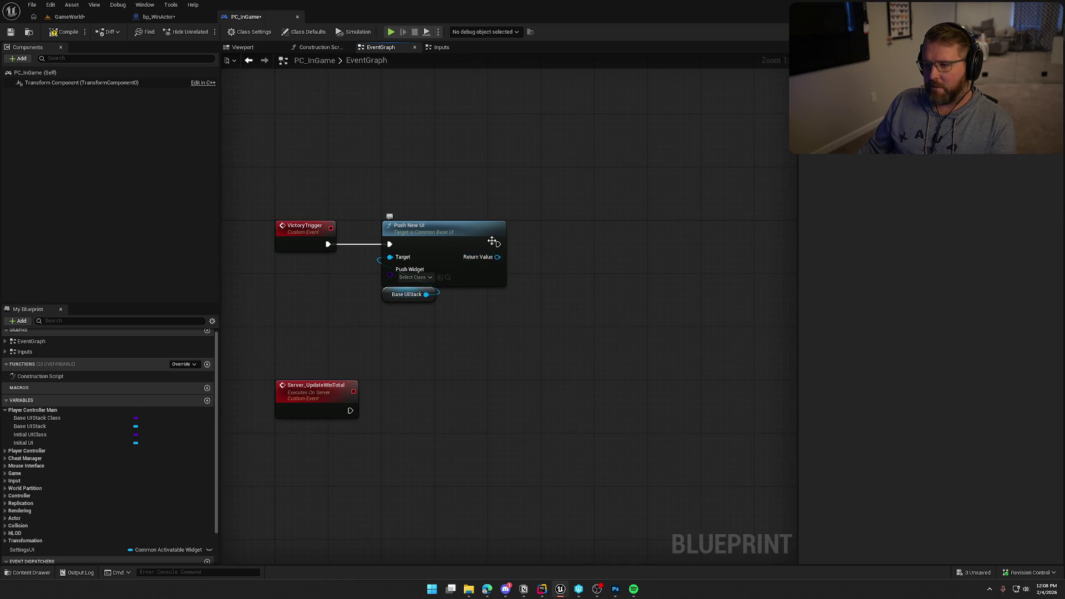
pyautogui.moveTo(358, 196); pyautogui.dragTo(447, 309)
pyautogui.moveTo(426, 238); pyautogui.dragTo(640, 232)
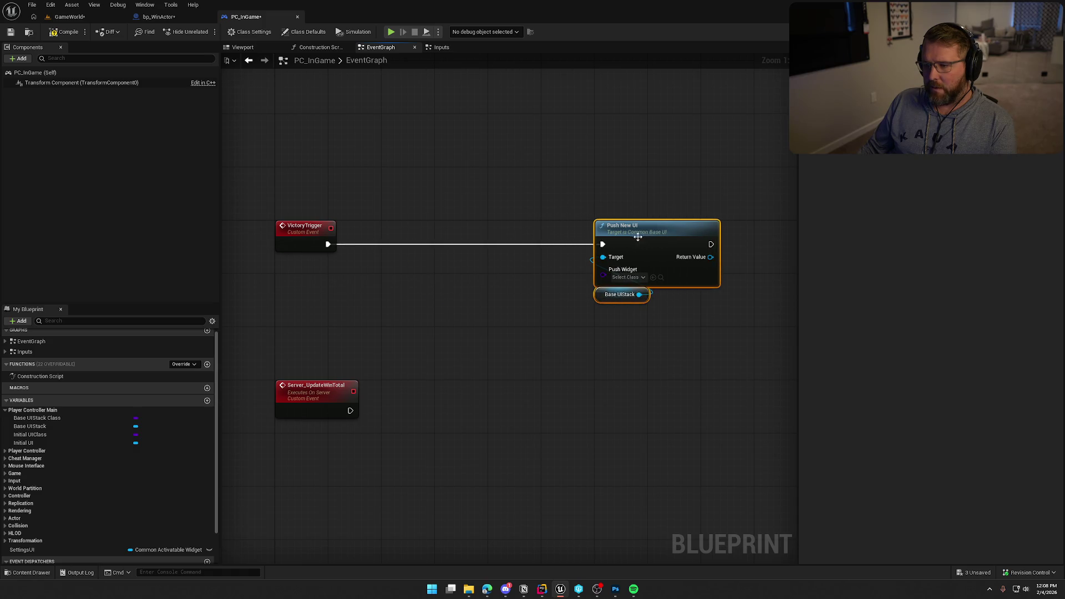
# Step: Search VictoryTrigger's exec actions for 'set', 'clear' and 'context'
pyautogui.rightClick(402, 299)
pyautogui.click(383, 251)
pyautogui.moveTo(328, 248); pyautogui.dragTo(372, 265)
pyautogui.write('set')
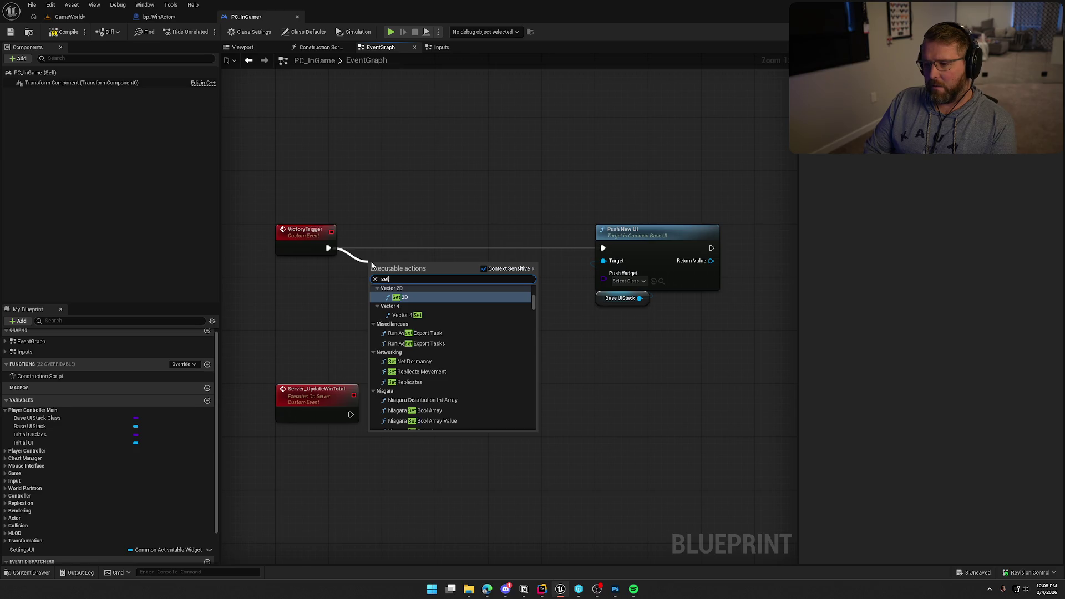
pyautogui.press('BackSpace')
pyautogui.press('BackSpace')
pyautogui.press('BackSpace')
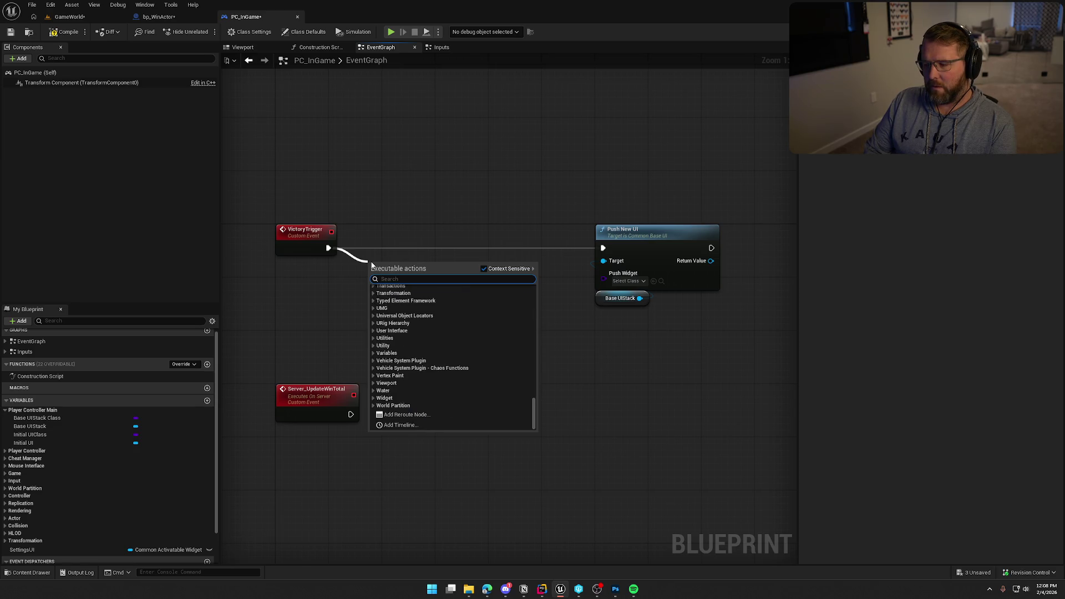
pyautogui.write('set')
pyautogui.press('BackSpace')
pyautogui.press('BackSpace')
pyautogui.press('BackSpace')
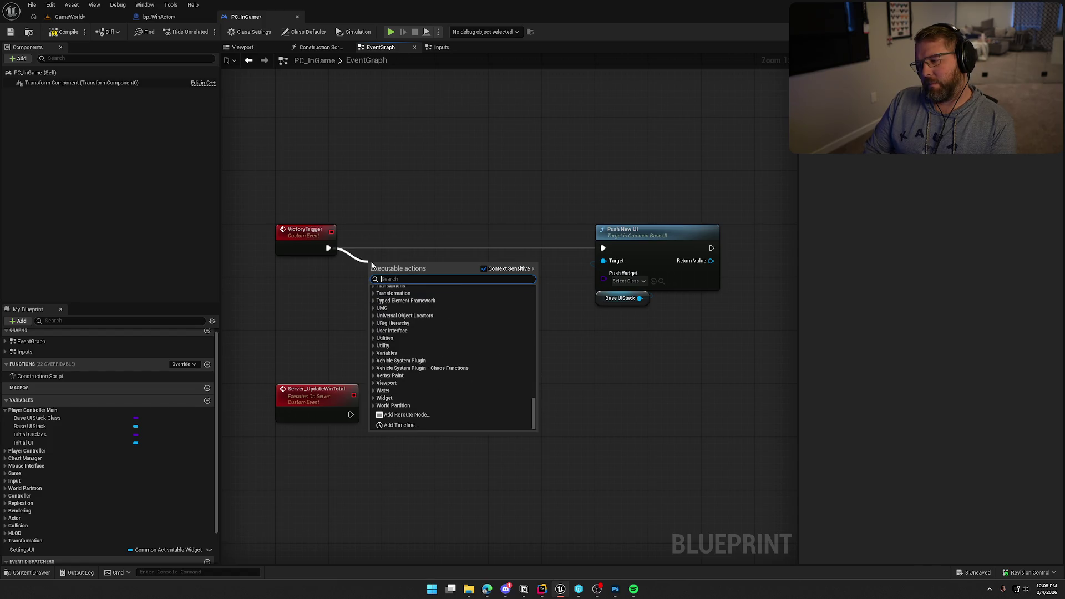
pyautogui.write('clear c')
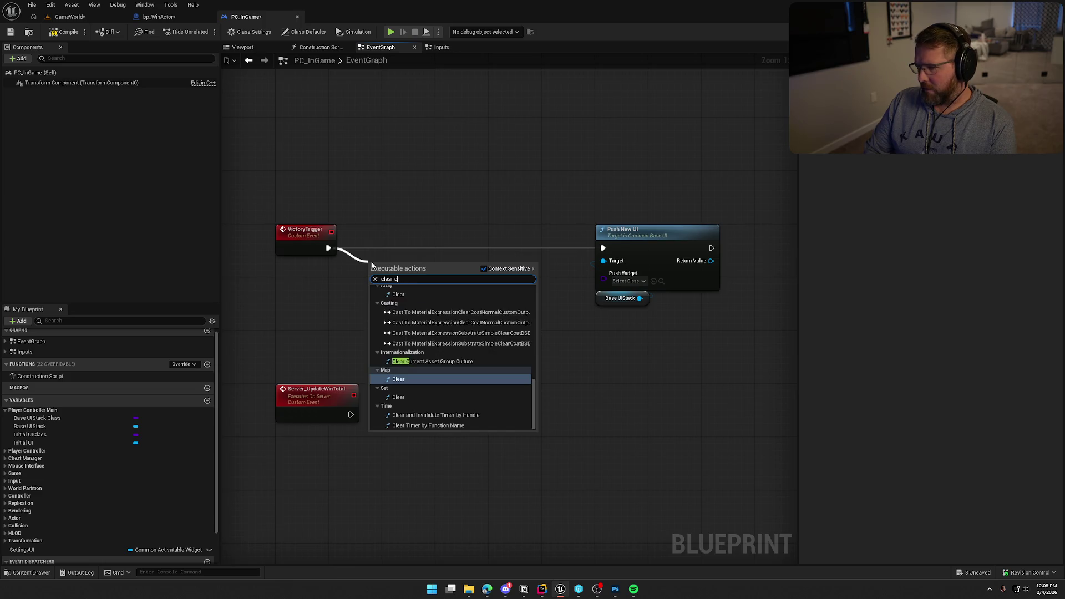
pyautogui.press('BackSpace')
pyautogui.press('BackSpace')
pyautogui.press('BackSpace')
pyautogui.write('context m')
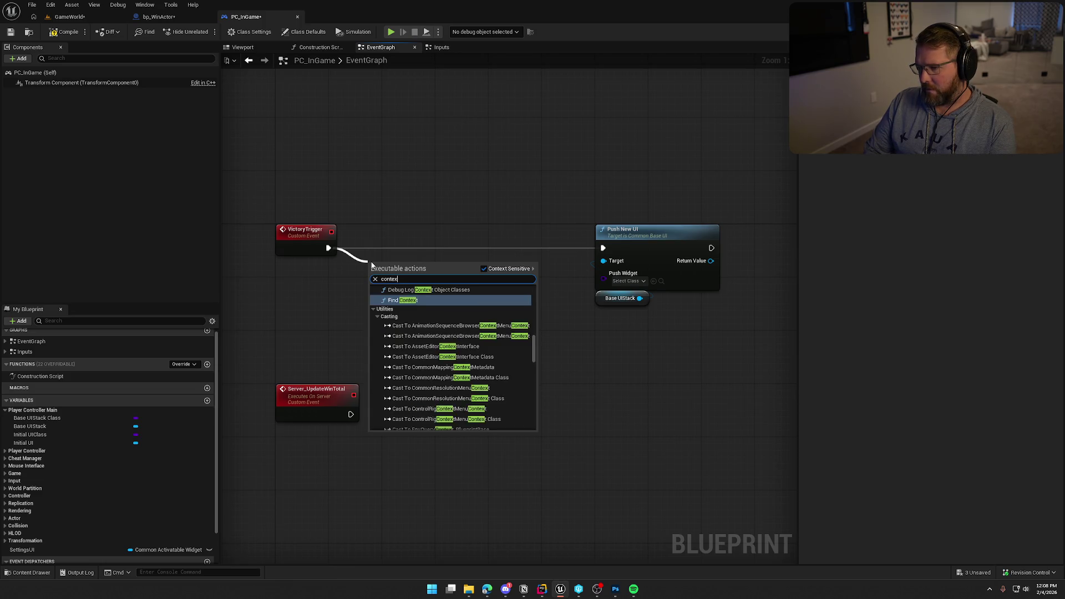
pyautogui.press('BackSpace')
pyautogui.press('BackSpace')
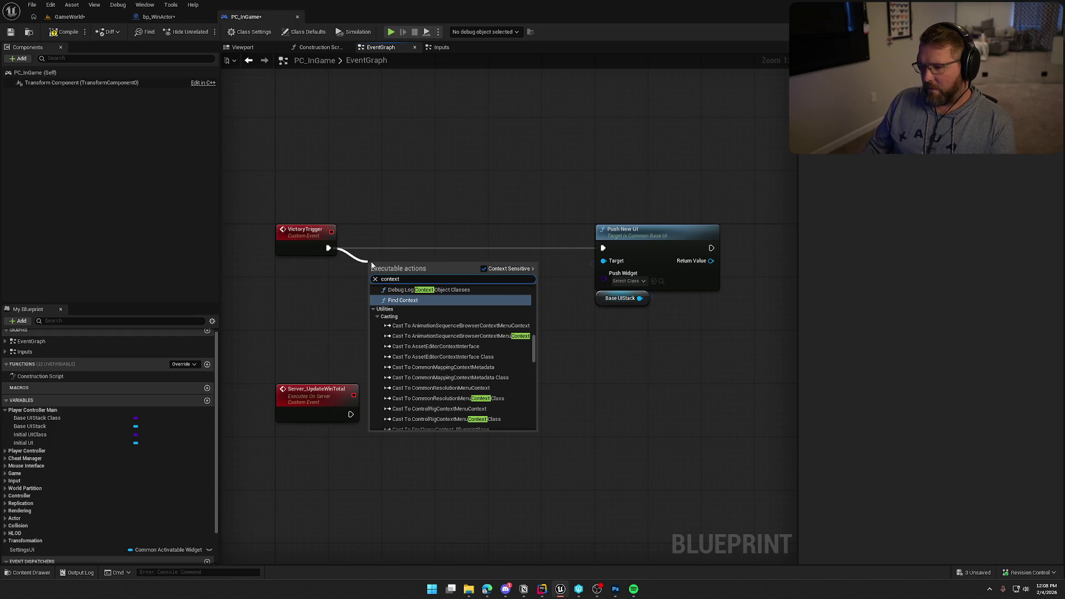
# Step: Add Set Input Context Mapping and align it between VictoryTrigger and Push New UI
pyautogui.moveTo(528, 347)
pyautogui.mouseDown()
pyautogui.moveTo(547, 421)
pyautogui.moveTo(554, 299)
pyautogui.mouseUp()
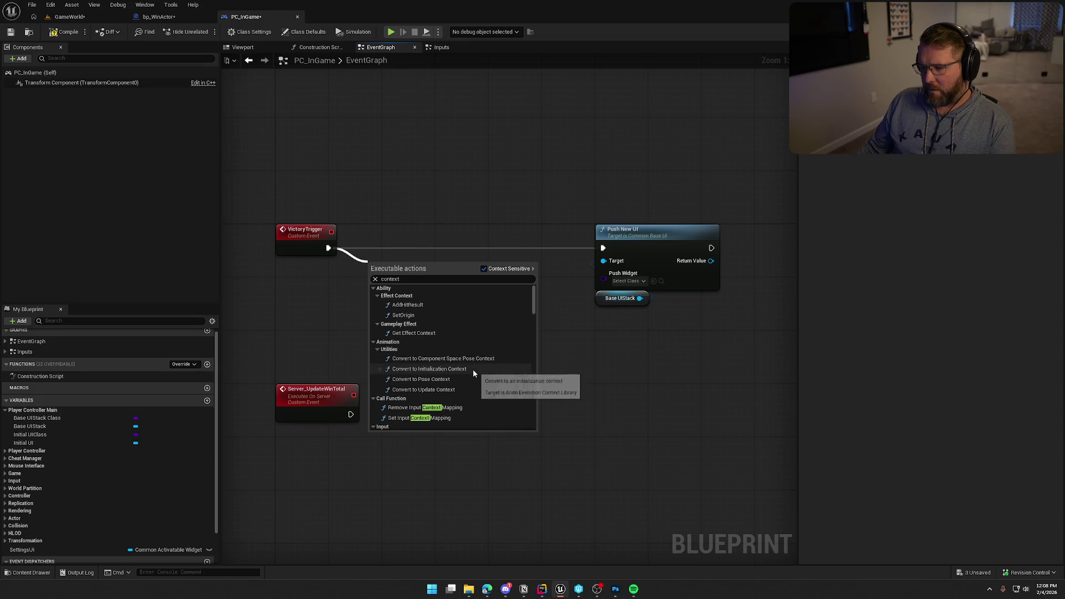
pyautogui.scroll(-2, 472, 368)
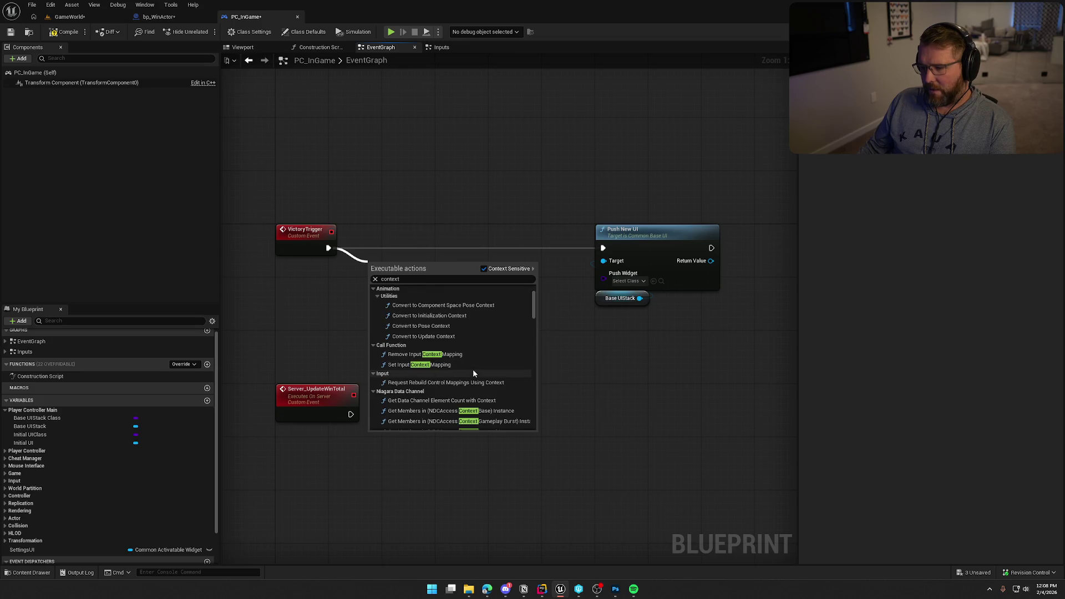
pyautogui.click(438, 365)
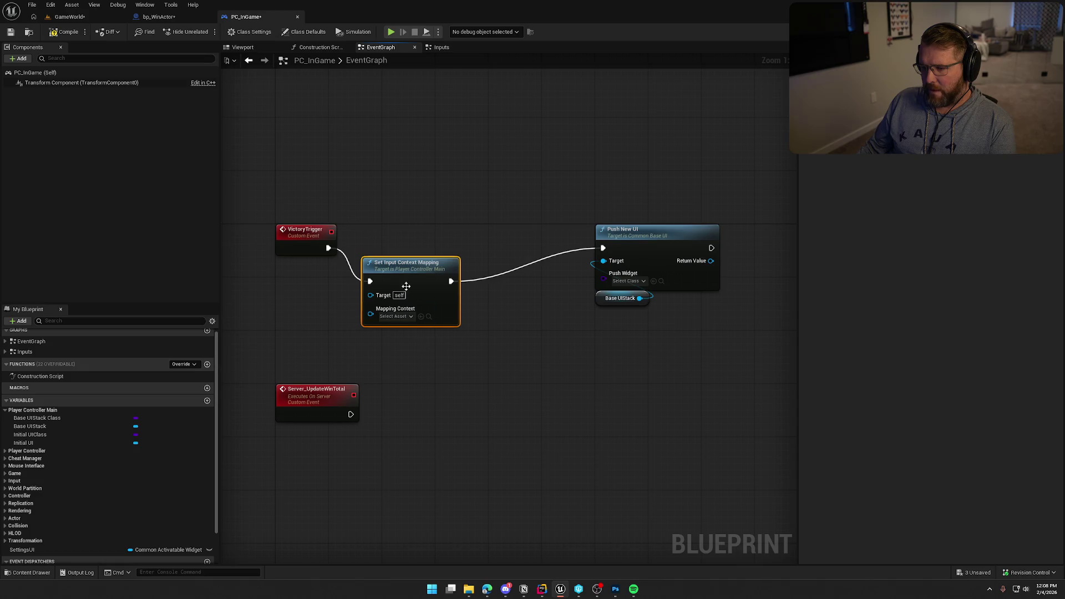
pyautogui.moveTo(405, 265); pyautogui.dragTo(426, 232)
pyautogui.click(411, 177)
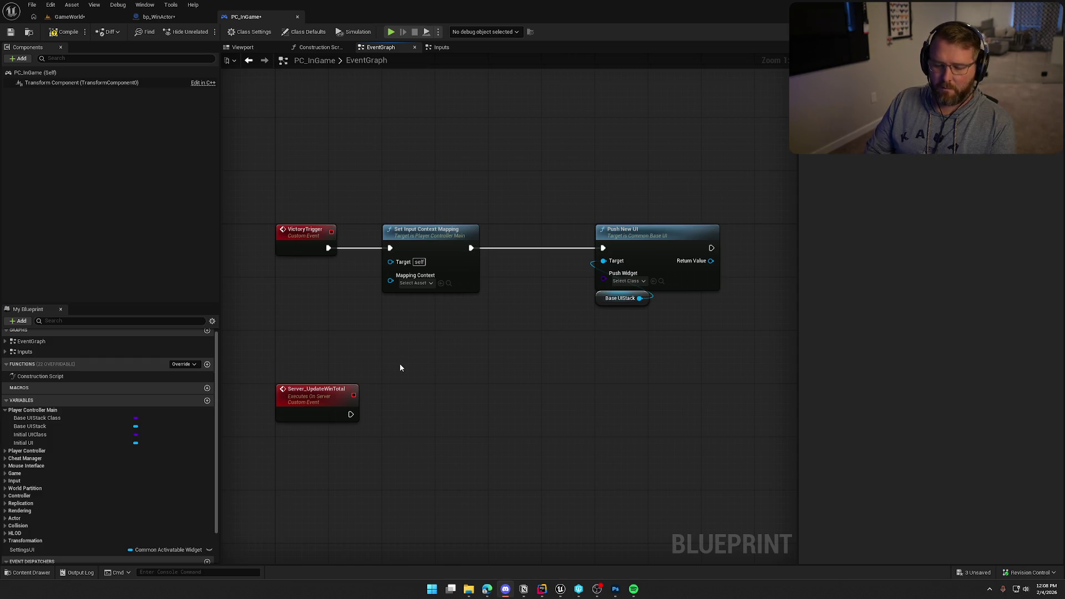
pyautogui.moveTo(488, 376); pyautogui.dragTo(445, 378)
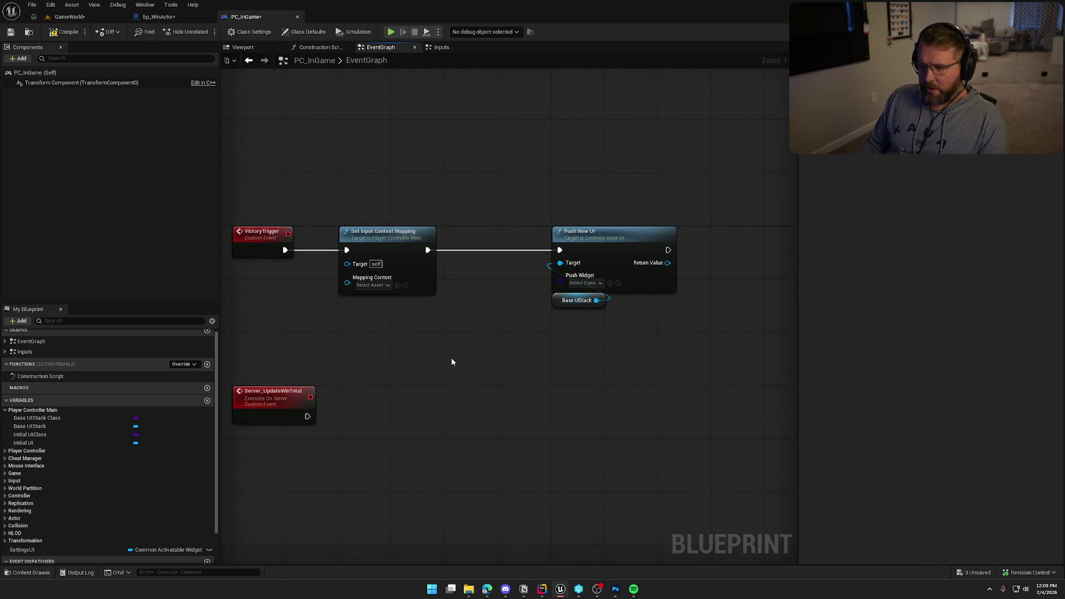
pyautogui.moveTo(373, 311)
pyautogui.mouseDown()
pyautogui.moveTo(433, 269)
pyautogui.moveTo(397, 148)
pyautogui.mouseUp()
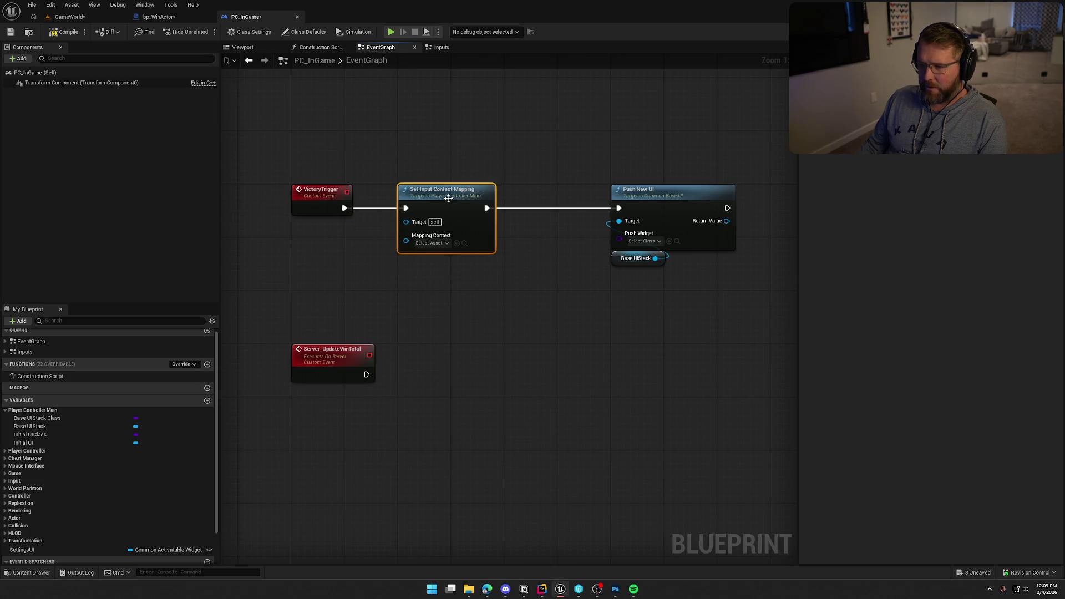
pyautogui.hotkey('alt', 'Tab')
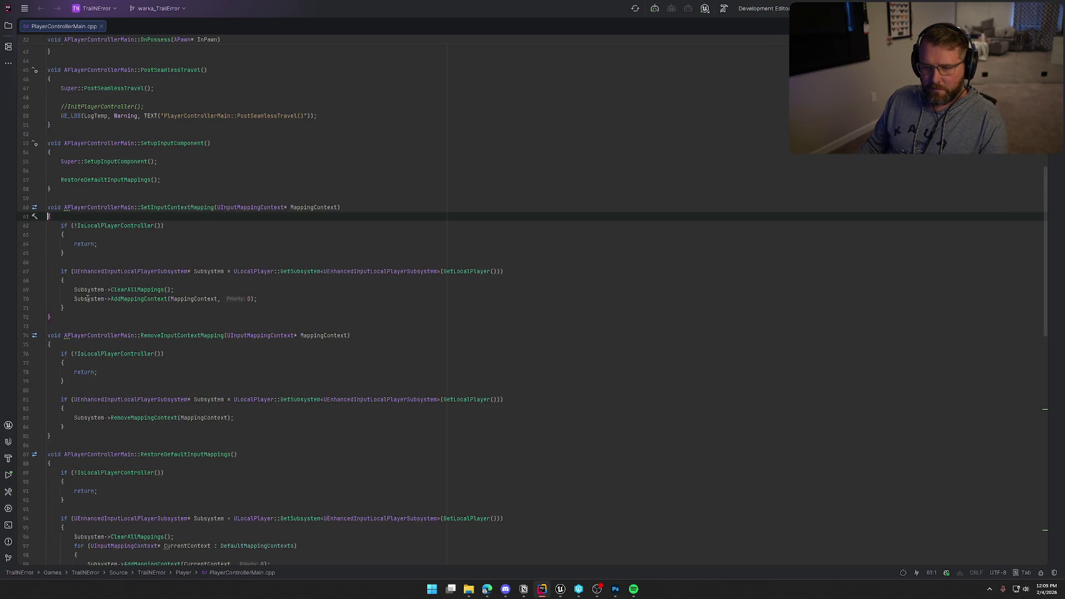
pyautogui.click(161, 299)
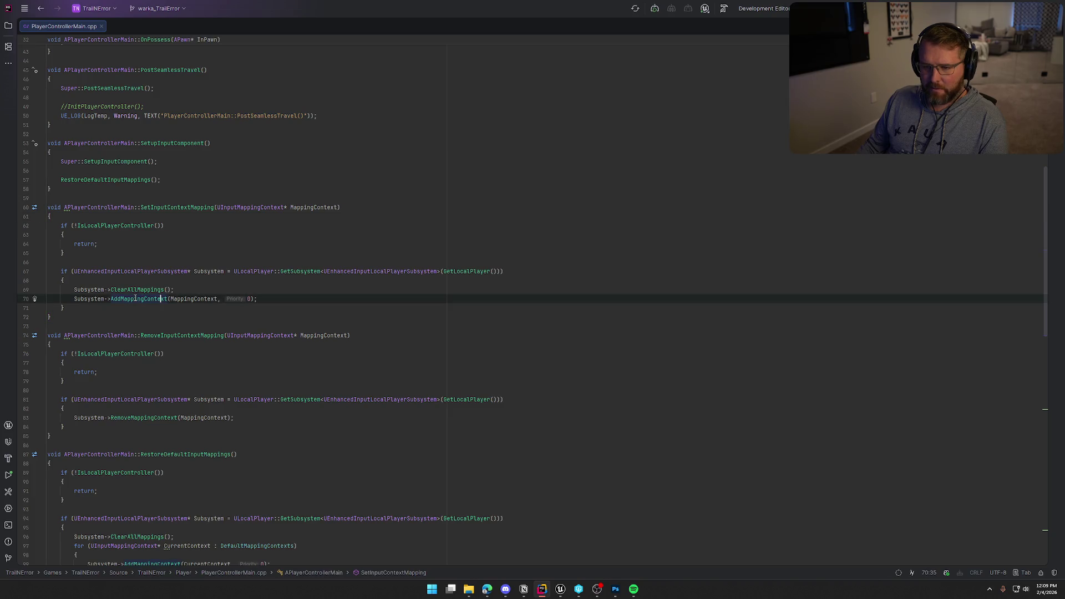
pyautogui.moveTo(135, 299)
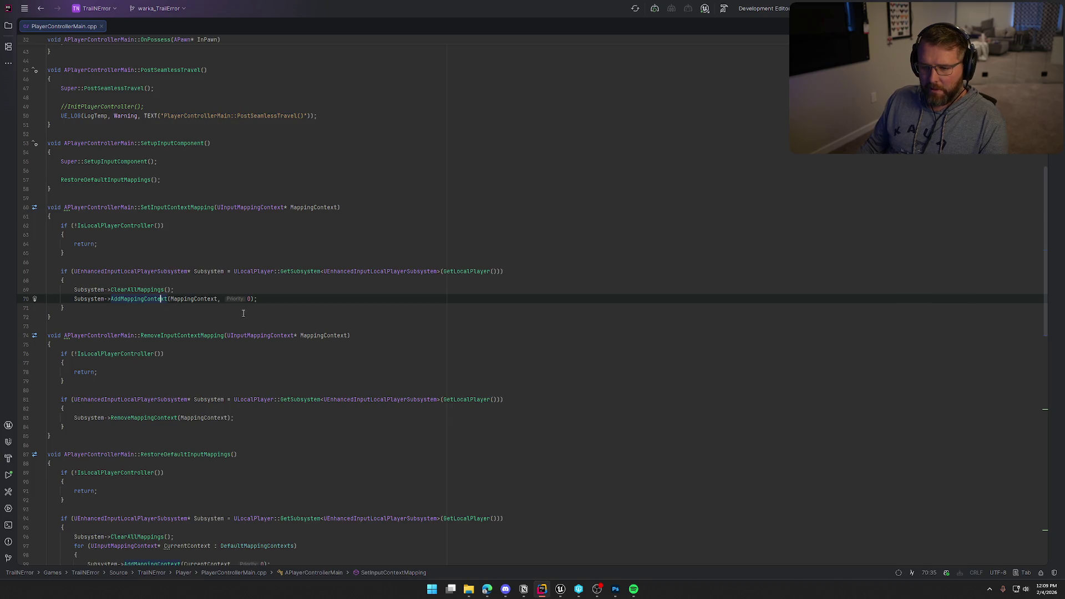
pyautogui.click(196, 312)
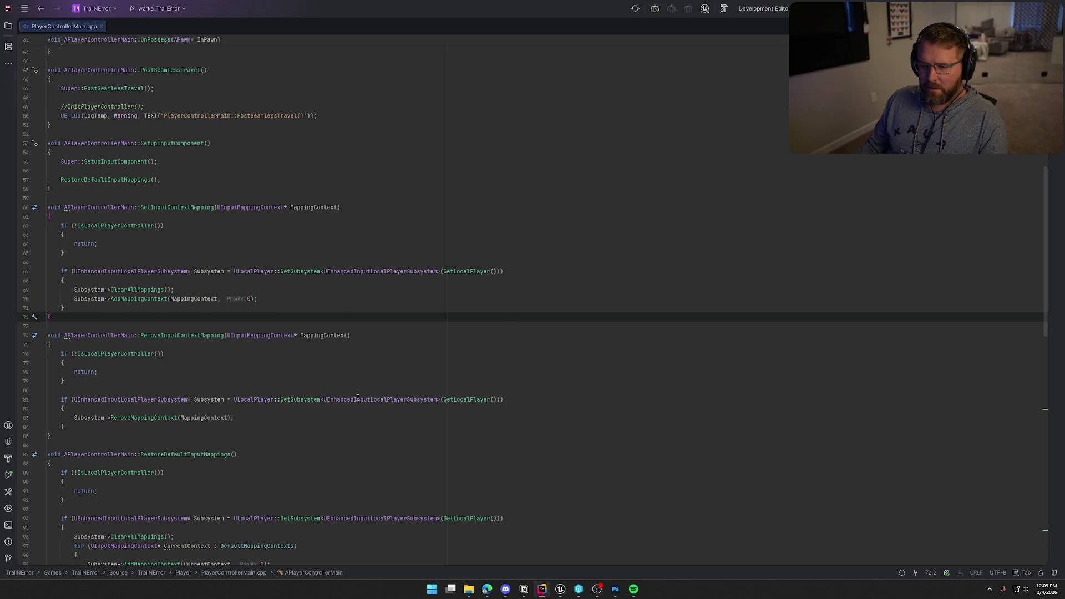
# Step: Delete Set Input Context Mapping and add a Get Enhanced Input Local Player Subsystem node
pyautogui.click(560, 588)
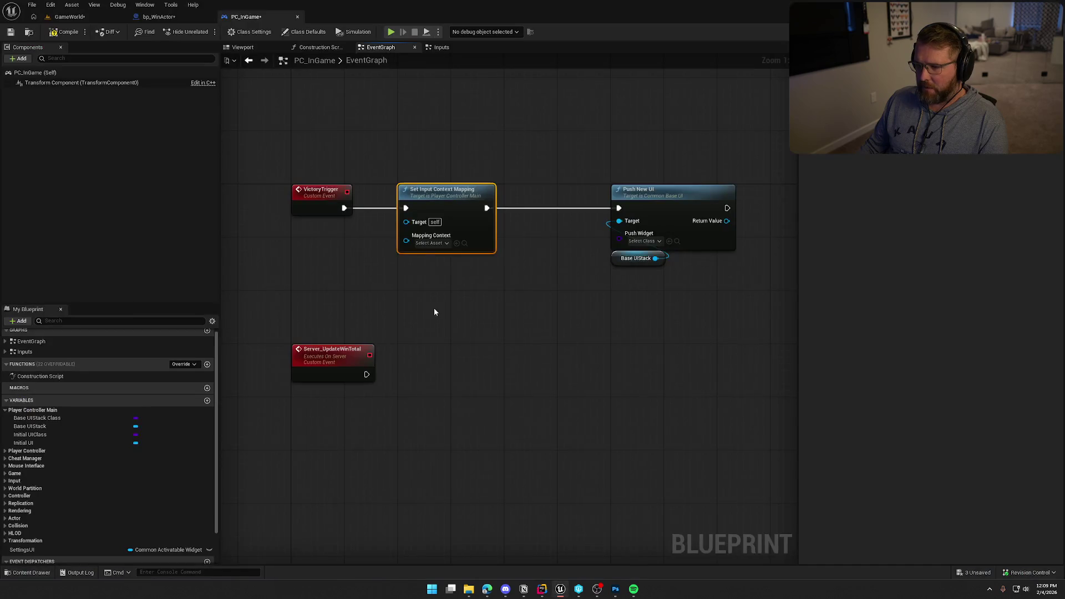
pyautogui.click(400, 238)
pyautogui.press('Delete')
pyautogui.rightClick(311, 244)
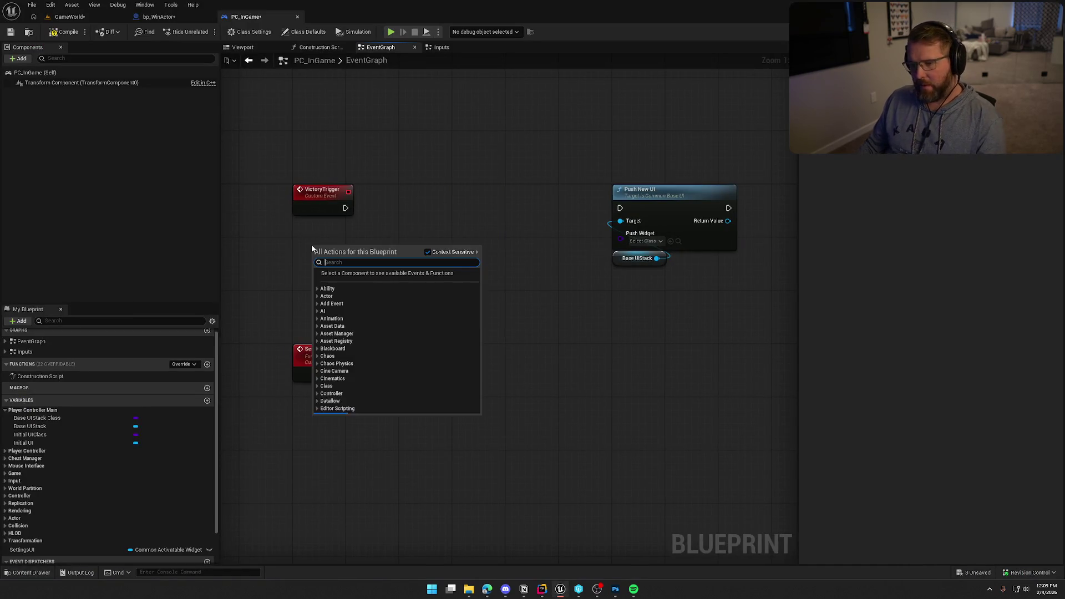
pyautogui.write('get en')
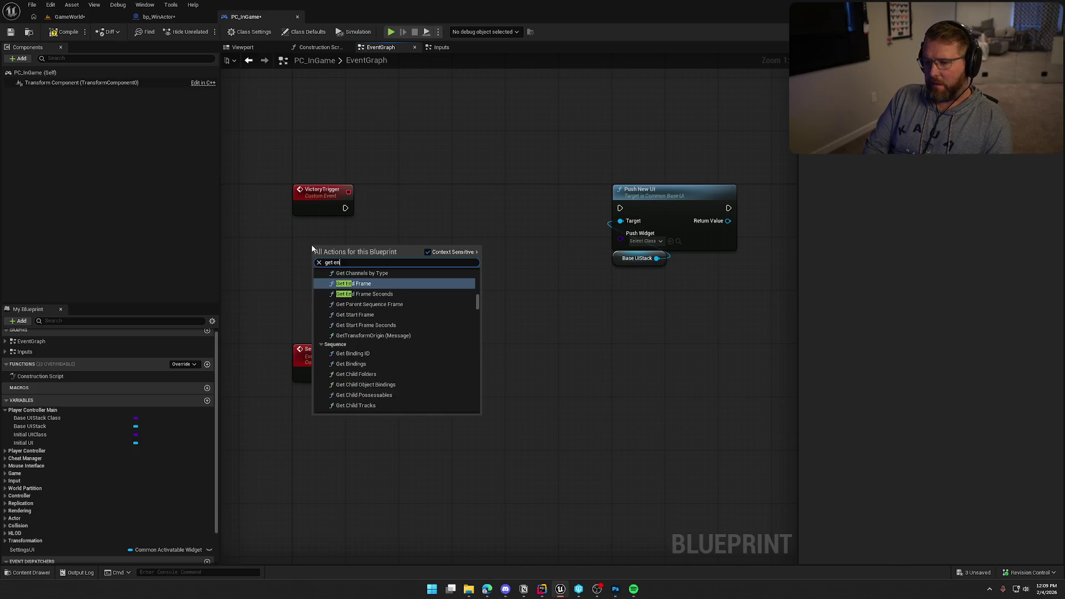
pyautogui.write('hance input loca')
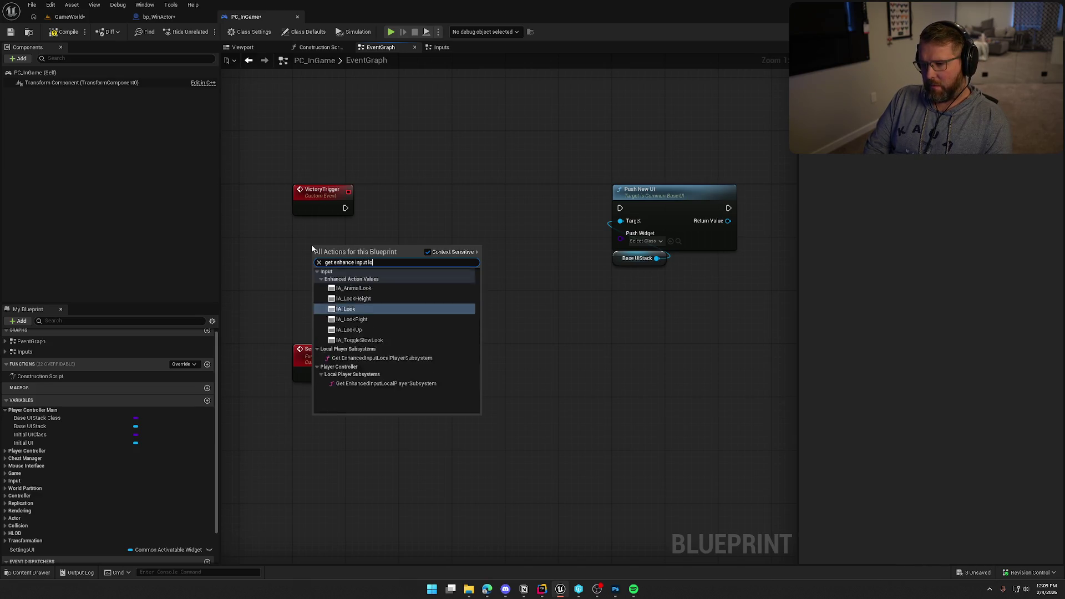
pyautogui.press('Return')
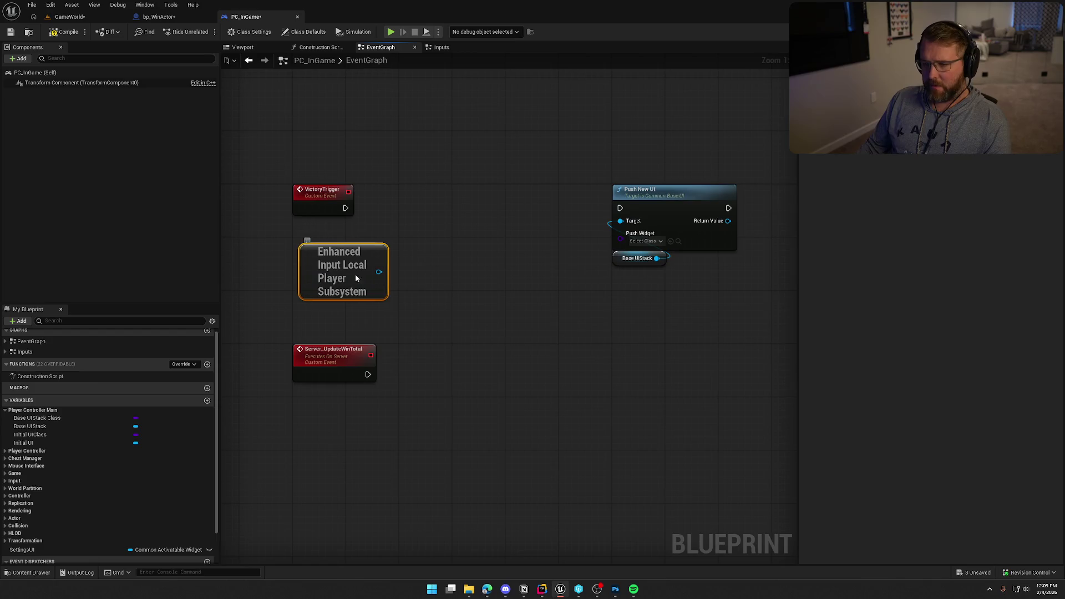
# Step: Add Clear All Mappings on the subsystem and wire VictoryTrigger's exec into it
pyautogui.moveTo(372, 265)
pyautogui.mouseDown()
pyautogui.moveTo(383, 279)
pyautogui.moveTo(423, 270)
pyautogui.mouseUp()
pyautogui.write('clear')
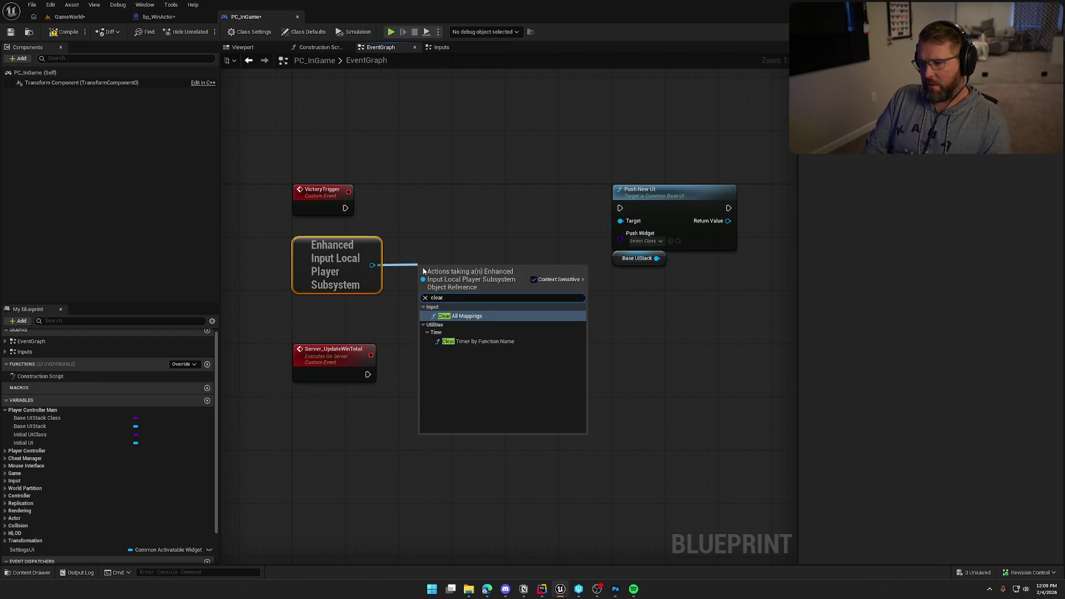
pyautogui.press('Return')
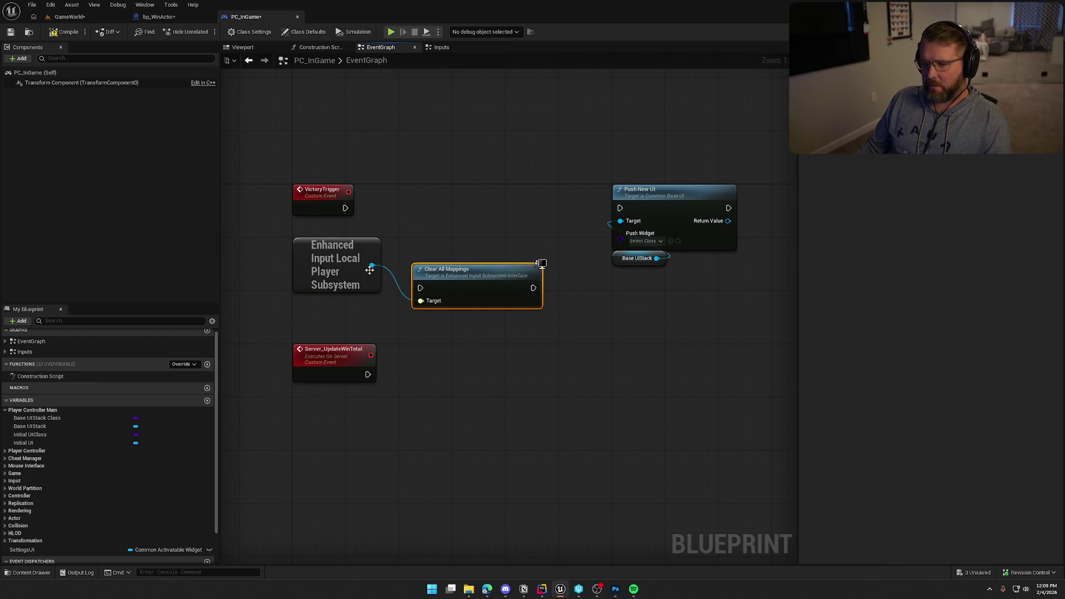
pyautogui.moveTo(371, 265); pyautogui.dragTo(432, 341)
pyautogui.write('clear')
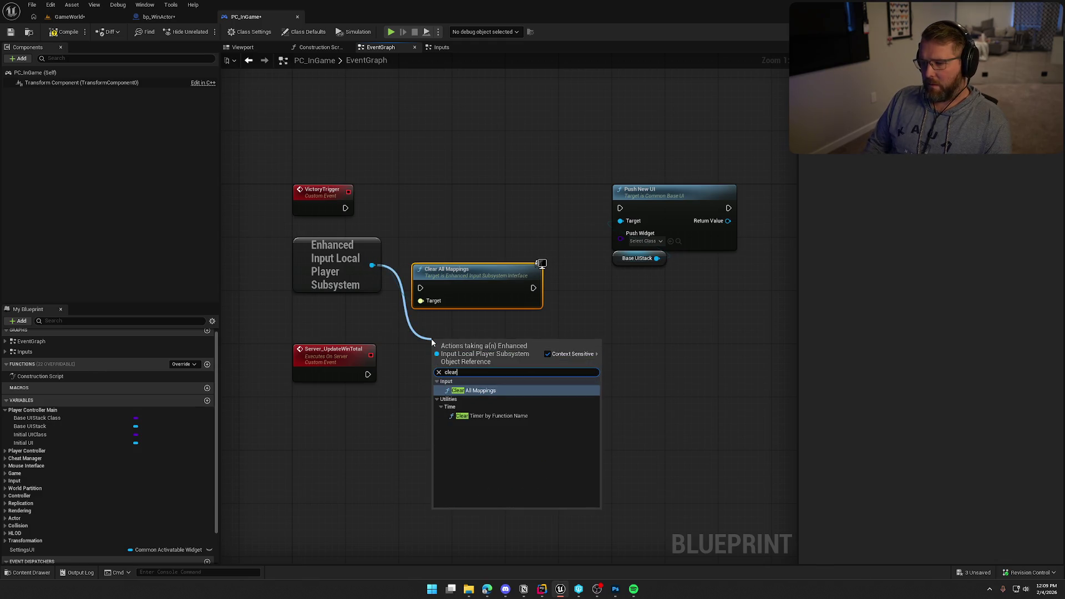
pyautogui.click(488, 260)
pyautogui.moveTo(488, 260); pyautogui.dragTo(480, 194)
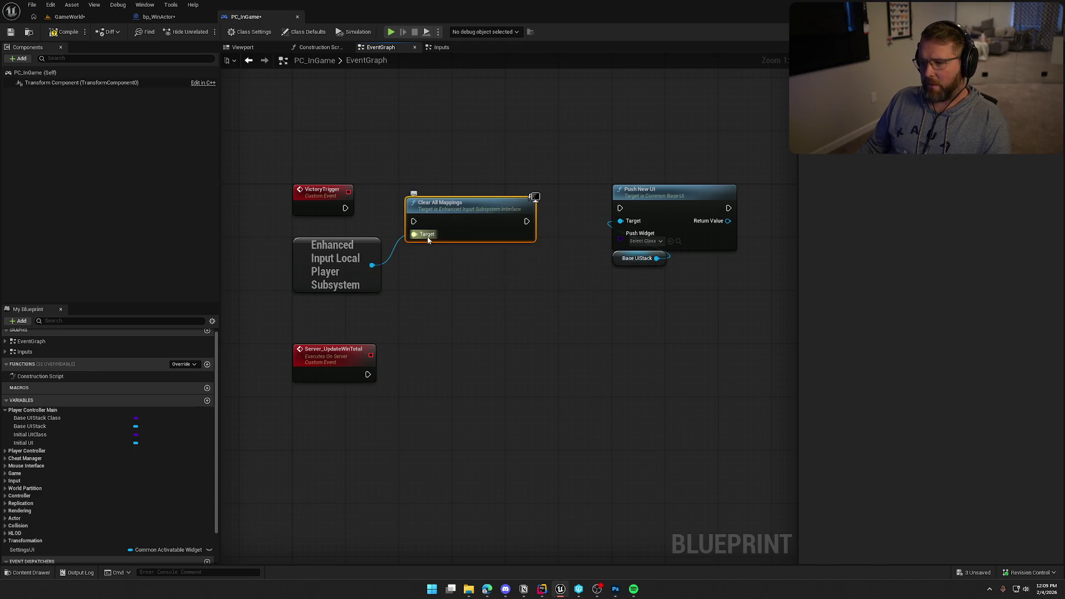
pyautogui.moveTo(414, 222); pyautogui.dragTo(345, 208)
pyautogui.moveTo(444, 216); pyautogui.dragTo(438, 203)
pyautogui.click(471, 314)
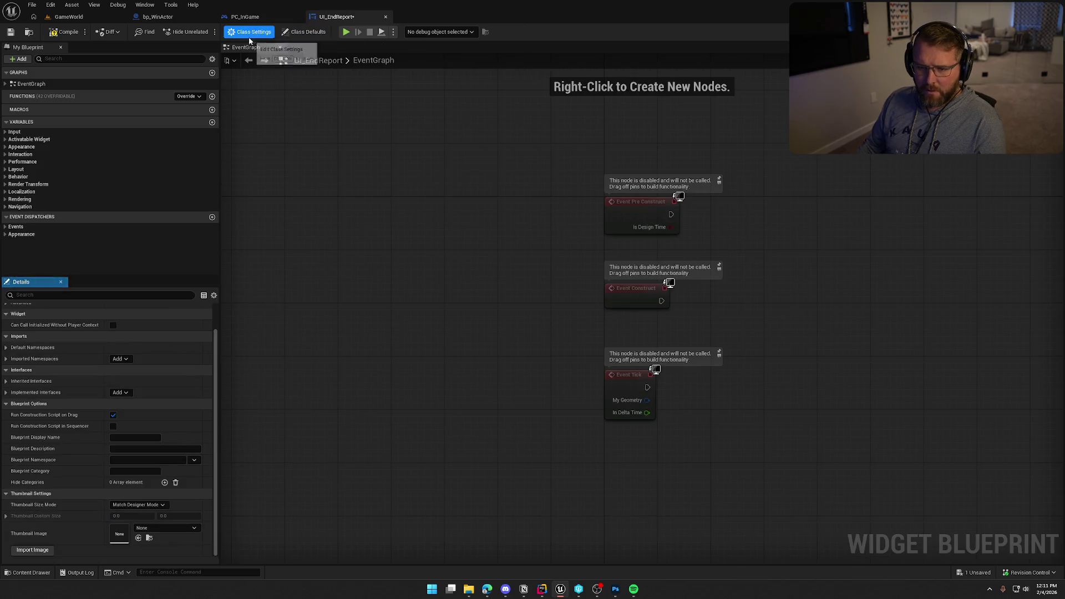
# Step: Show UI_EndReport's advanced class options, then return to PC_InGame's event graph
pyautogui.scroll(2, 73, 467)
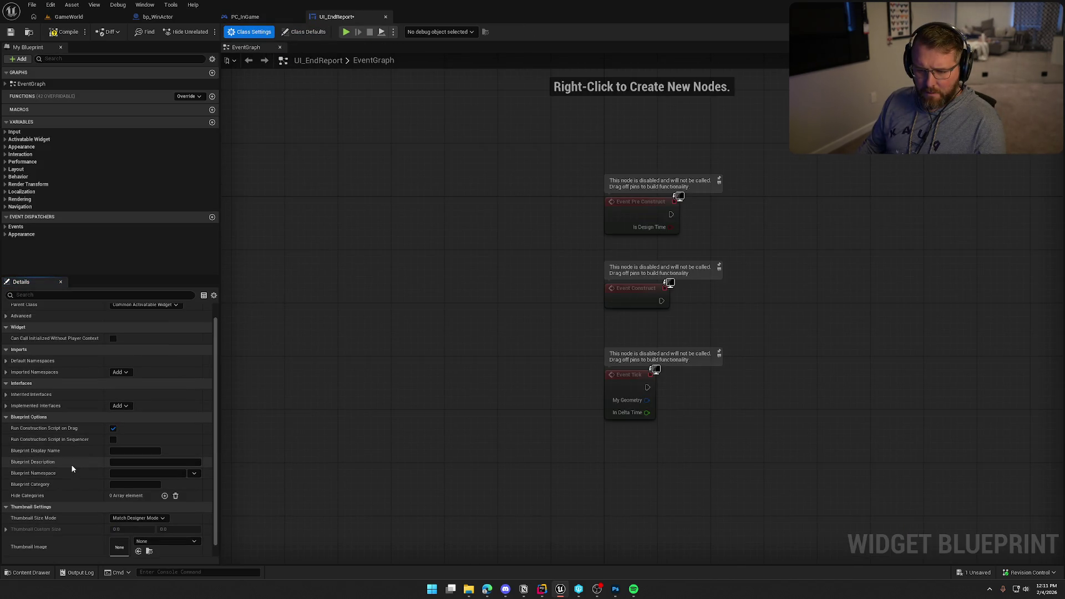
pyautogui.click(61, 330)
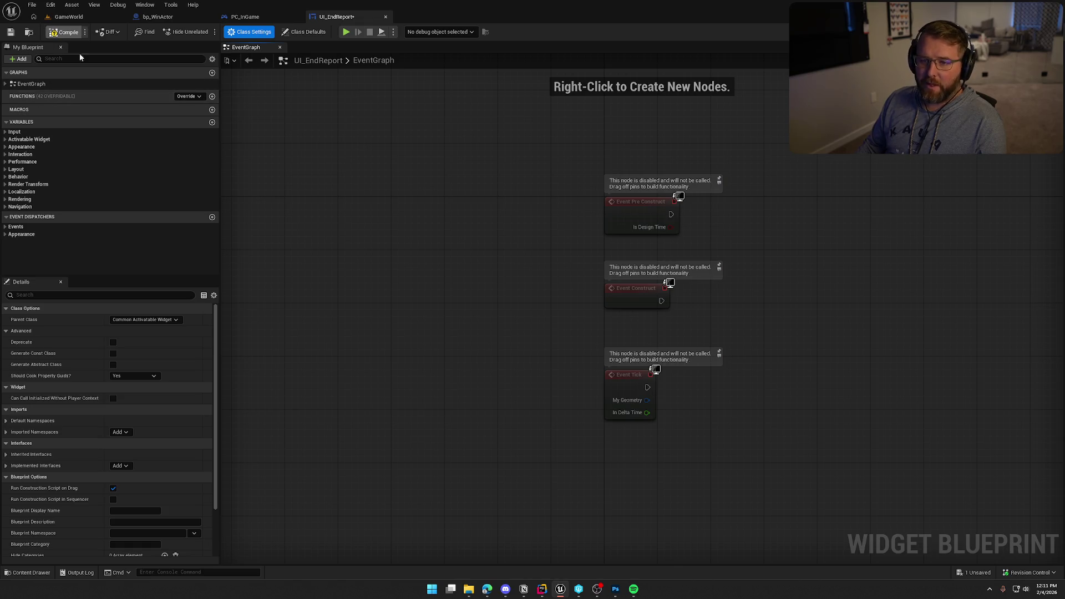
pyautogui.click(241, 17)
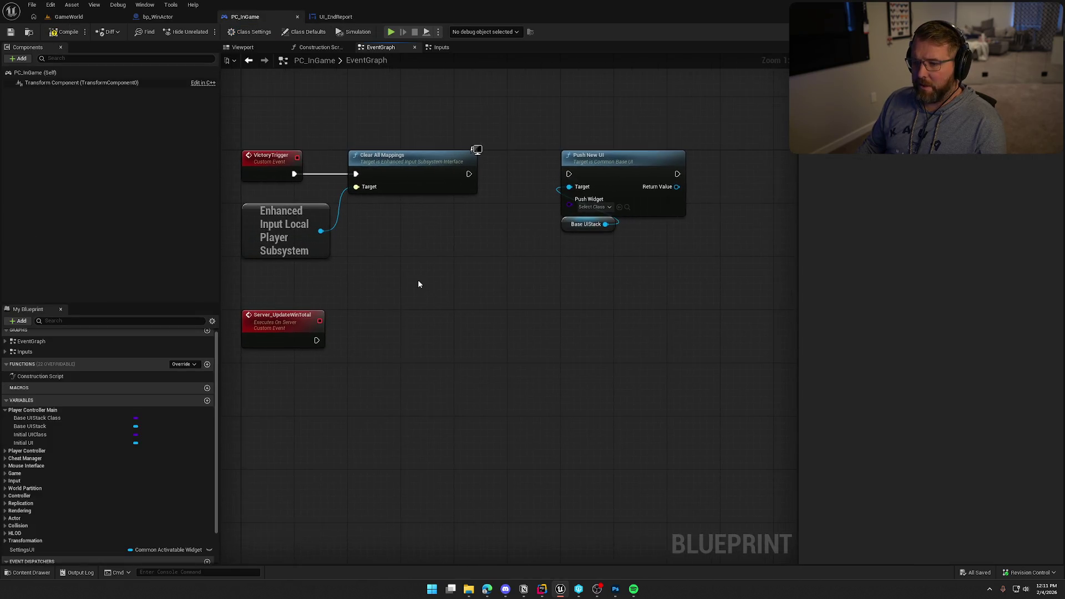
# Step: Set Push New UI's pushed widget to UI_EndReport and save PC_InGame
pyautogui.moveTo(480, 270)
pyautogui.mouseDown()
pyautogui.moveTo(322, 210)
pyautogui.moveTo(327, 188)
pyautogui.mouseUp()
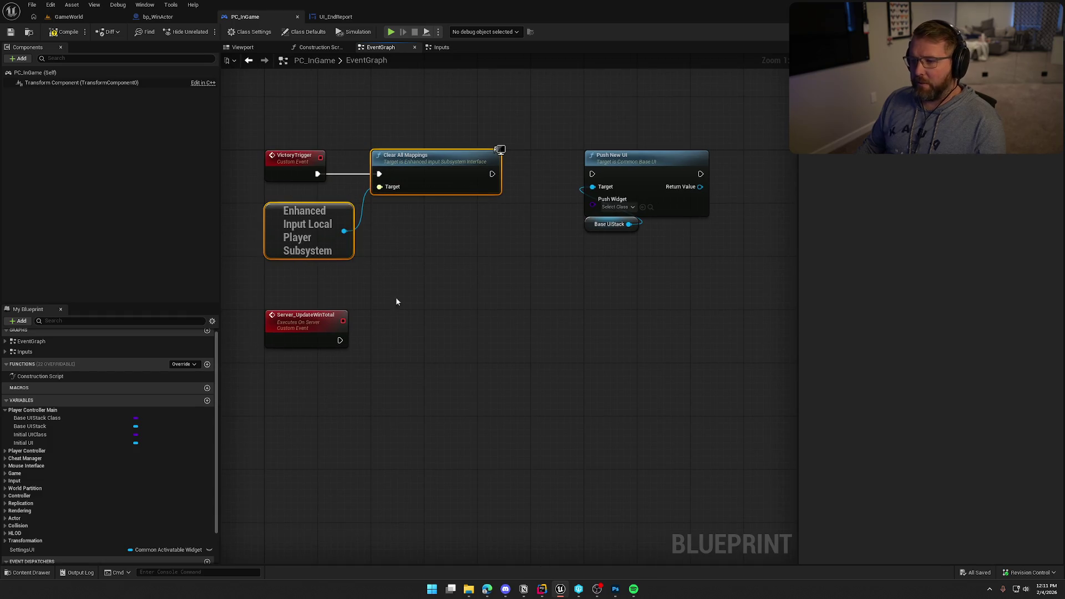
pyautogui.click(395, 298)
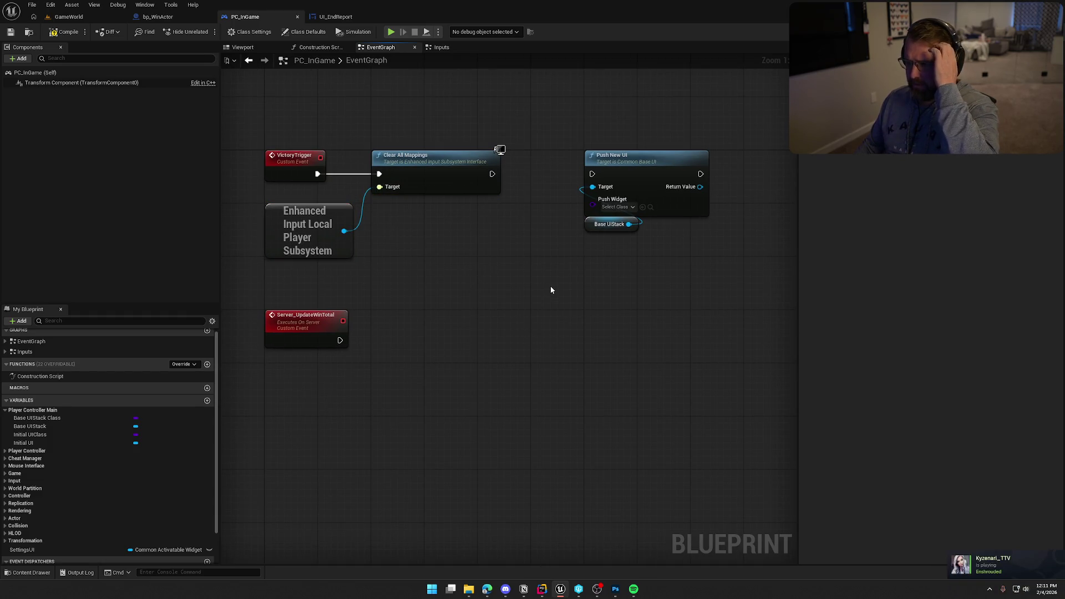
pyautogui.moveTo(550, 285)
pyautogui.mouseDown()
pyautogui.moveTo(527, 280)
pyautogui.moveTo(495, 324)
pyautogui.moveTo(392, 273)
pyautogui.mouseUp()
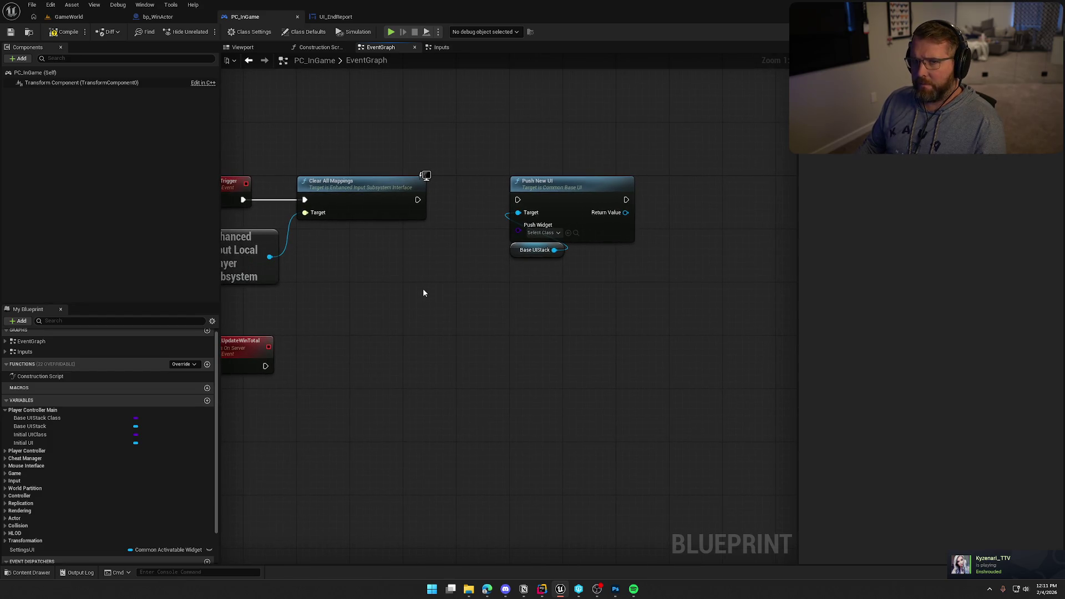
pyautogui.click(543, 232)
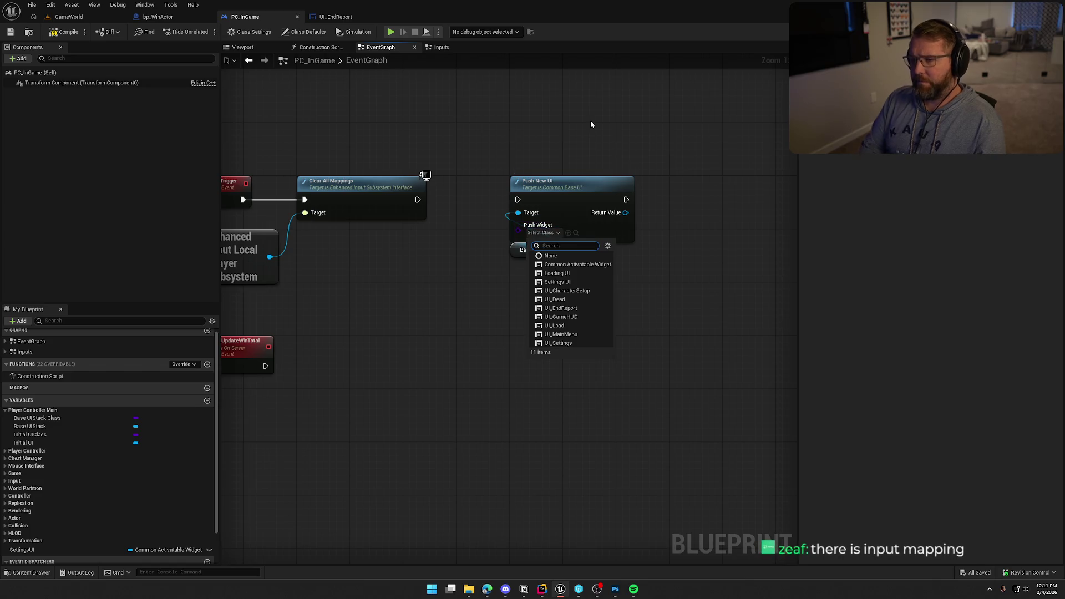
pyautogui.click(582, 309)
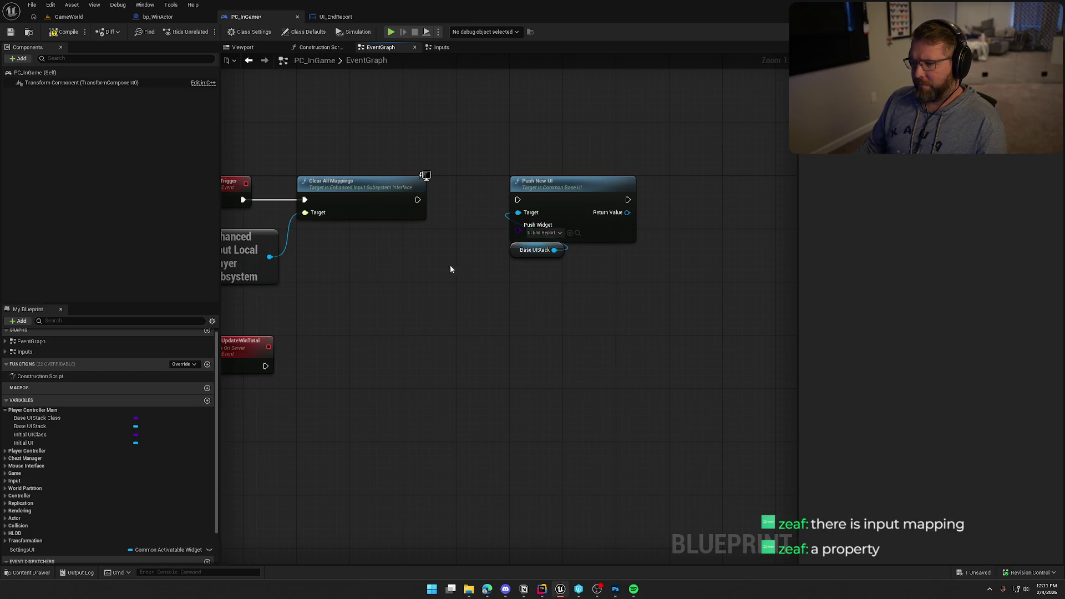
pyautogui.moveTo(438, 257); pyautogui.dragTo(460, 265)
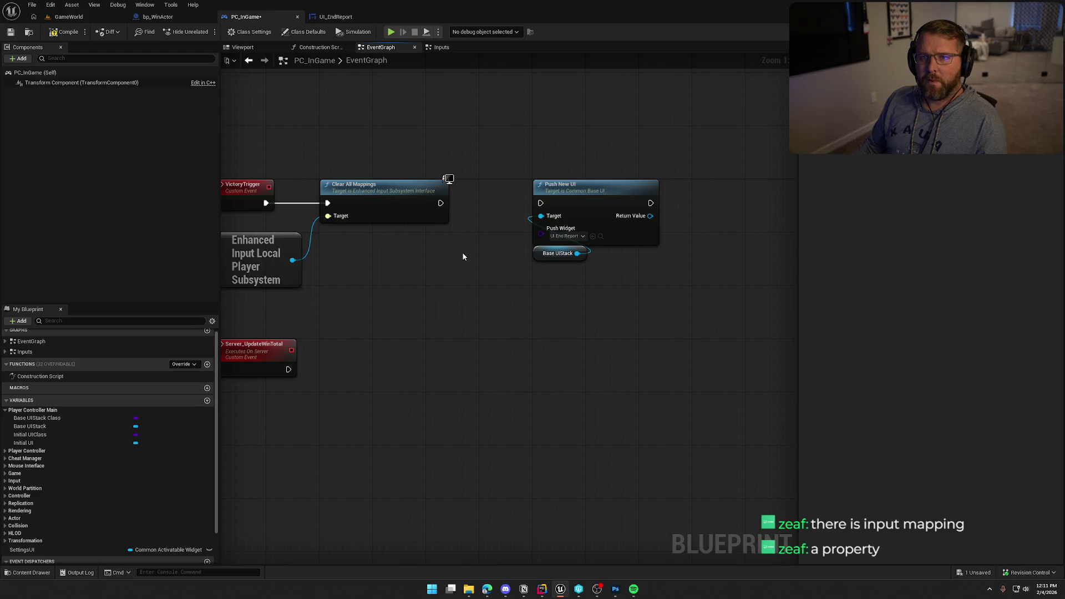
pyautogui.hotkey('ctrl', 's')
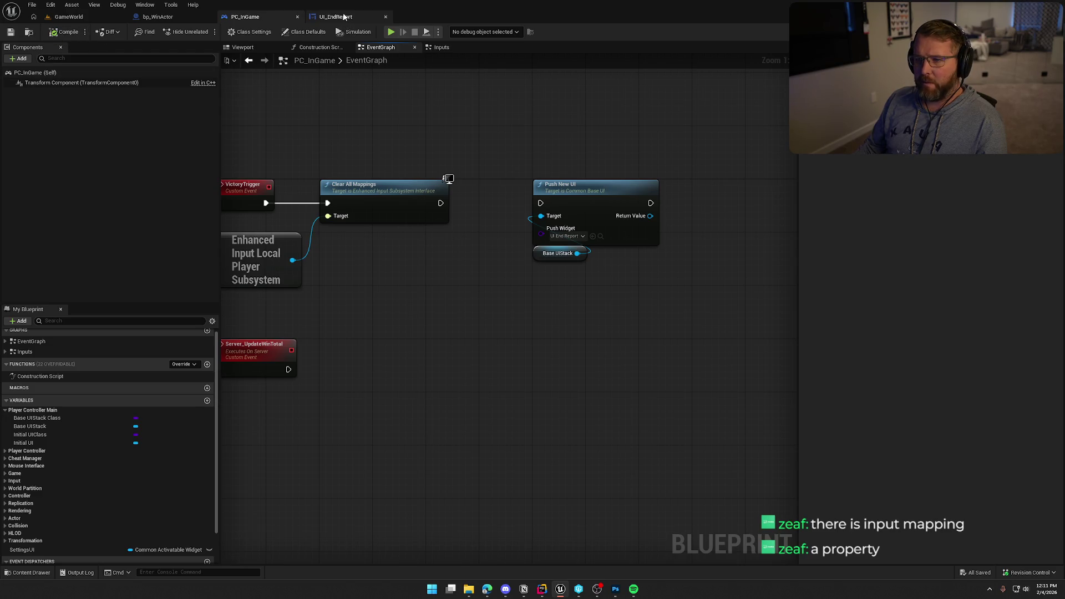
pyautogui.click(337, 16)
# Step: Toggle UI_EndReport between Designer and Graph, searching its details for 't' and 'map'
pyautogui.click(1017, 32)
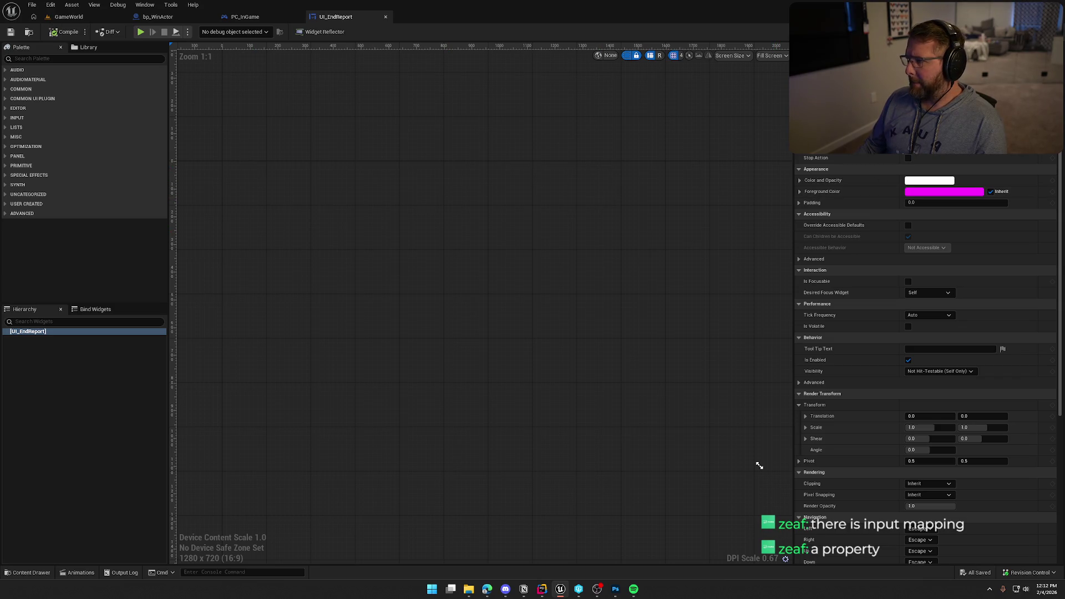
pyautogui.doubleClick(353, 226)
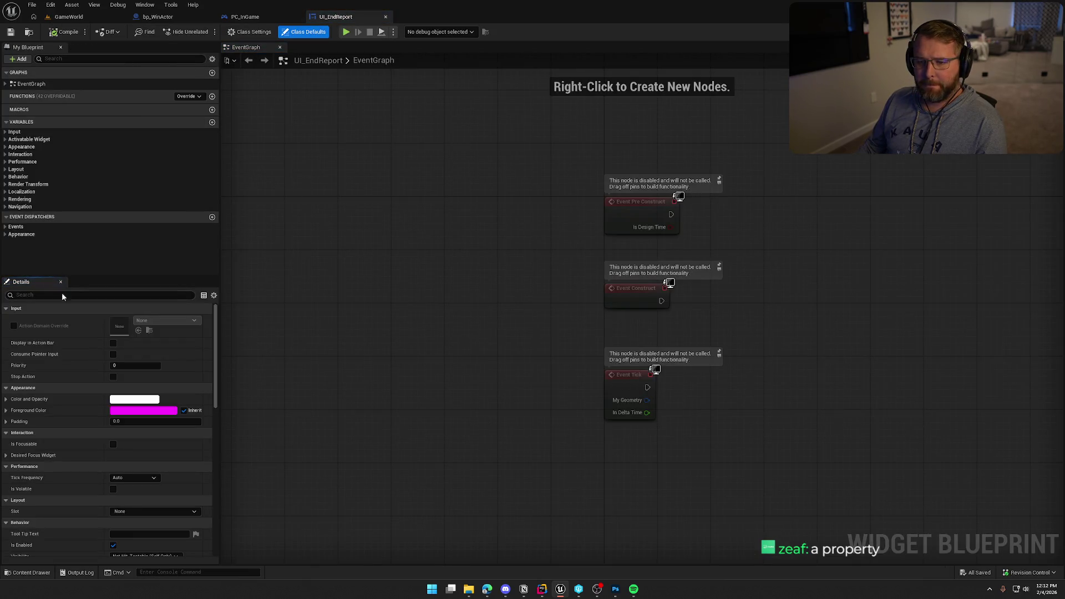
pyautogui.write('input')
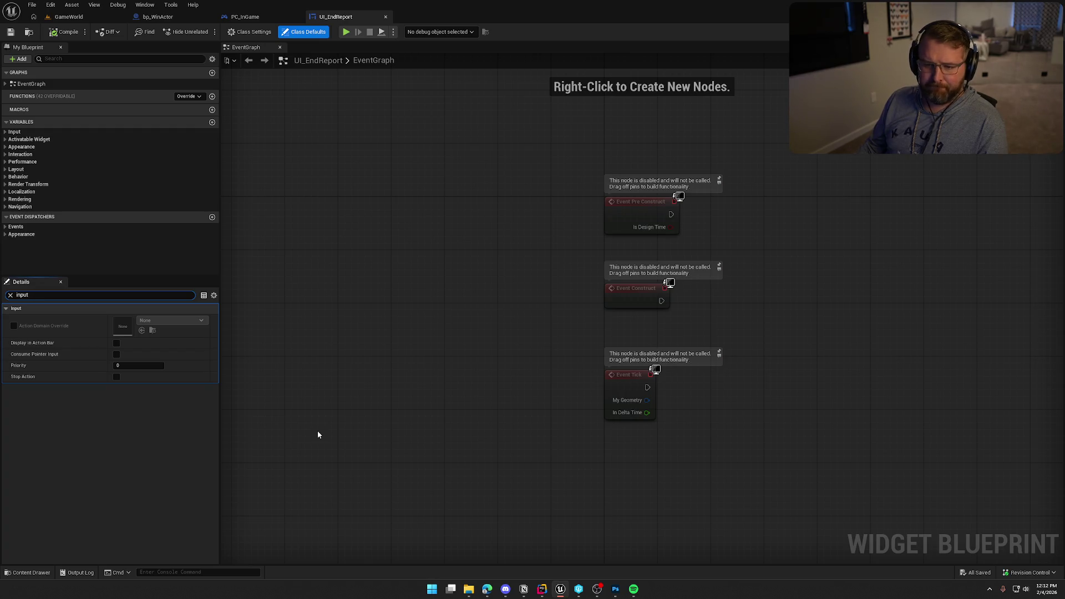
pyautogui.press('BackSpace')
pyautogui.press('BackSpace')
pyautogui.press('BackSpace')
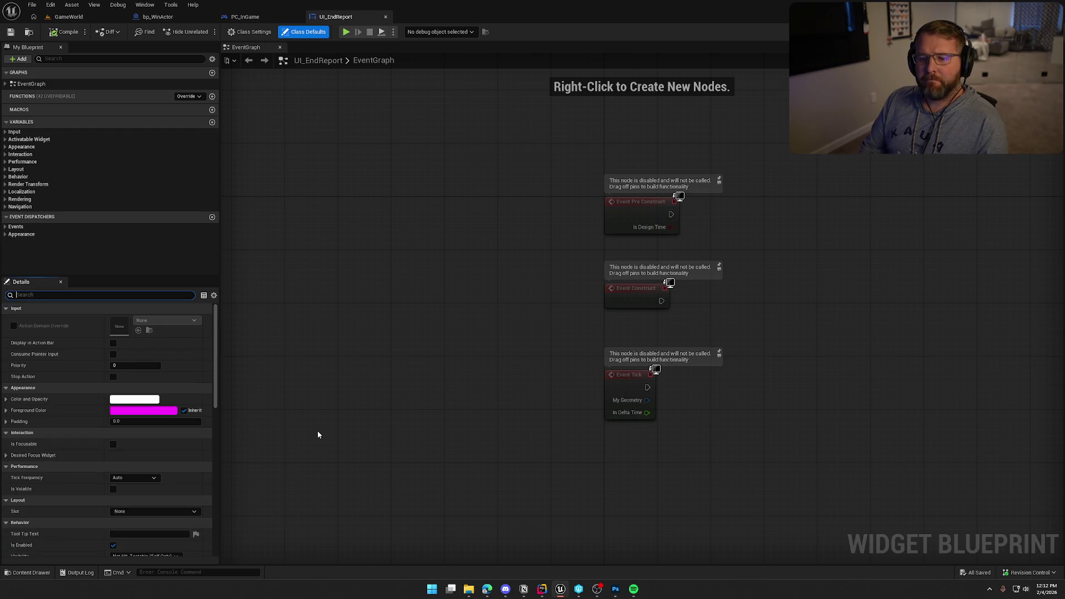
pyautogui.write('map')
pyautogui.press('BackSpace')
pyautogui.press('BackSpace')
pyautogui.press('BackSpace')
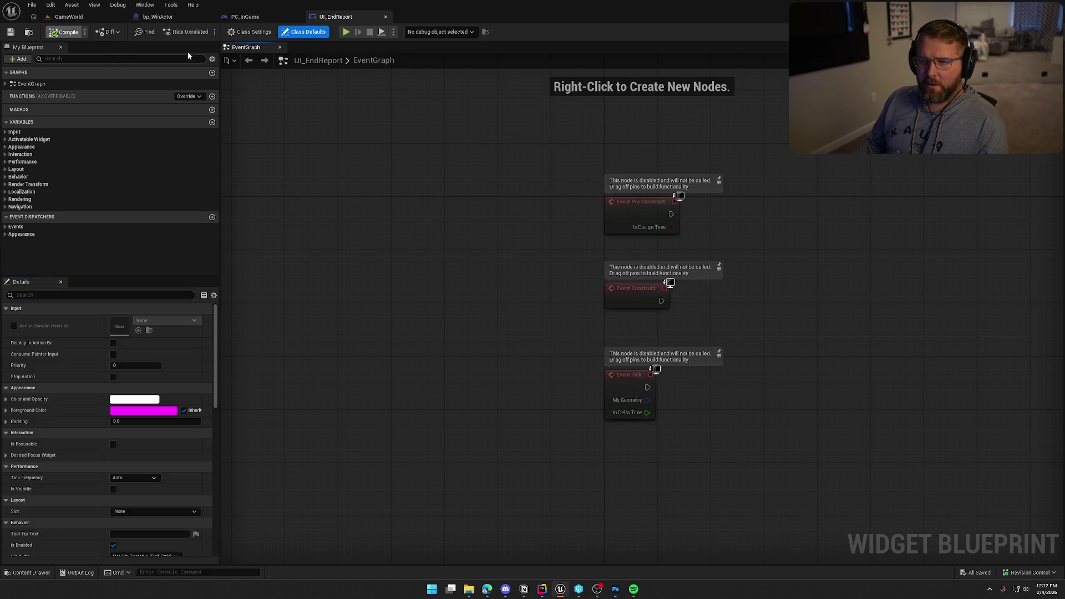
# Step: Search UI_EndReport's Class Settings for 'inp', then view PC_InGame's Class Defaults
pyautogui.click(237, 33)
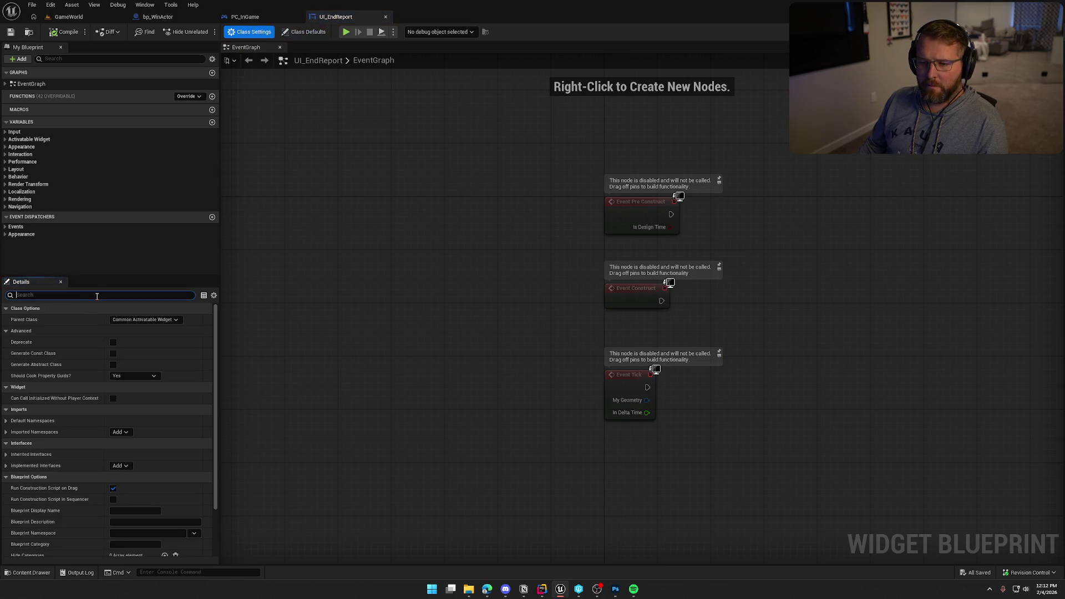
pyautogui.write('inp')
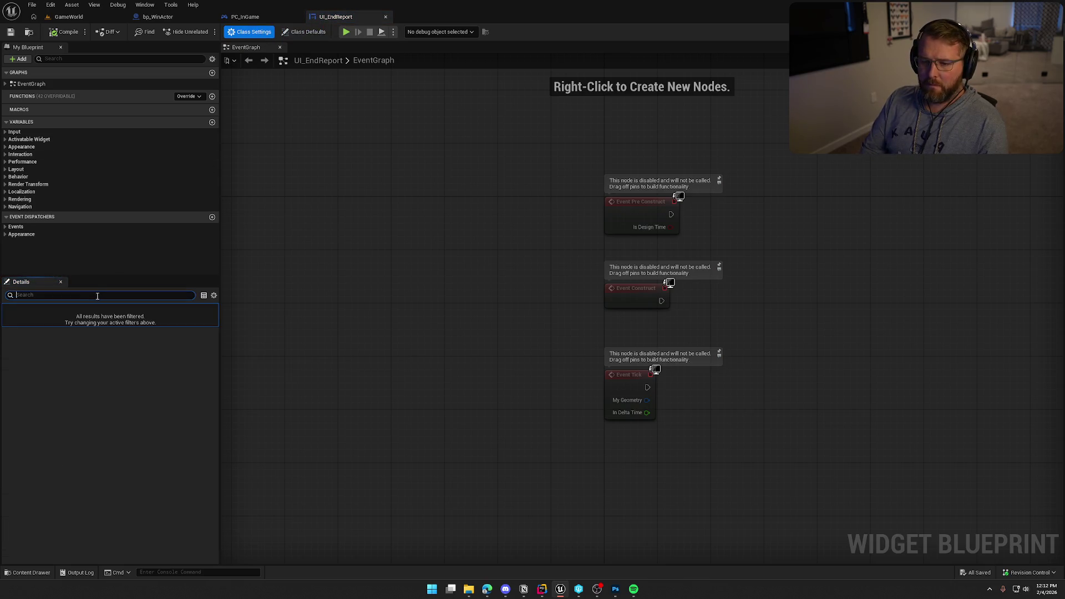
pyautogui.press('BackSpace')
pyautogui.press('BackSpace')
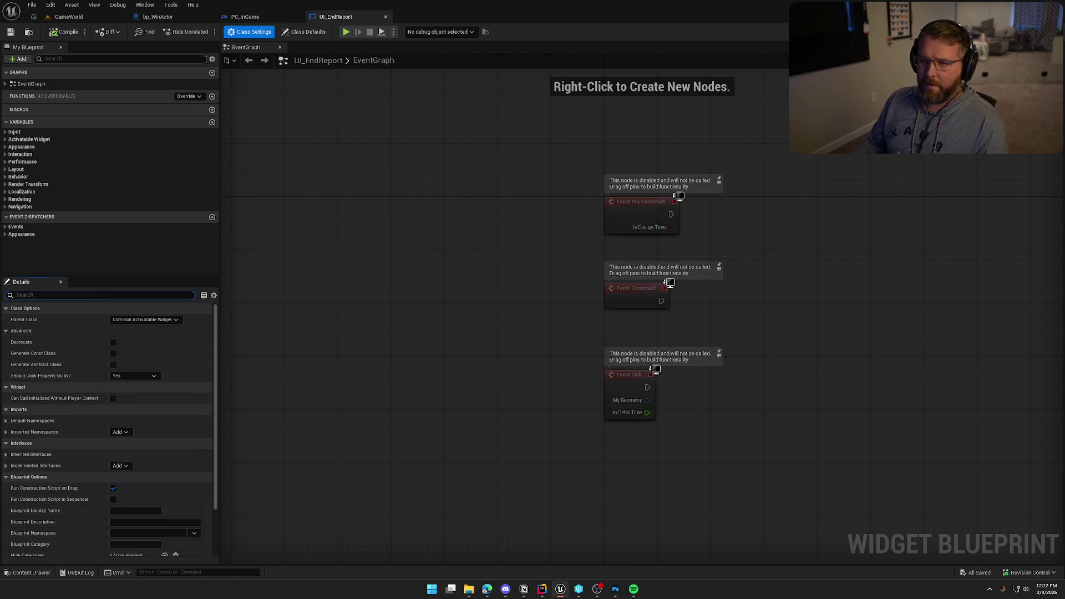
pyautogui.click(245, 17)
pyautogui.click(303, 32)
pyautogui.click(334, 17)
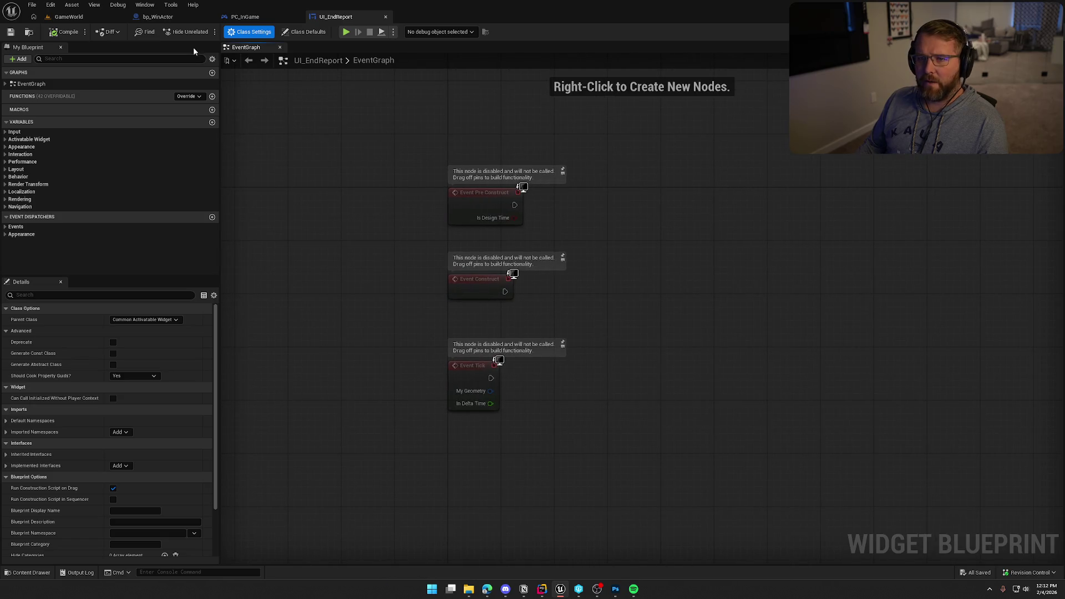
pyautogui.click(247, 17)
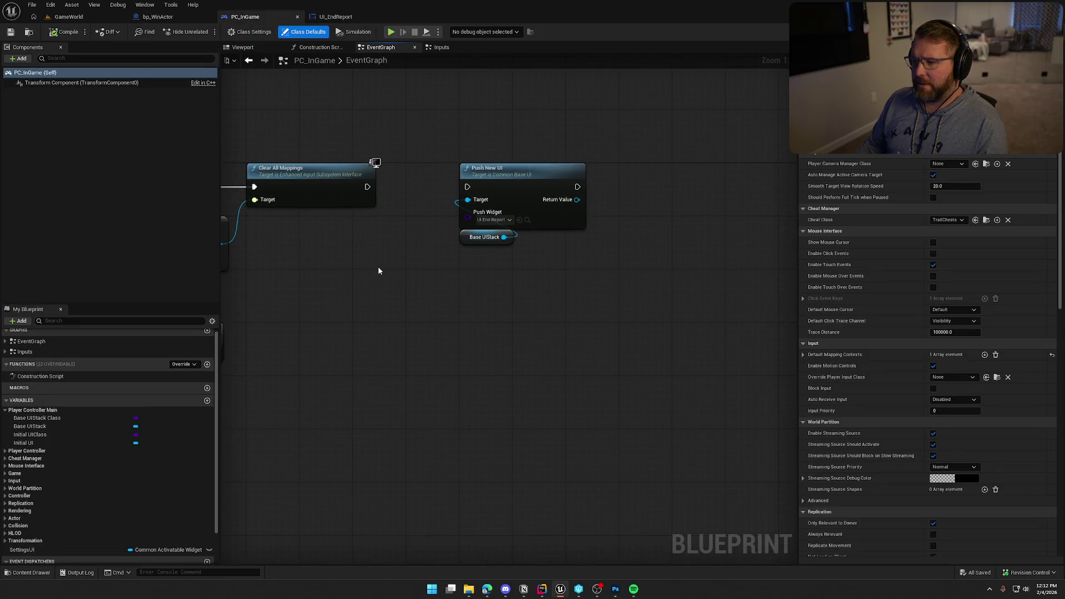
# Step: Shift Push New UI and Base UIStack further right to make room after Clear All Mappings
pyautogui.moveTo(527, 296)
pyautogui.mouseDown()
pyautogui.moveTo(477, 214)
pyautogui.moveTo(583, 220)
pyautogui.mouseUp()
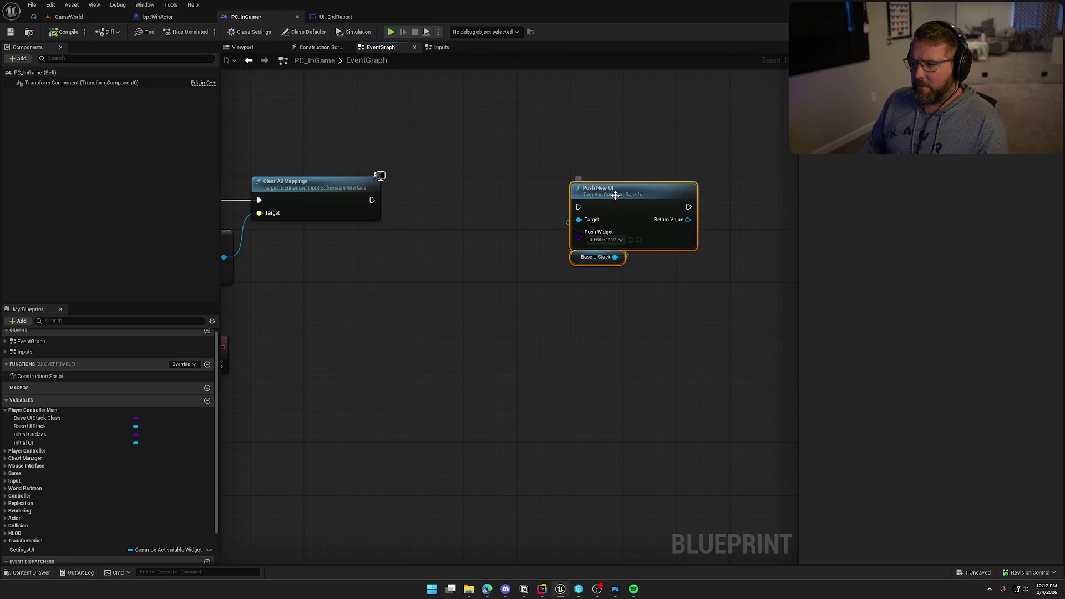
pyautogui.moveTo(427, 265); pyautogui.dragTo(469, 245)
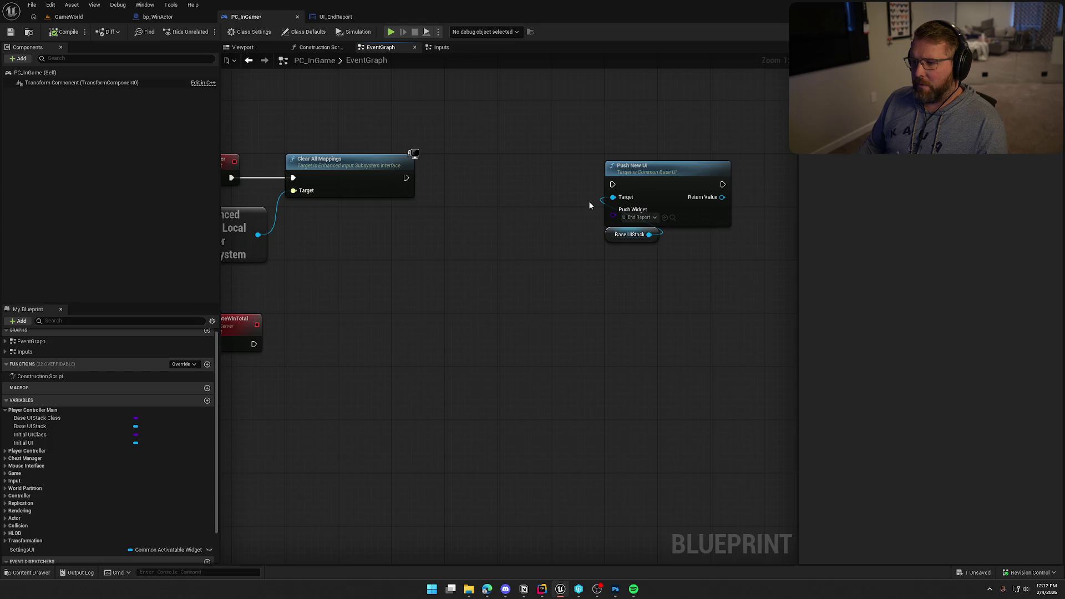
pyautogui.moveTo(406, 177); pyautogui.dragTo(448, 183)
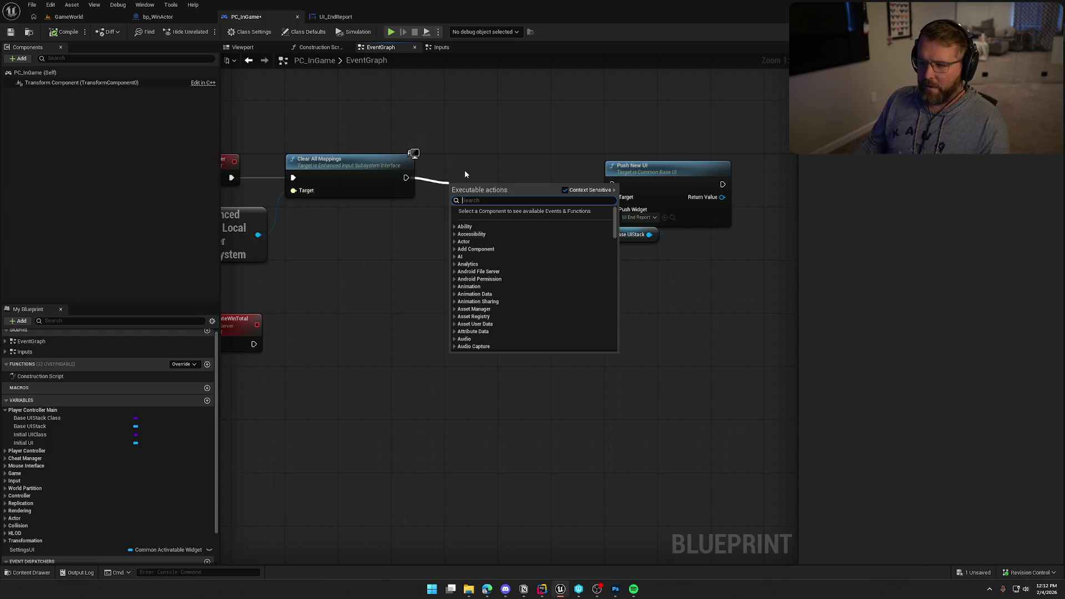
pyautogui.press('Escape')
# Step: Add Get Player Camera Manager and a Start Camera Fade fired after Clear All Mappings
pyautogui.rightClick(360, 232)
pyautogui.write('get camera')
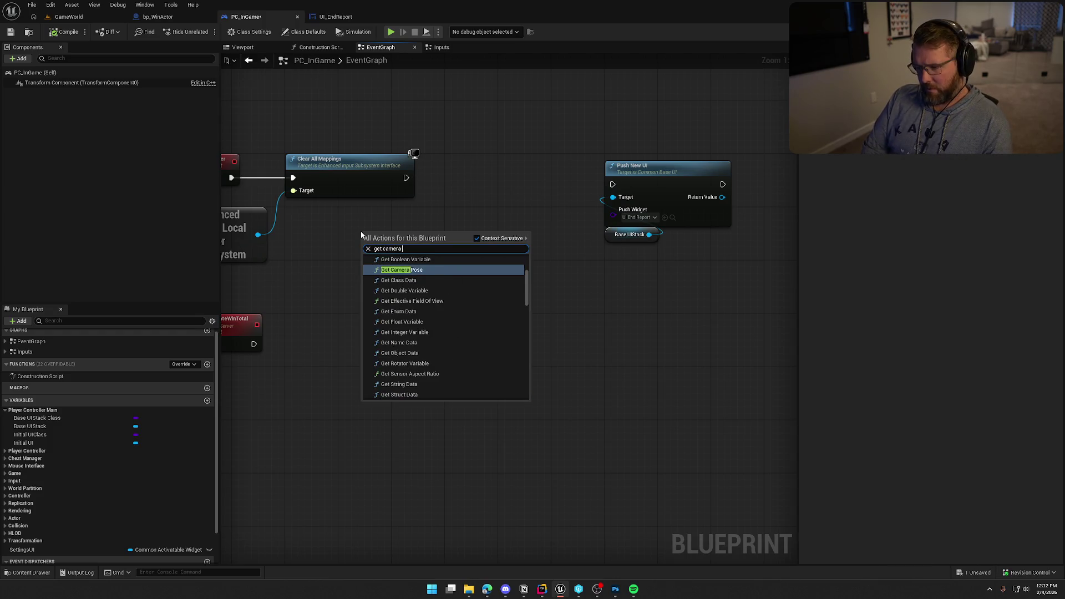
pyautogui.write(' mana')
pyautogui.press('Return')
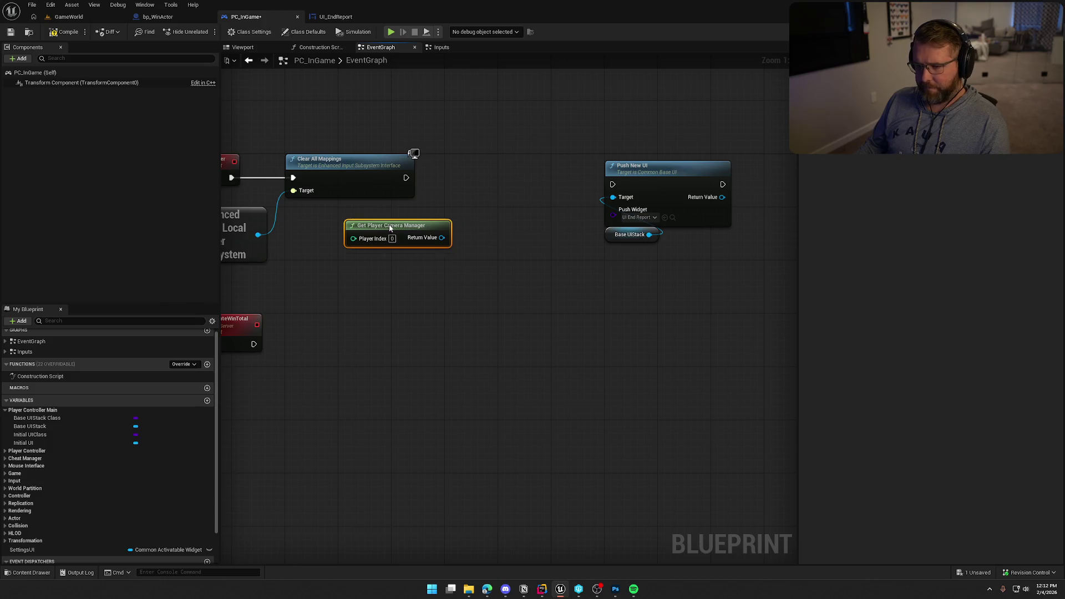
pyautogui.moveTo(390, 228)
pyautogui.mouseDown()
pyautogui.moveTo(383, 214)
pyautogui.moveTo(476, 229)
pyautogui.mouseUp()
pyautogui.write('setart ca')
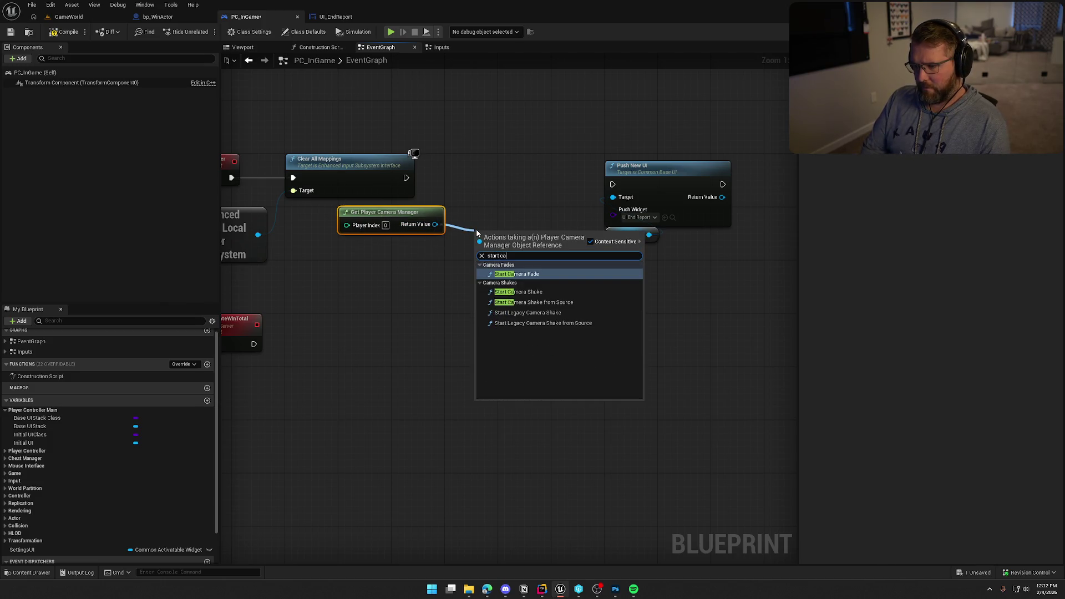
pyautogui.press('Return')
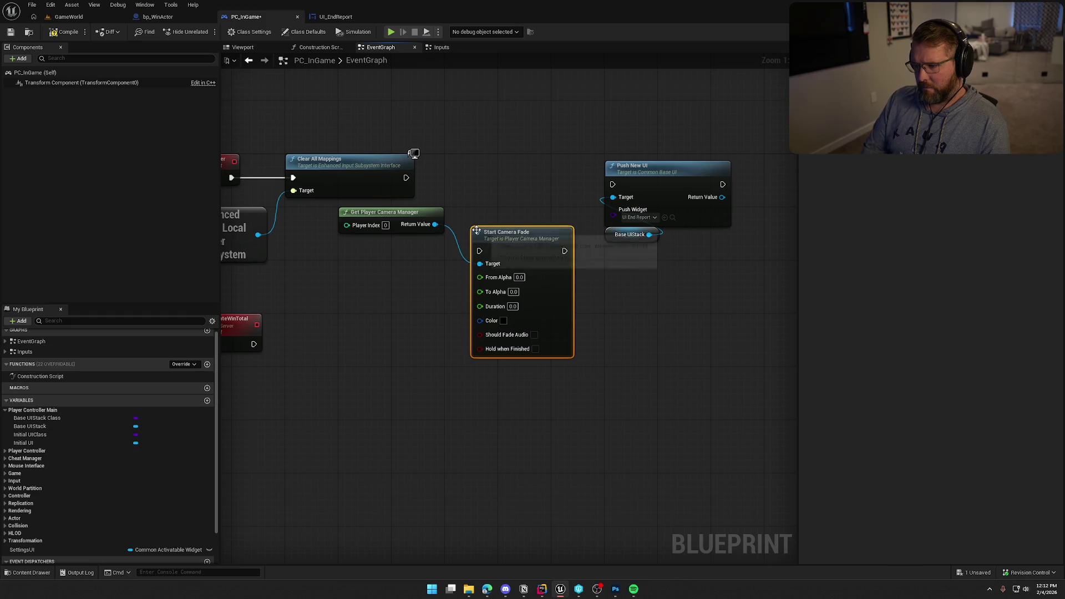
pyautogui.moveTo(406, 177)
pyautogui.mouseDown()
pyautogui.moveTo(479, 251)
pyautogui.moveTo(521, 174)
pyautogui.moveTo(508, 172)
pyautogui.mouseUp()
pyautogui.click(496, 121)
pyautogui.moveTo(381, 212); pyautogui.dragTo(359, 212)
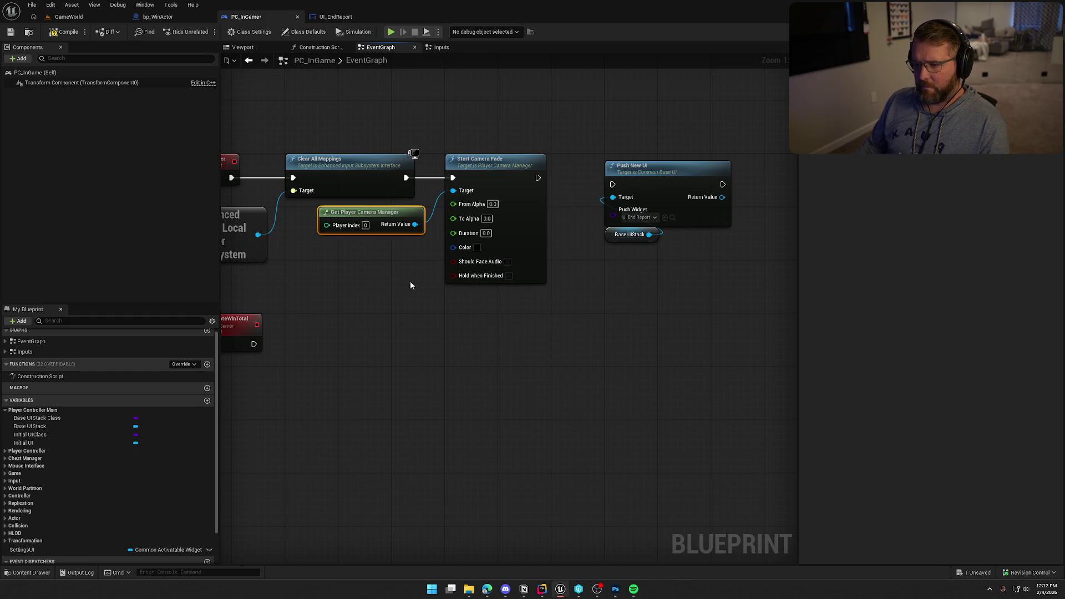
pyautogui.click(410, 282)
# Step: Set Start Camera Fade to To Alpha 1.0, Duration 1.0, holding when finished
pyautogui.click(487, 218)
pyautogui.write('1')
pyautogui.press('Return')
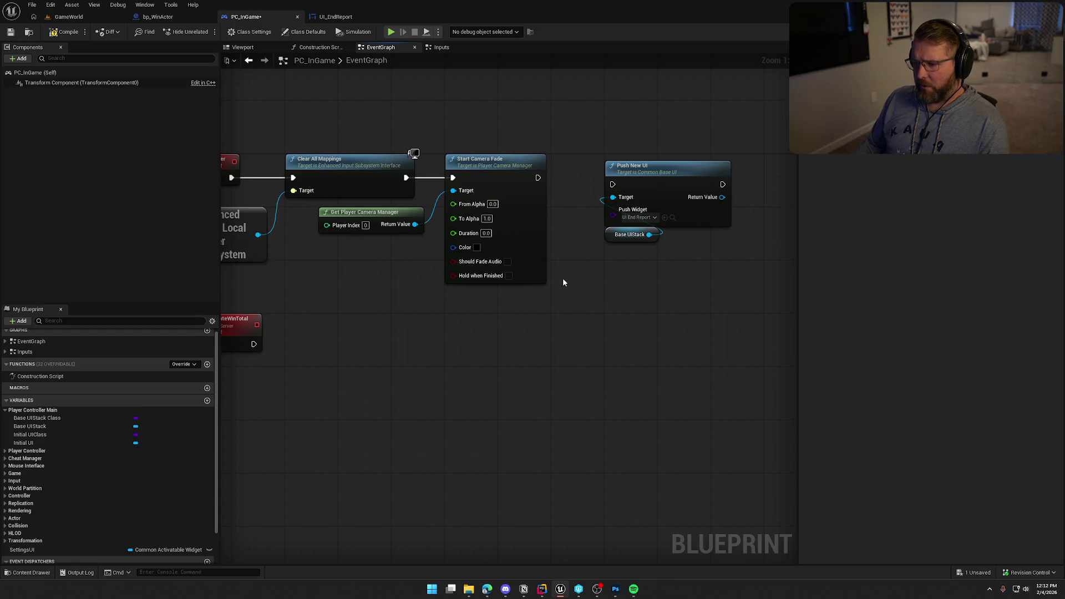
pyautogui.write('1')
pyautogui.press('Return')
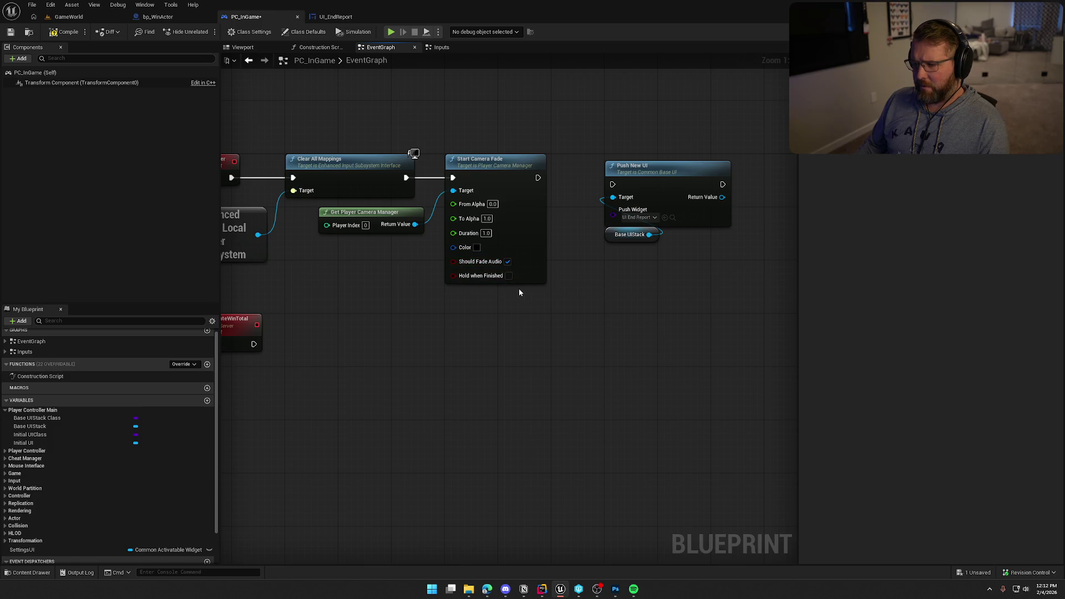
pyautogui.click(509, 275)
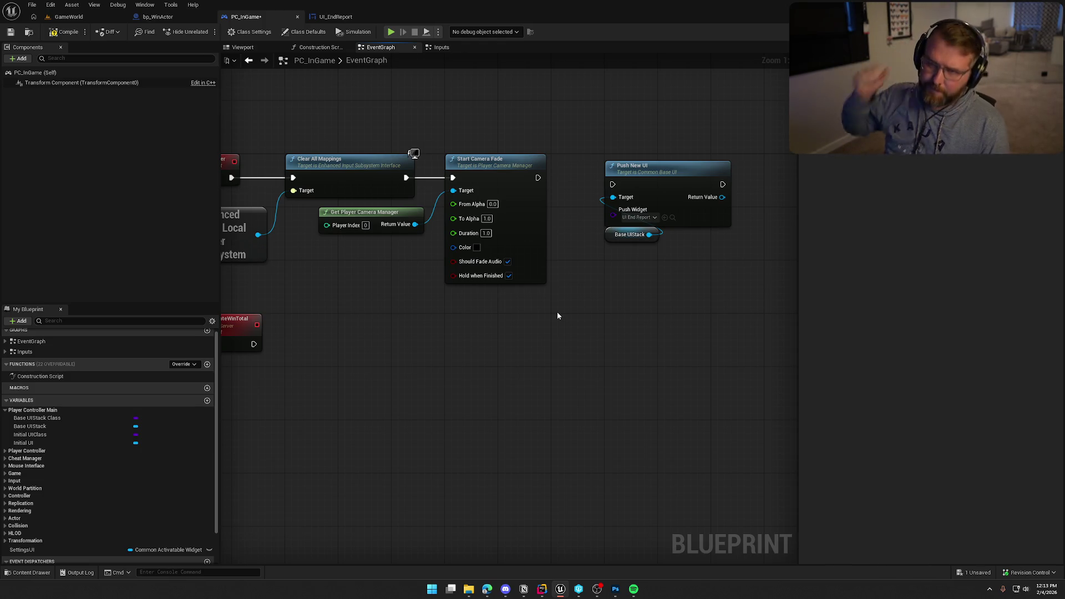
# Step: Wire Start Camera Fade's exec output into Push New UI
pyautogui.moveTo(546, 309); pyautogui.dragTo(485, 315)
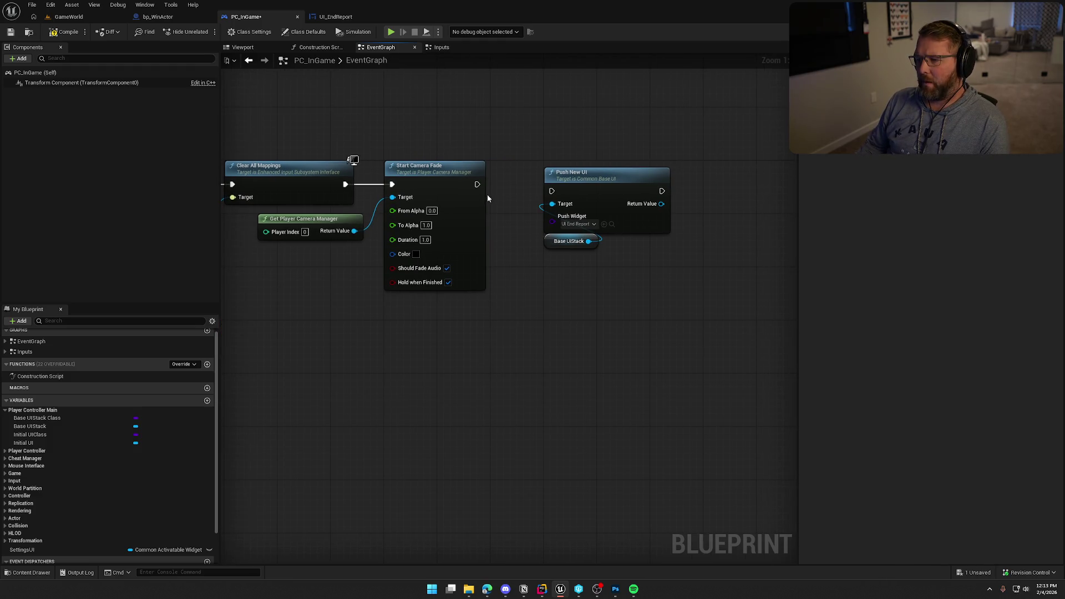
pyautogui.moveTo(478, 184); pyautogui.dragTo(551, 191)
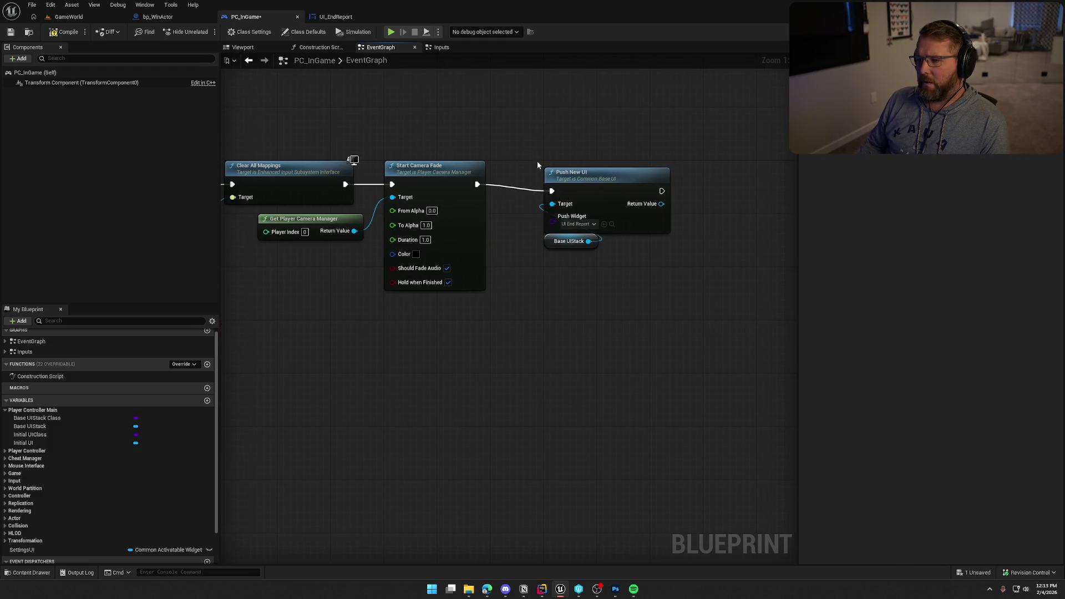
pyautogui.click(592, 190)
pyautogui.moveTo(537, 277)
pyautogui.mouseDown()
pyautogui.moveTo(495, 282)
pyautogui.moveTo(692, 281)
pyautogui.mouseUp()
pyautogui.scroll(-1, 692, 281)
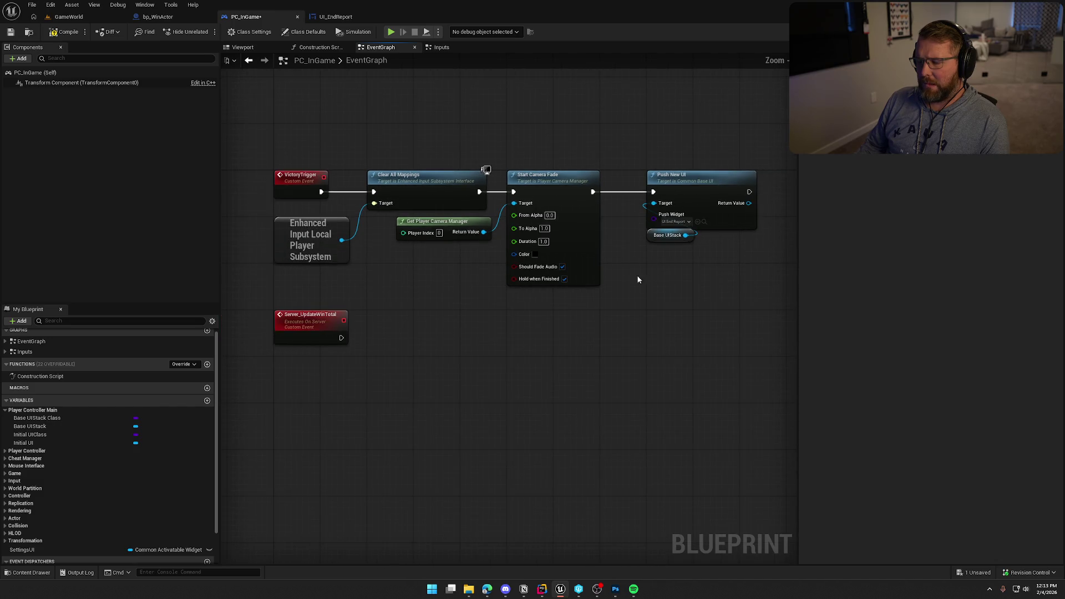
# Step: In UI_EndReport's designer, add an Overlay with a Text Block inside it
pyautogui.click(327, 19)
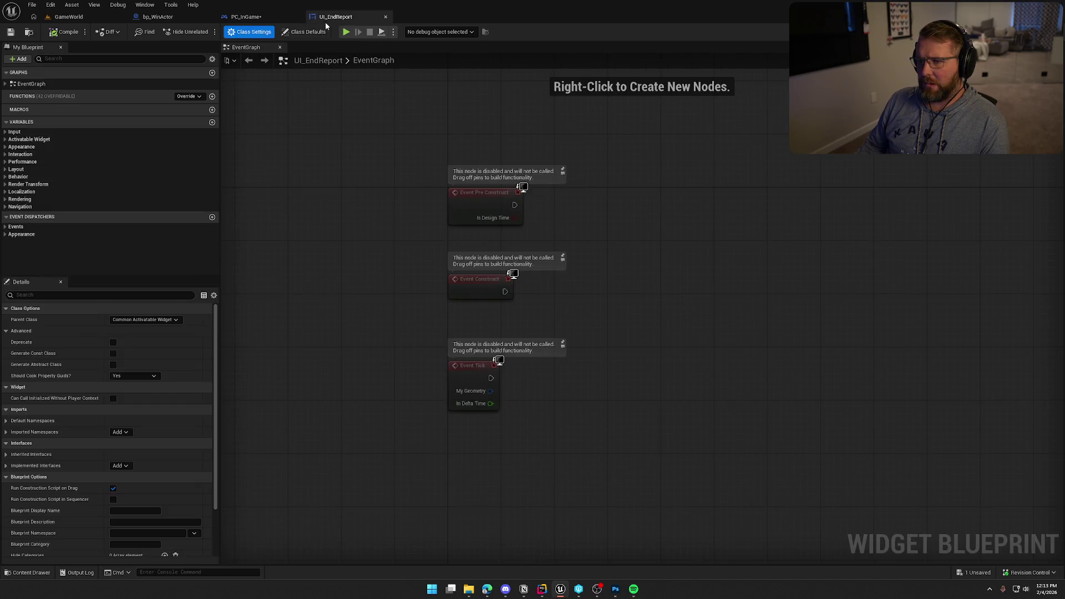
pyautogui.click(1003, 31)
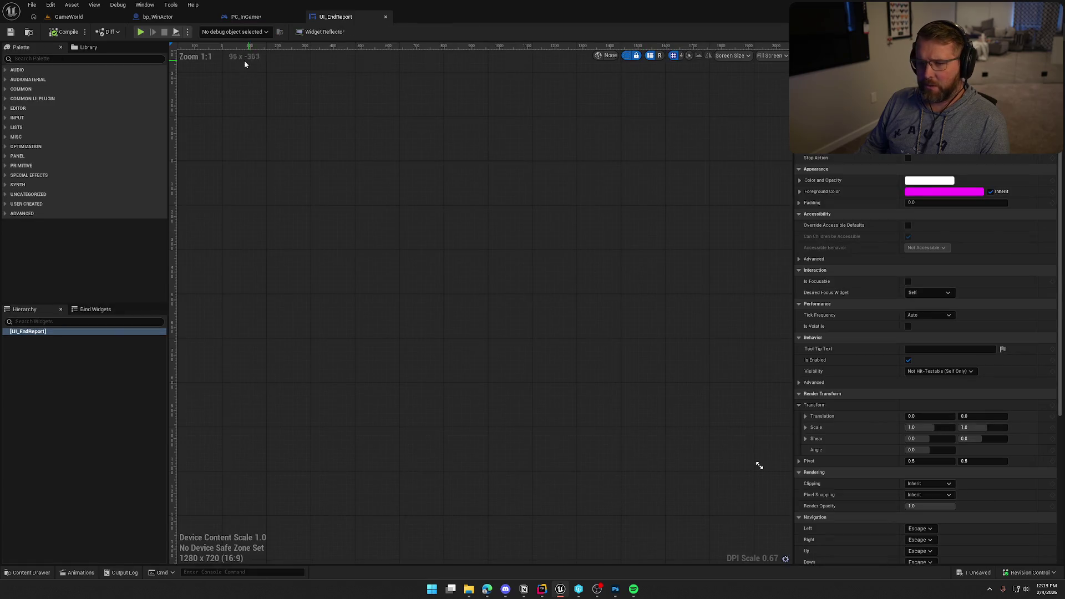
pyautogui.click(51, 59)
pyautogui.write('overl')
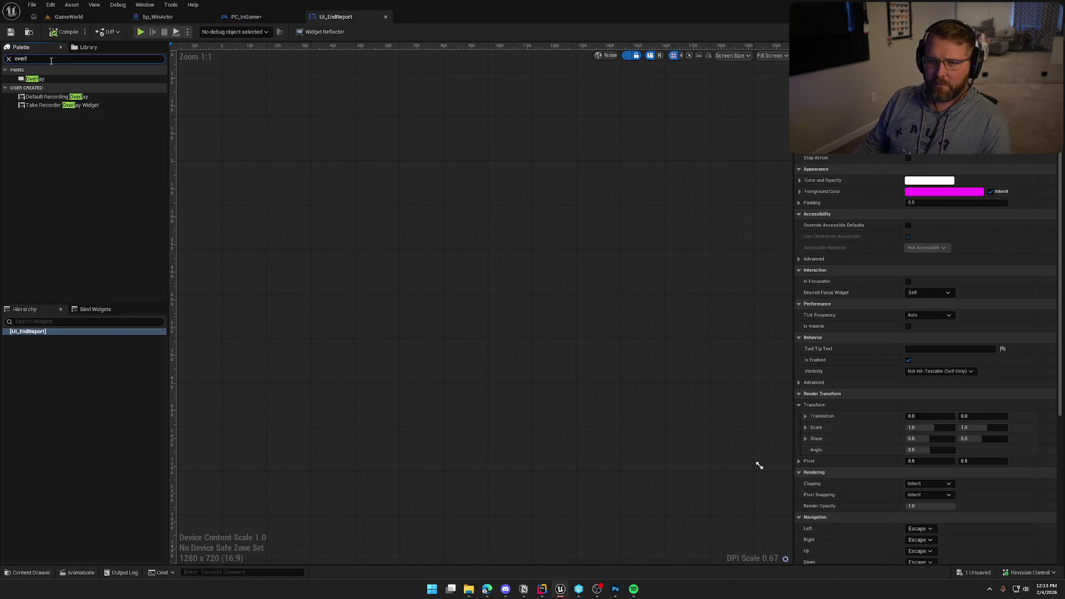
pyautogui.doubleClick(61, 78)
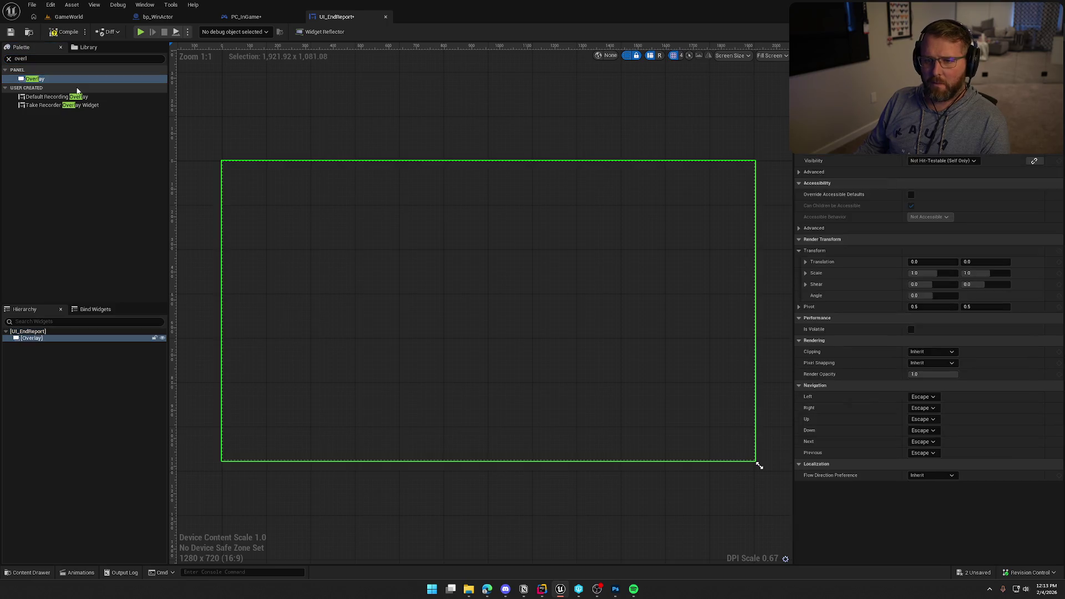
pyautogui.click(9, 59)
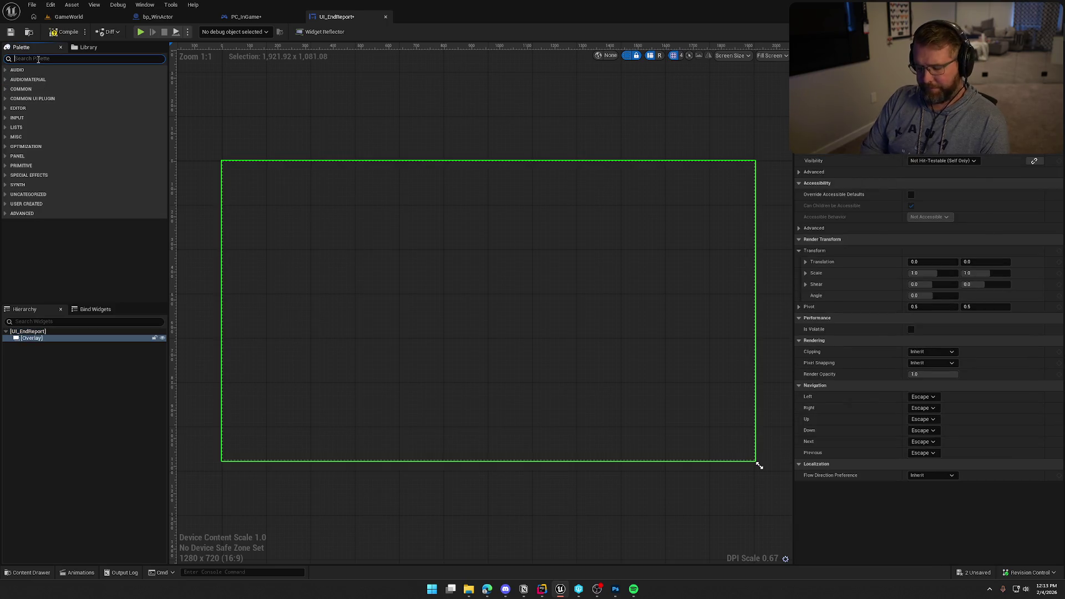
pyautogui.write('text')
pyautogui.moveTo(26, 83); pyautogui.dragTo(423, 338)
# Step: Make the text read END SCREEN HERE, centred at font size 70, and compile
pyautogui.click(921, 183)
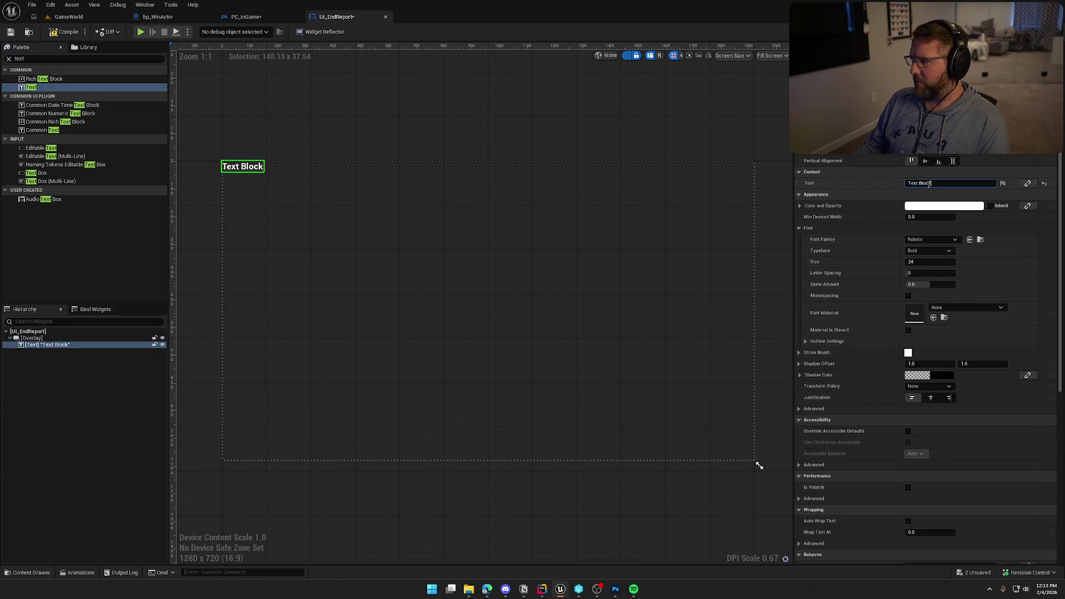
pyautogui.write('END SCREEN HERE')
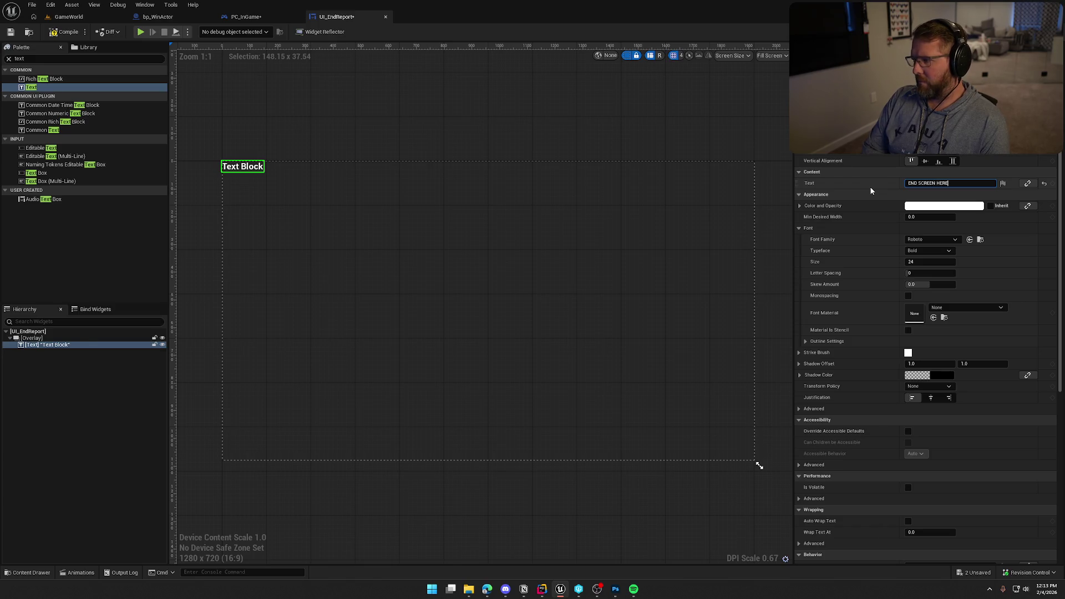
pyautogui.press('Return')
pyautogui.click(925, 161)
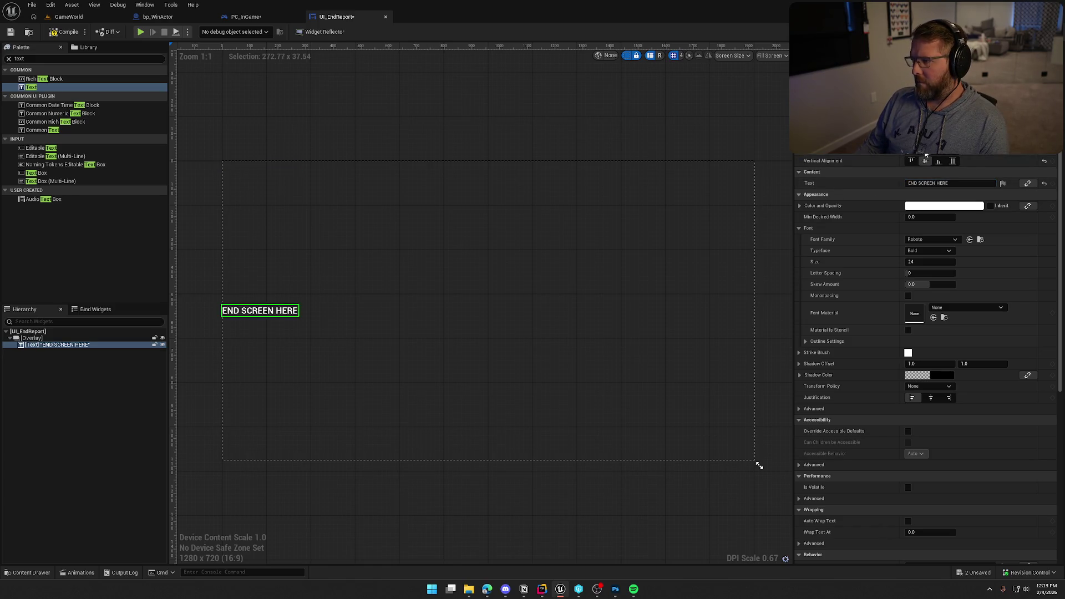
pyautogui.click(925, 149)
pyautogui.click(928, 262)
pyautogui.write('70')
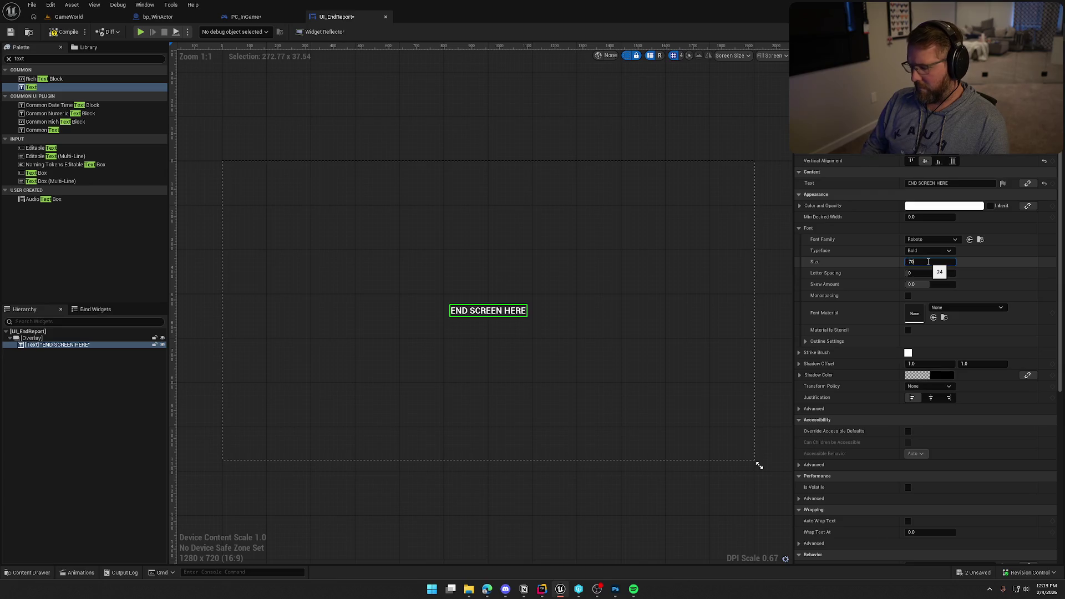
pyautogui.press('Return')
pyautogui.click(65, 32)
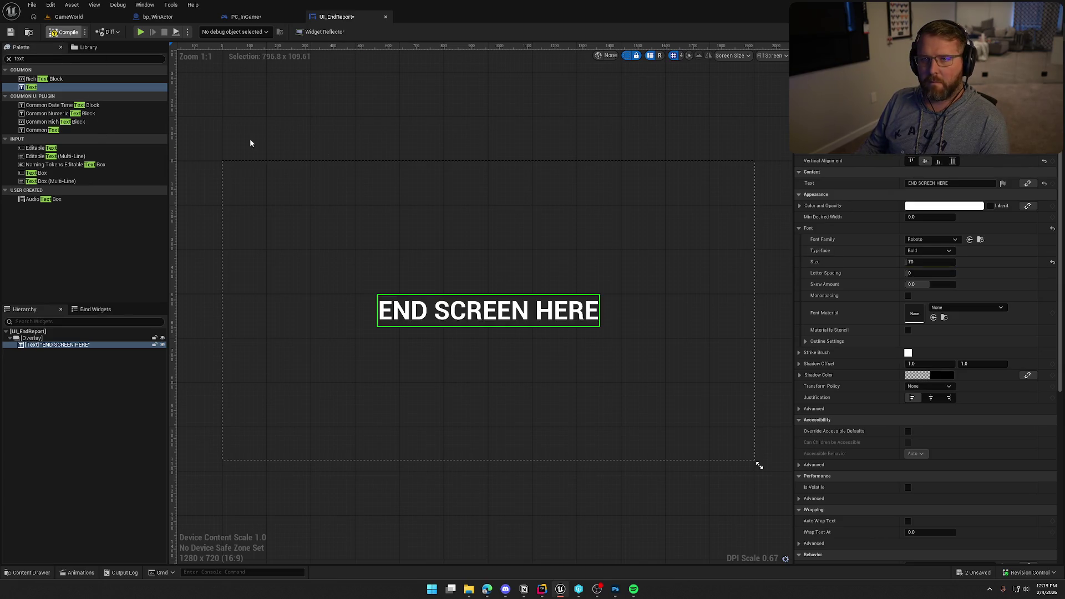
pyautogui.click(245, 17)
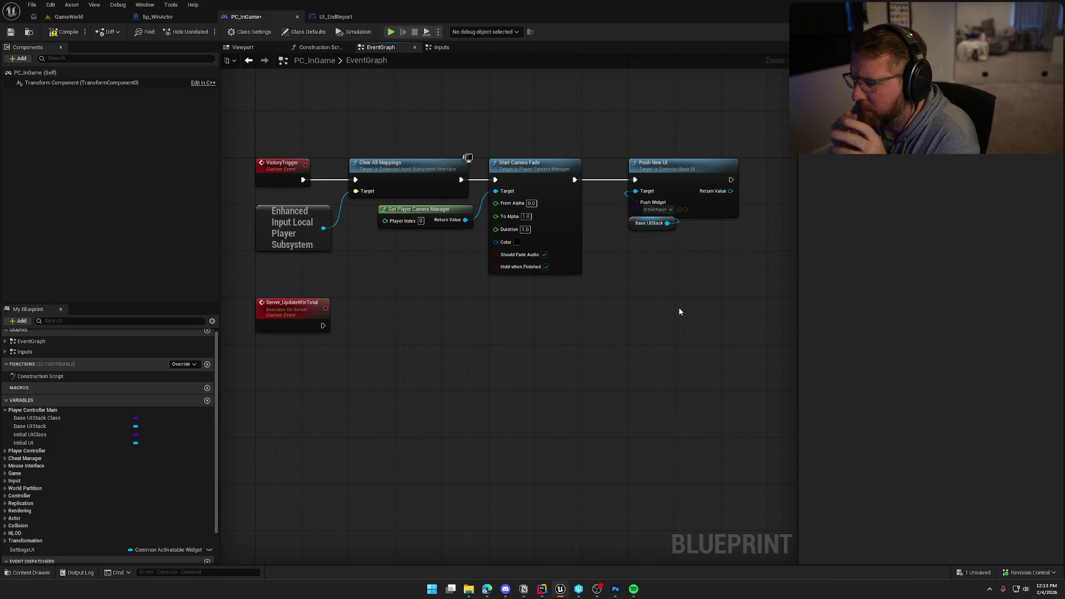
# Step: Move the Server_UpdateWinTotal event lower, compile and save PC_InGame, and return to GameWorld
pyautogui.moveTo(300, 319); pyautogui.dragTo(301, 364)
pyautogui.click(413, 298)
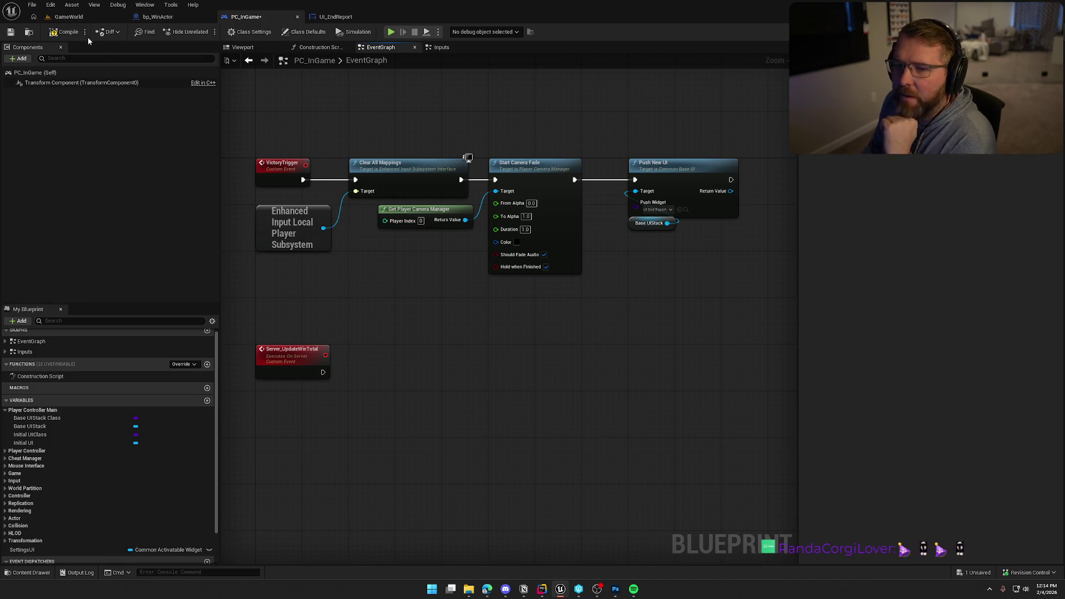
pyautogui.click(64, 32)
pyautogui.click(69, 17)
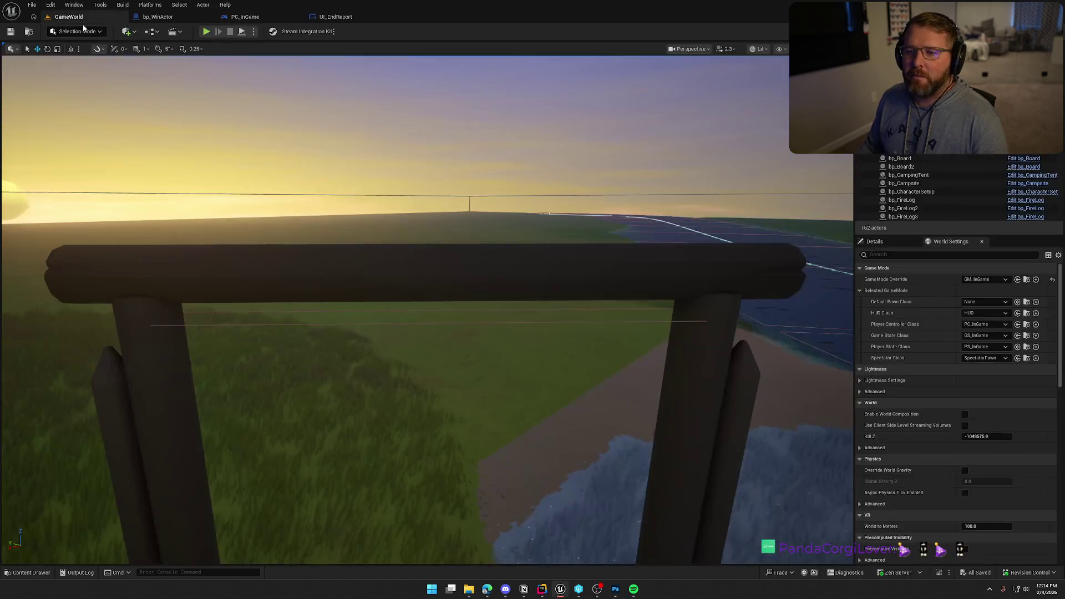
# Step: Play-test GameWorld to the END SCREEN HERE overlay, dismiss the error log, and play again
pyautogui.click(204, 34)
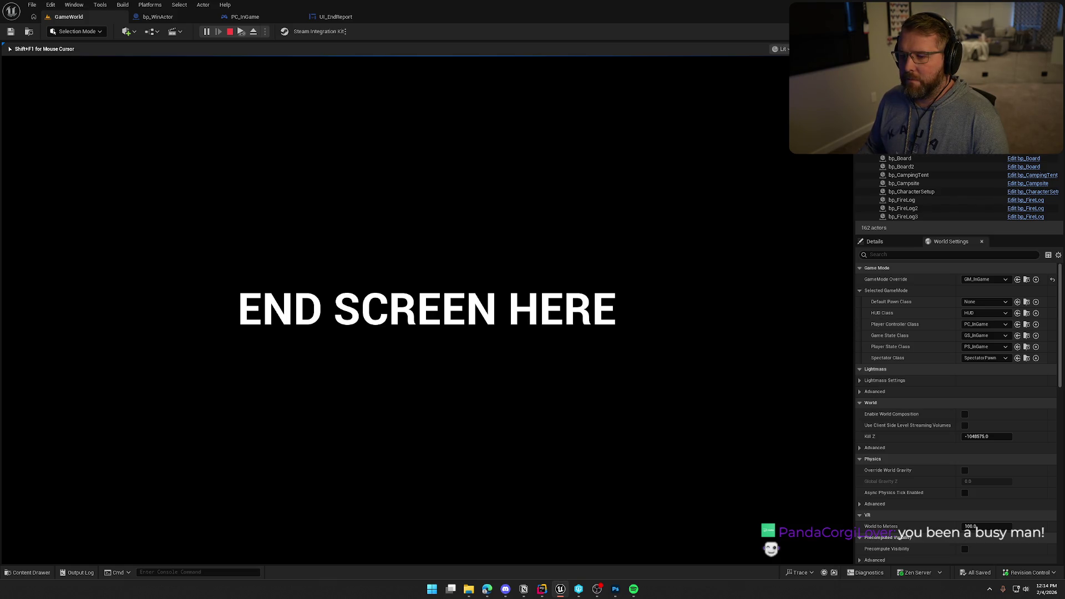
pyautogui.press('Escape')
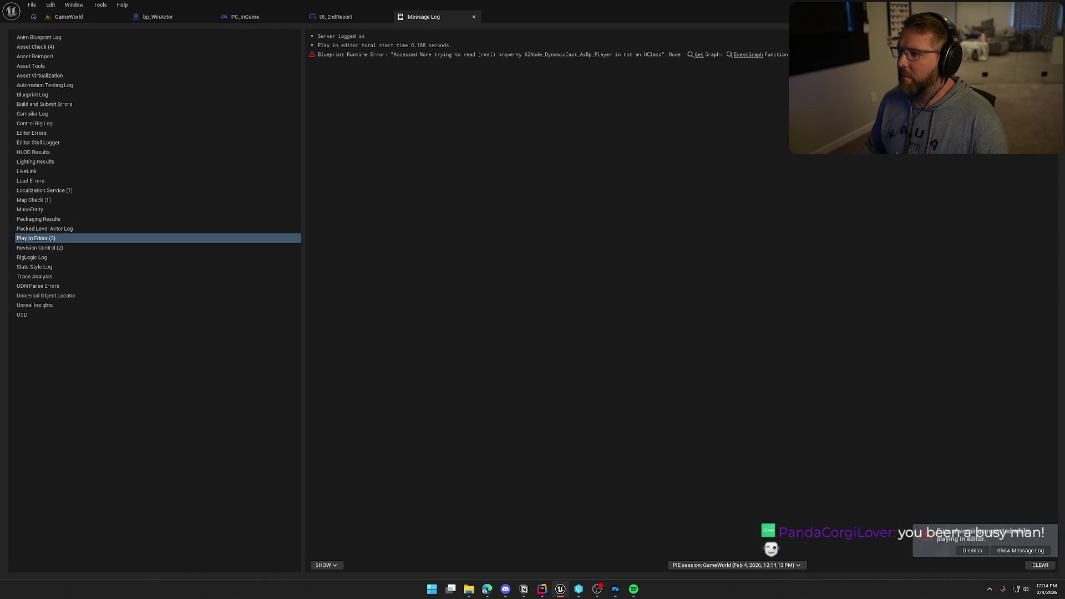
pyautogui.click(474, 17)
pyautogui.click(140, 32)
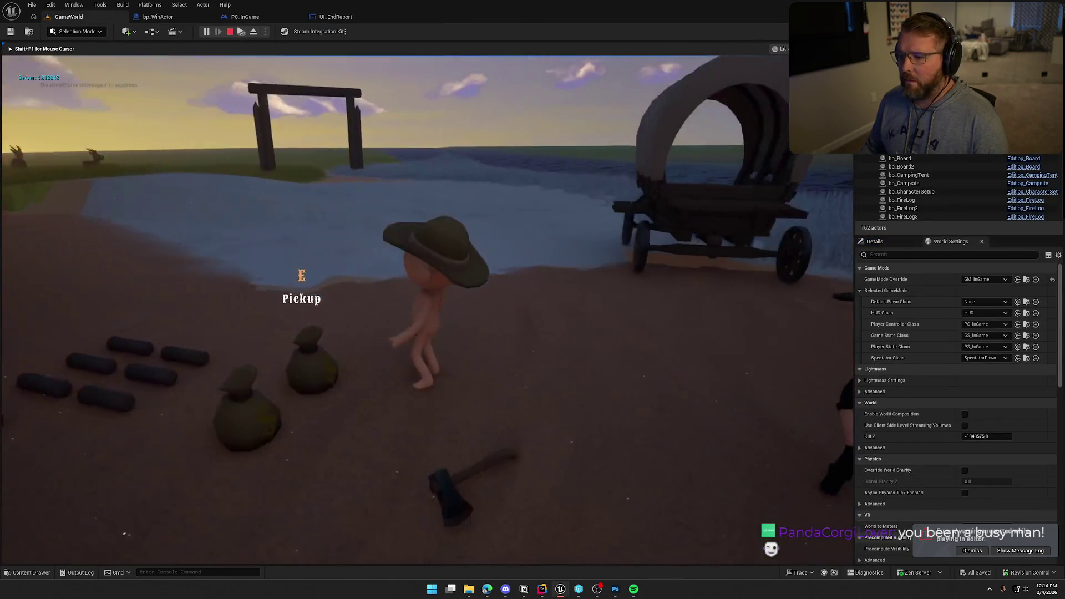
# Step: Run the character forward through the wooden gate to reach END SCREEN HERE, then stop play
pyautogui.press('super')
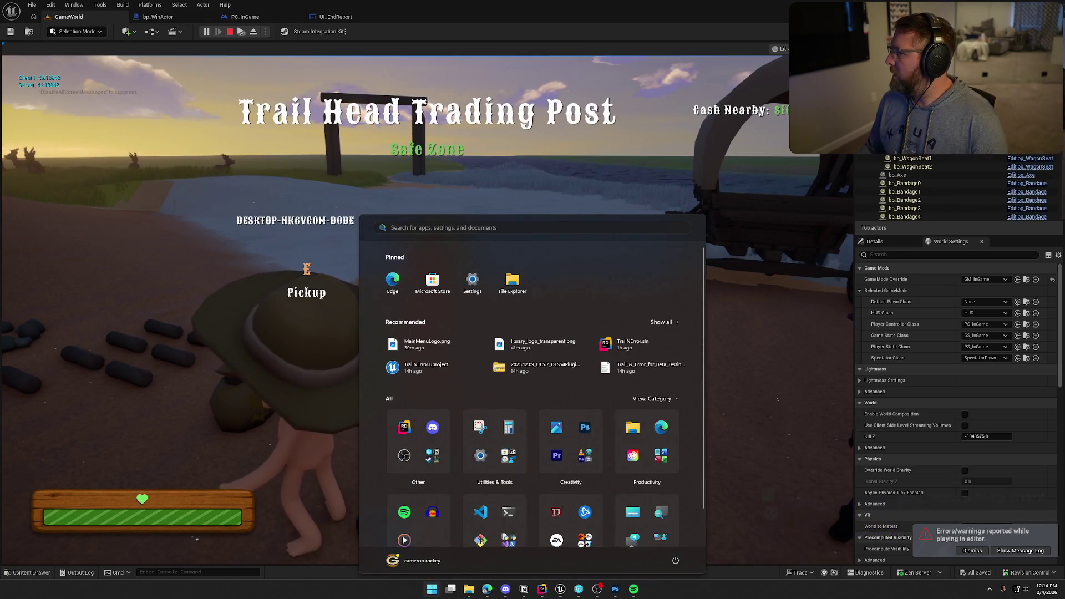
pyautogui.press('super')
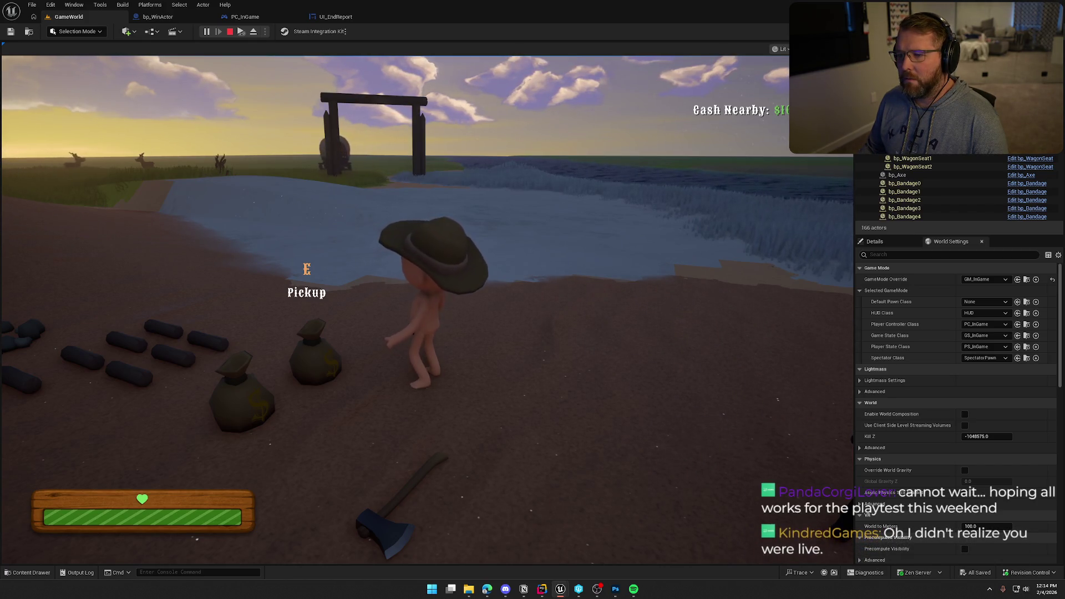
pyautogui.press('super')
pyautogui.click(505, 132)
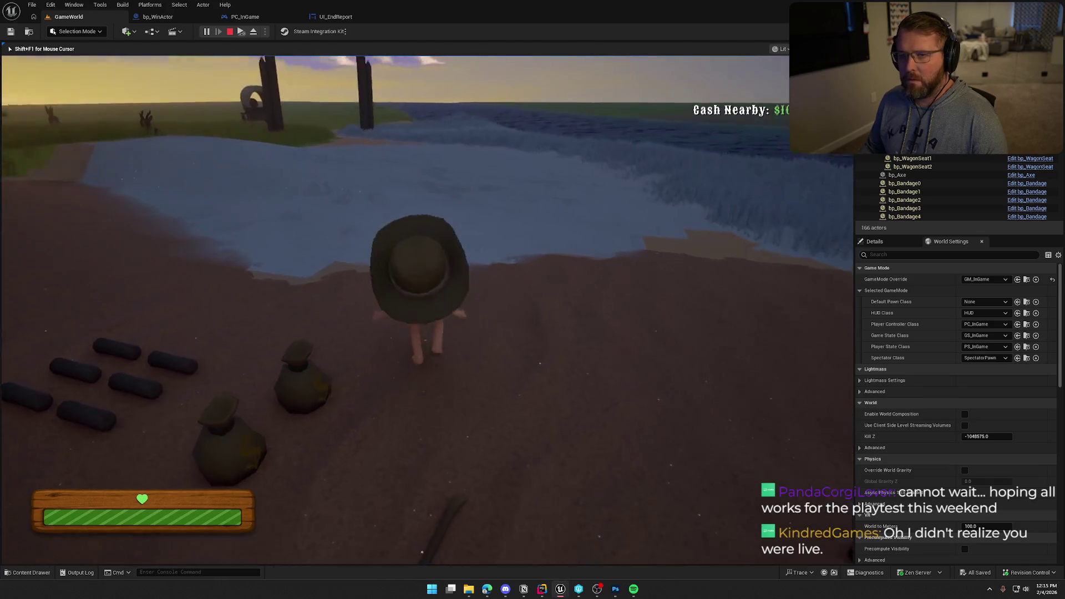
pyautogui.hotkey('shift', 'w')
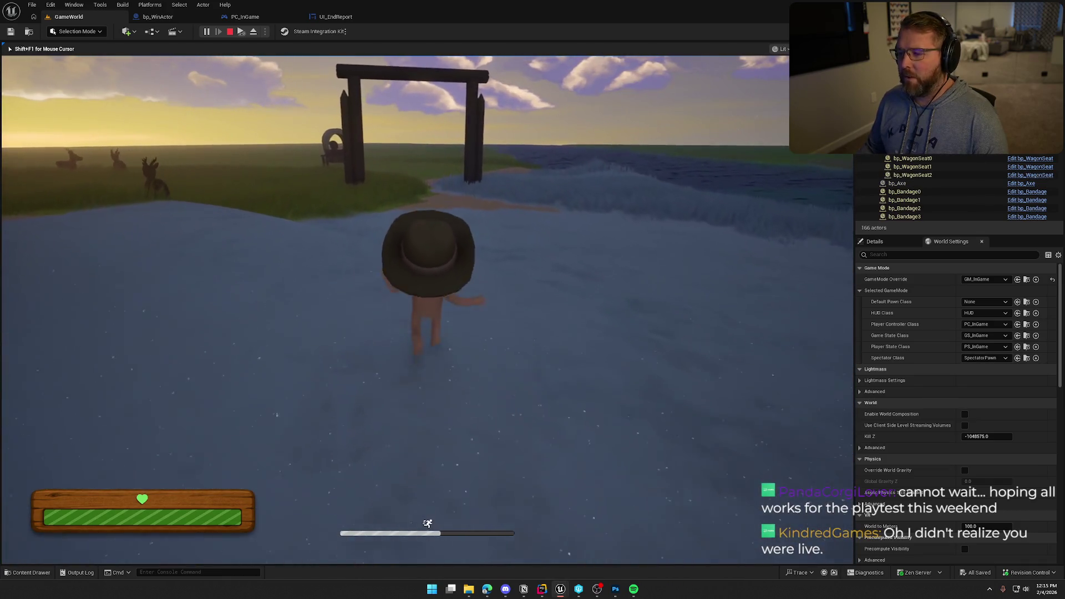
pyautogui.press('w')
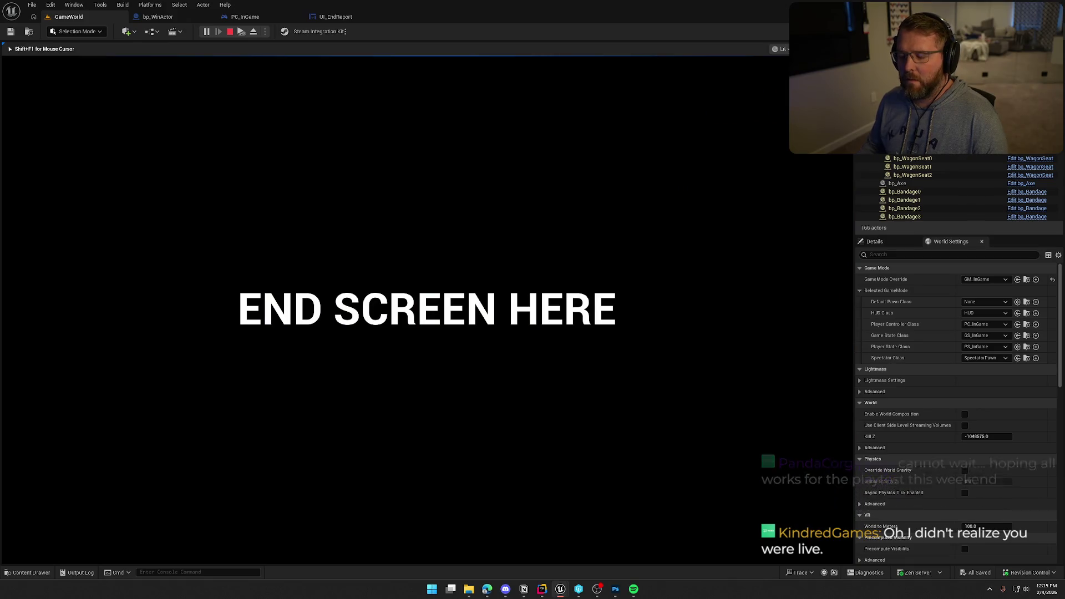
pyautogui.press('Escape')
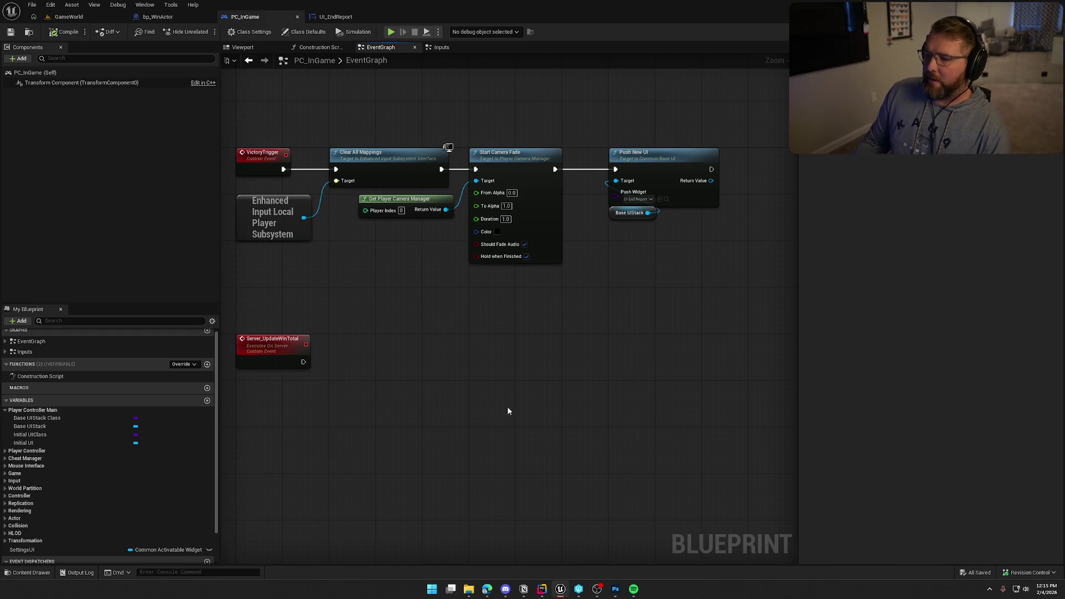
# Step: Tidy the PC_InGame graph around Get Player Camera Manager, save it, and return to GameWorld
pyautogui.press('Home')
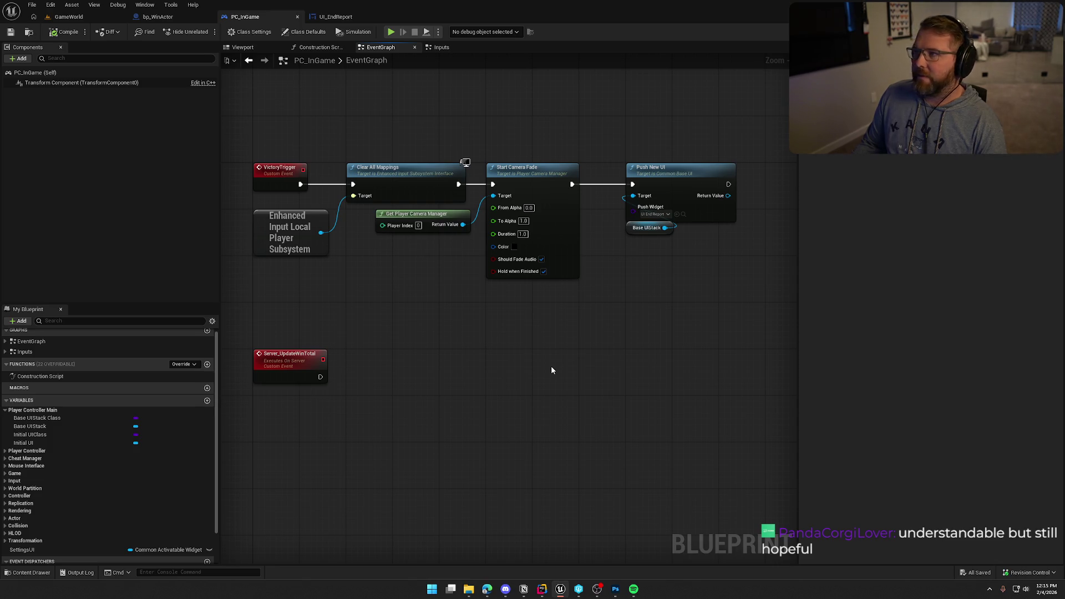
pyautogui.moveTo(526, 363)
pyautogui.mouseDown()
pyautogui.moveTo(520, 392)
pyautogui.moveTo(527, 382)
pyautogui.mouseUp()
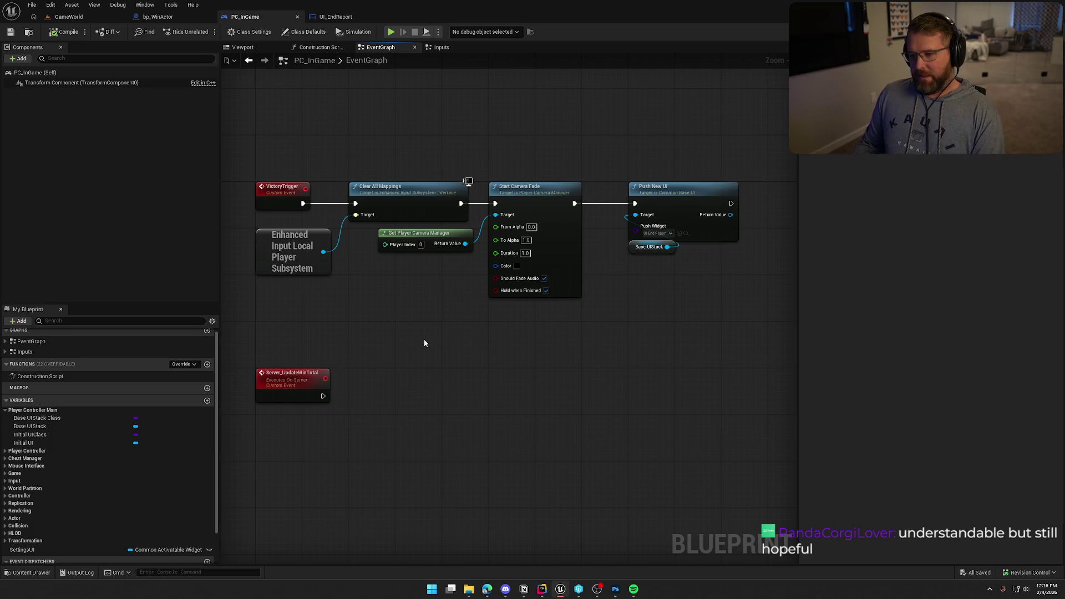
pyautogui.scroll(1, 433, 322)
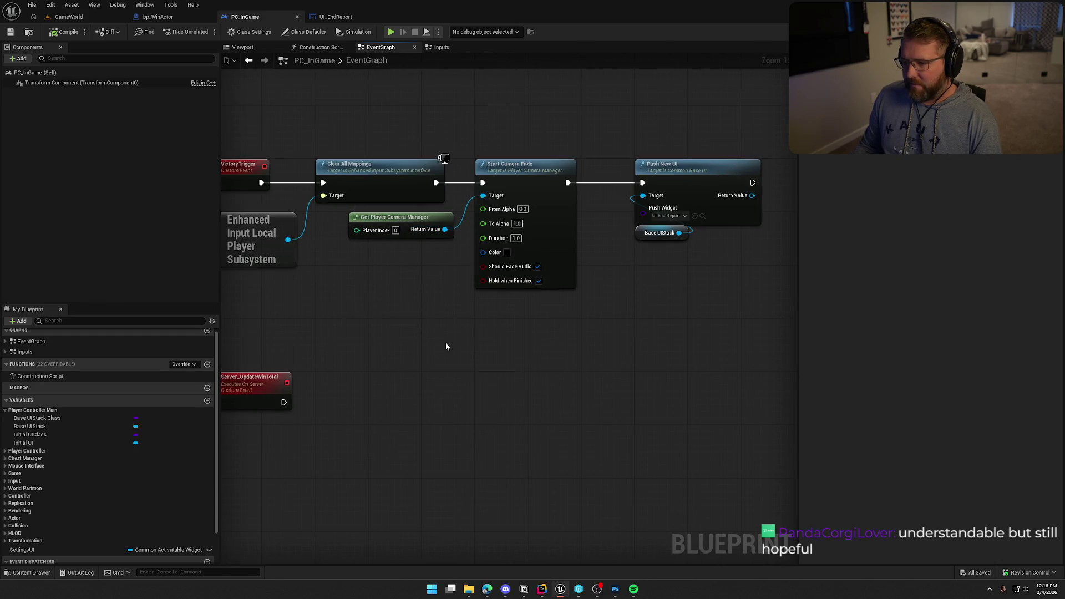
pyautogui.moveTo(391, 223); pyautogui.dragTo(384, 223)
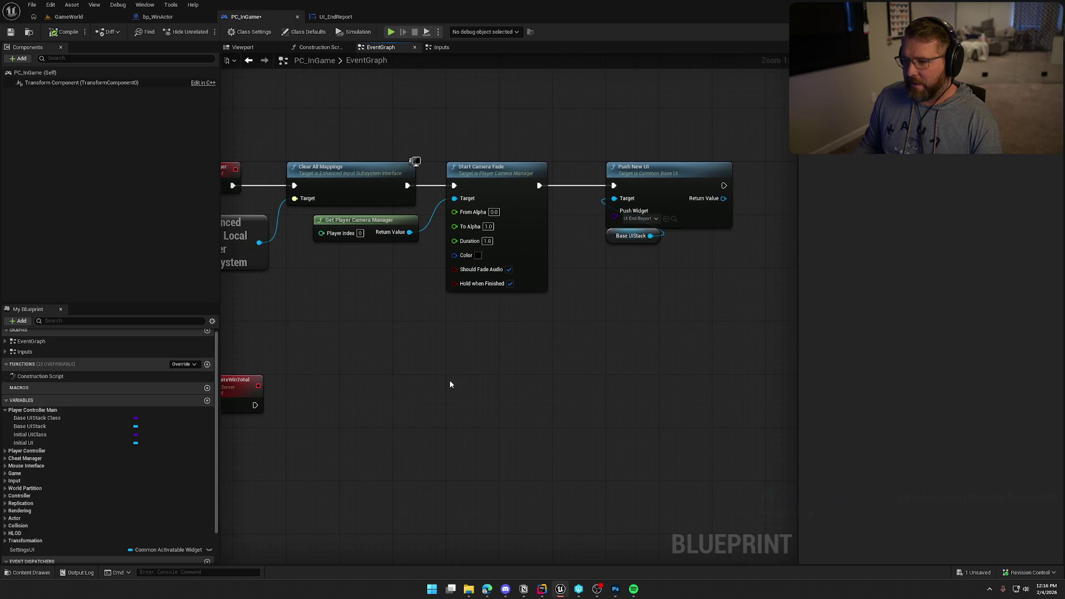
pyautogui.moveTo(456, 421); pyautogui.dragTo(447, 419)
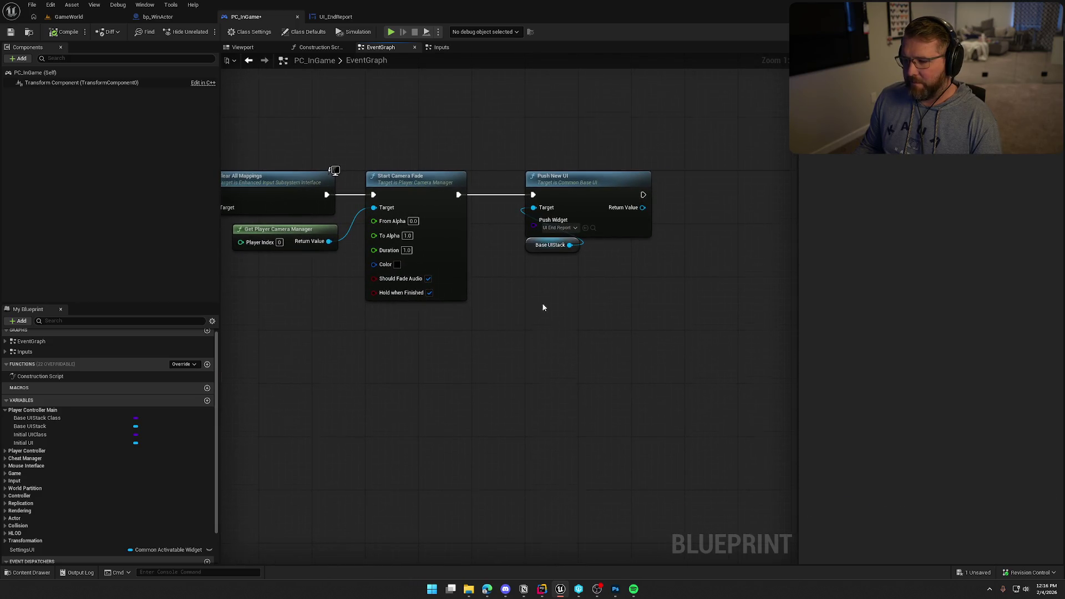
pyautogui.moveTo(541, 303); pyautogui.dragTo(566, 269)
pyautogui.hotkey('ctrl', 's')
pyautogui.moveTo(544, 350)
pyautogui.mouseDown()
pyautogui.moveTo(561, 323)
pyautogui.moveTo(508, 309)
pyautogui.mouseUp()
pyautogui.click(500, 278)
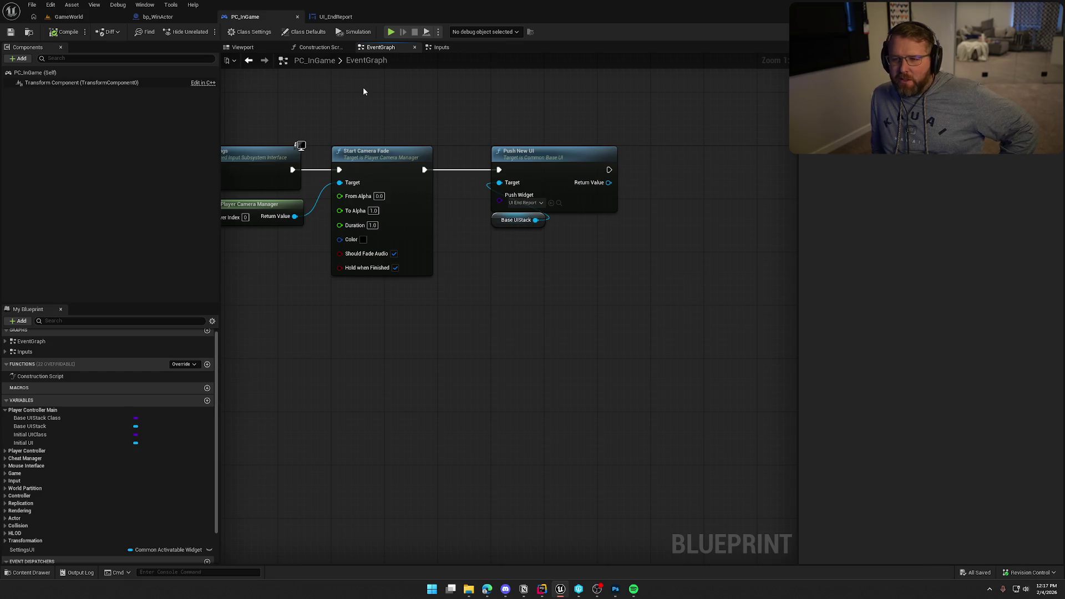
pyautogui.click(102, 16)
# Step: Start a play session and run forward through the gate to trigger END SCREEN HERE
pyautogui.click(206, 31)
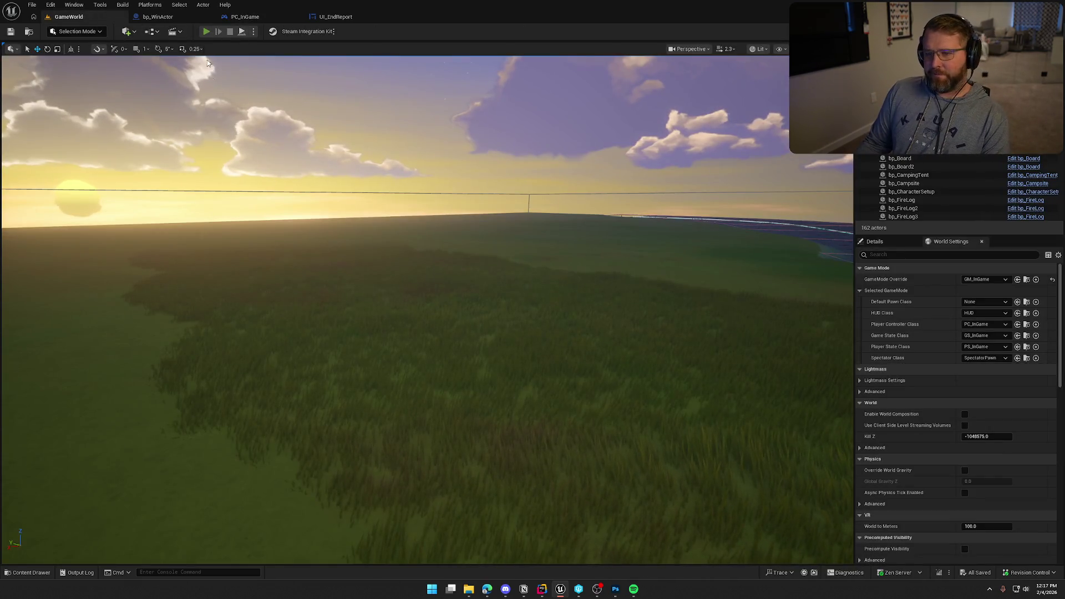
pyautogui.press('w')
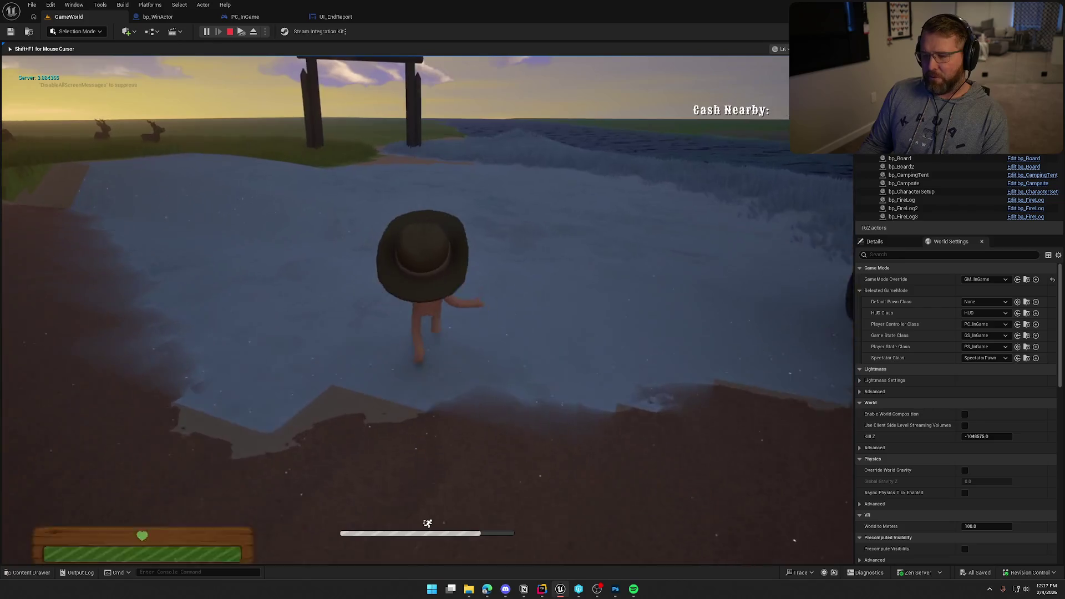
pyautogui.press('w')
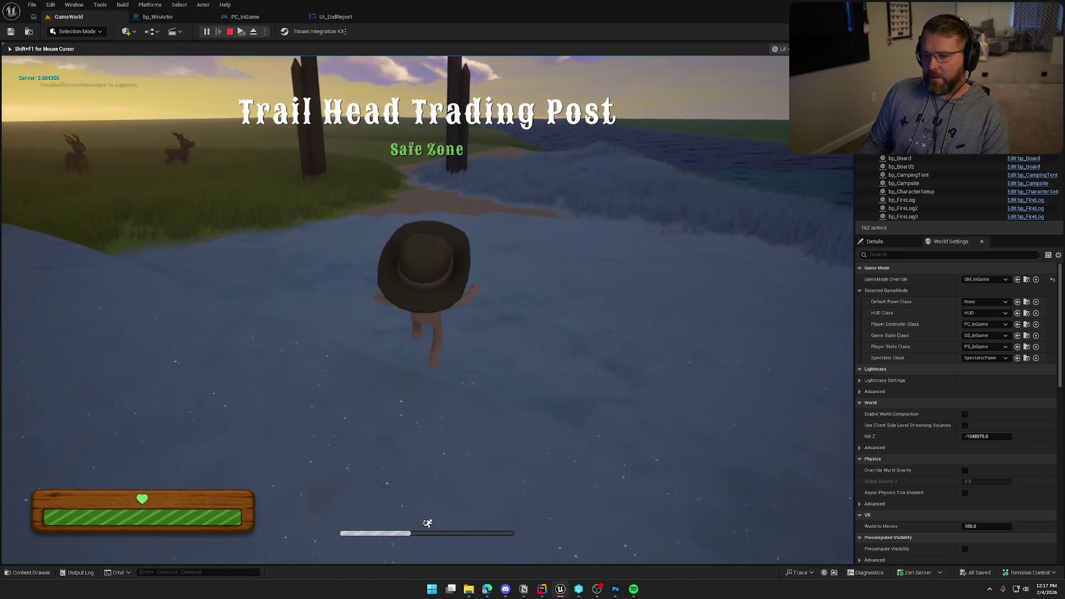
pyautogui.press('w')
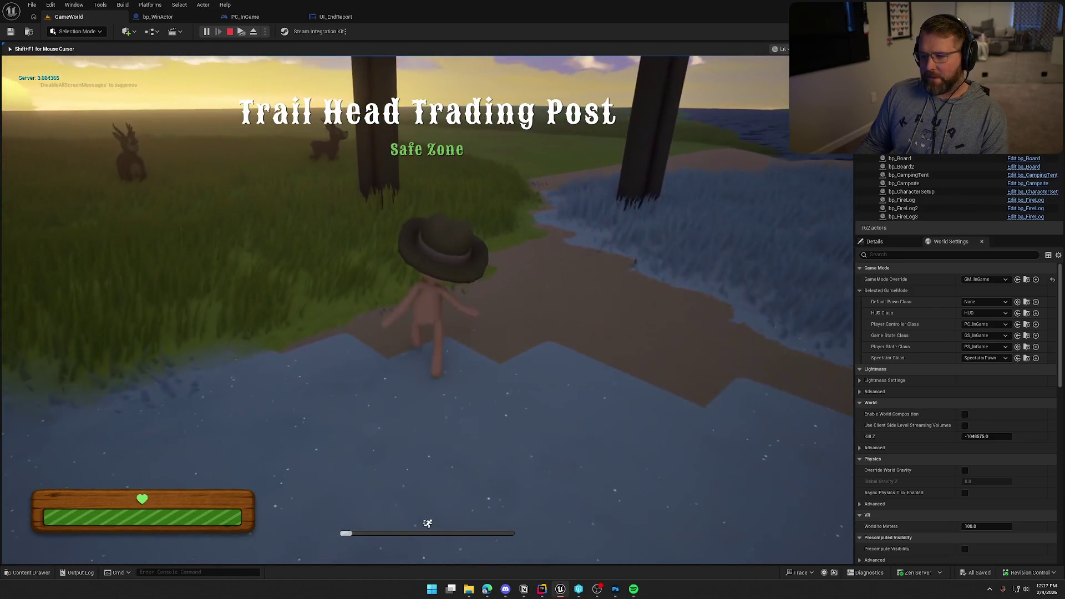
pyautogui.press('w')
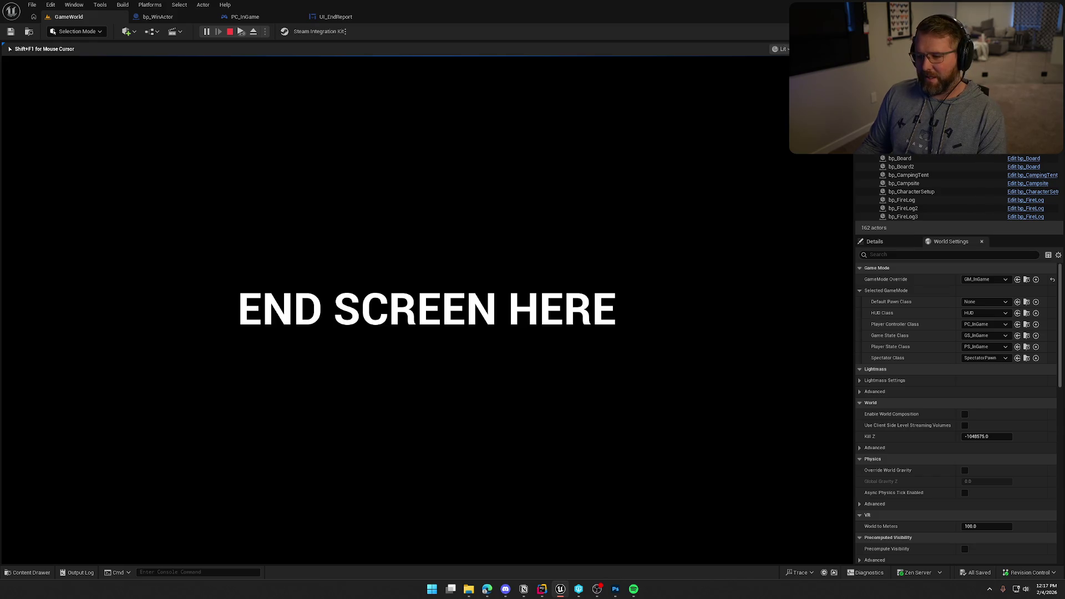
pyautogui.press('Escape')
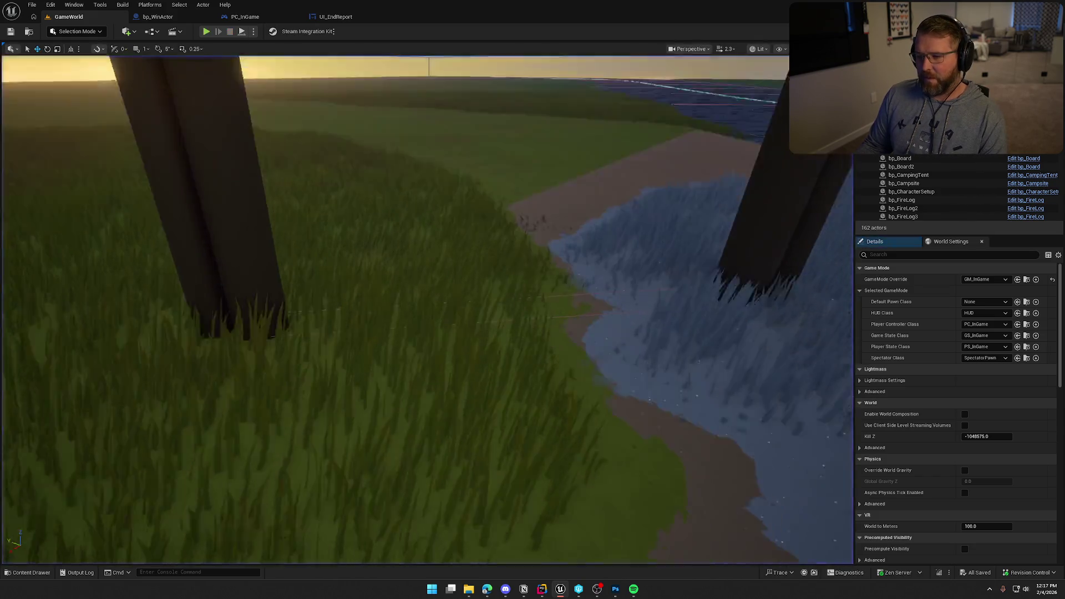
pyautogui.moveTo(426, 311)
pyautogui.mouseDown()
pyautogui.moveTo(427, 238)
pyautogui.moveTo(71, 190)
pyautogui.moveTo(475, 240)
pyautogui.mouseUp()
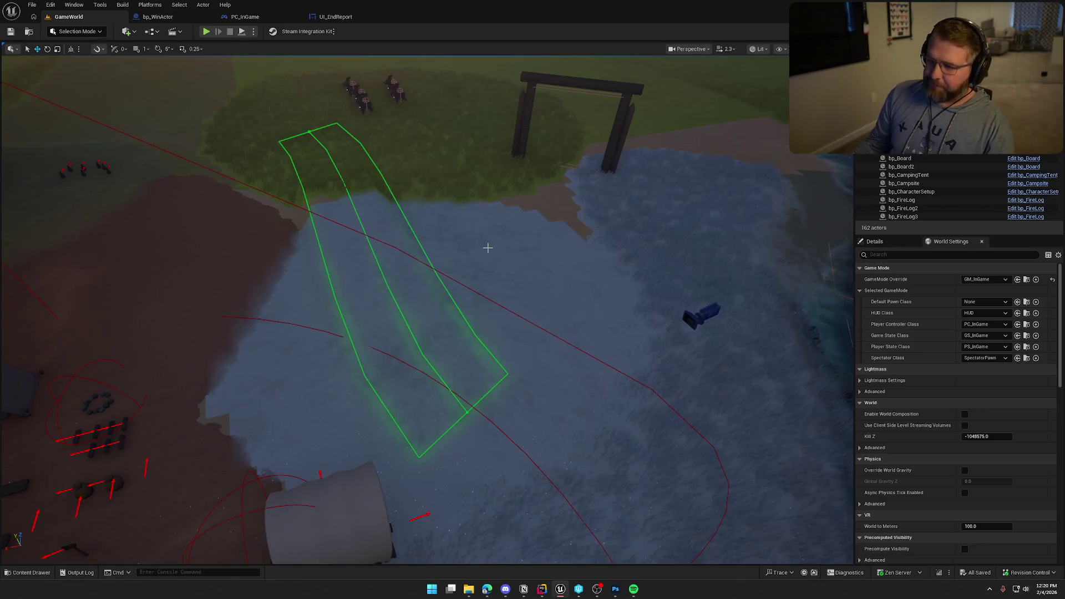
pyautogui.press('w')
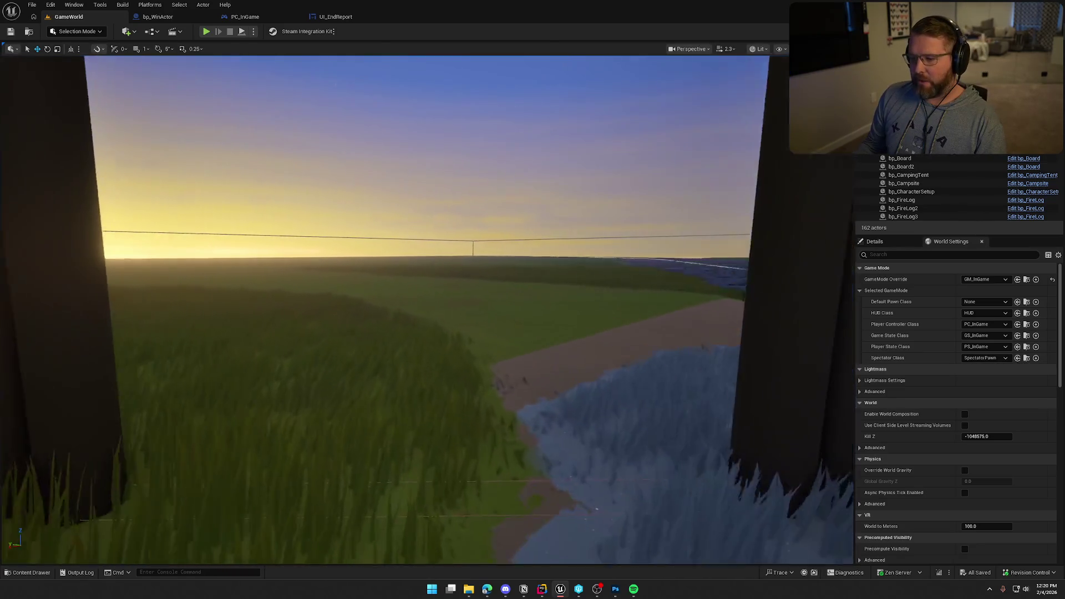
pyautogui.press('w')
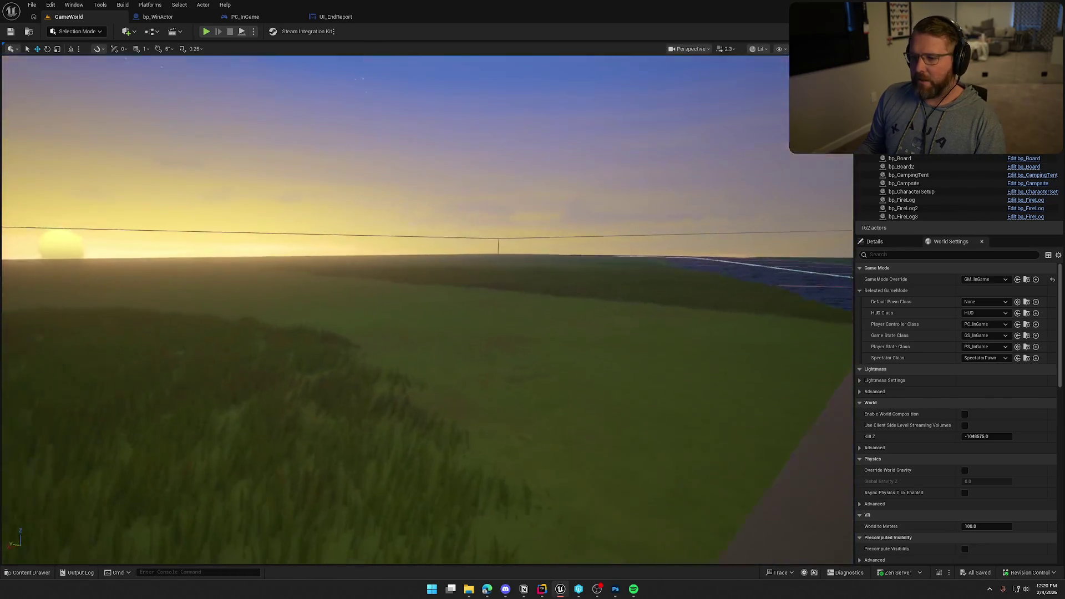
pyautogui.press('s')
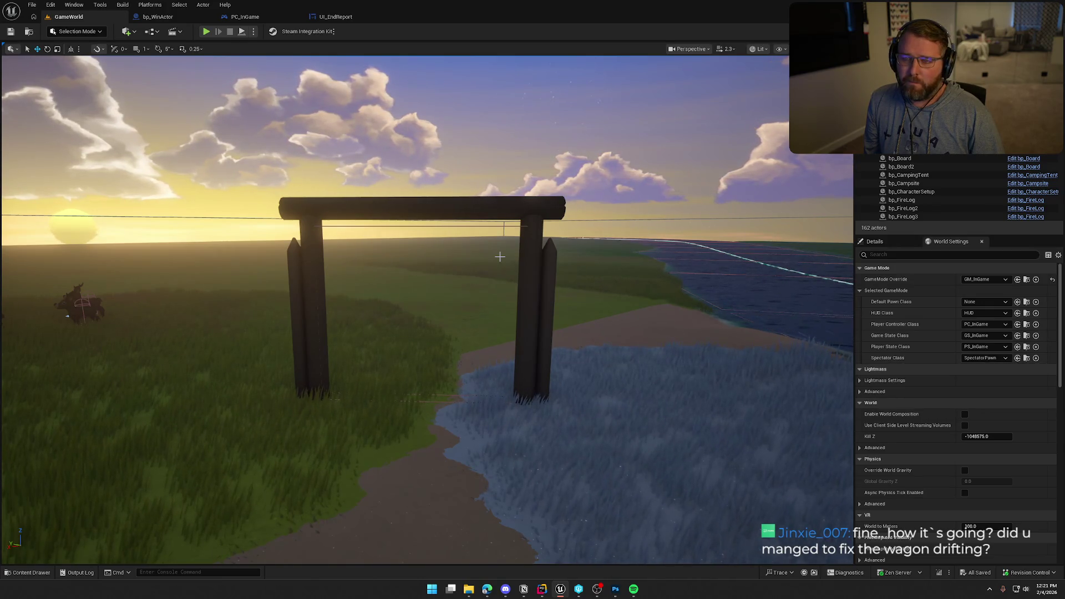
pyautogui.moveTo(499, 256); pyautogui.dragTo(499, 333)
pyautogui.moveTo(234, 128); pyautogui.dragTo(234, 128)
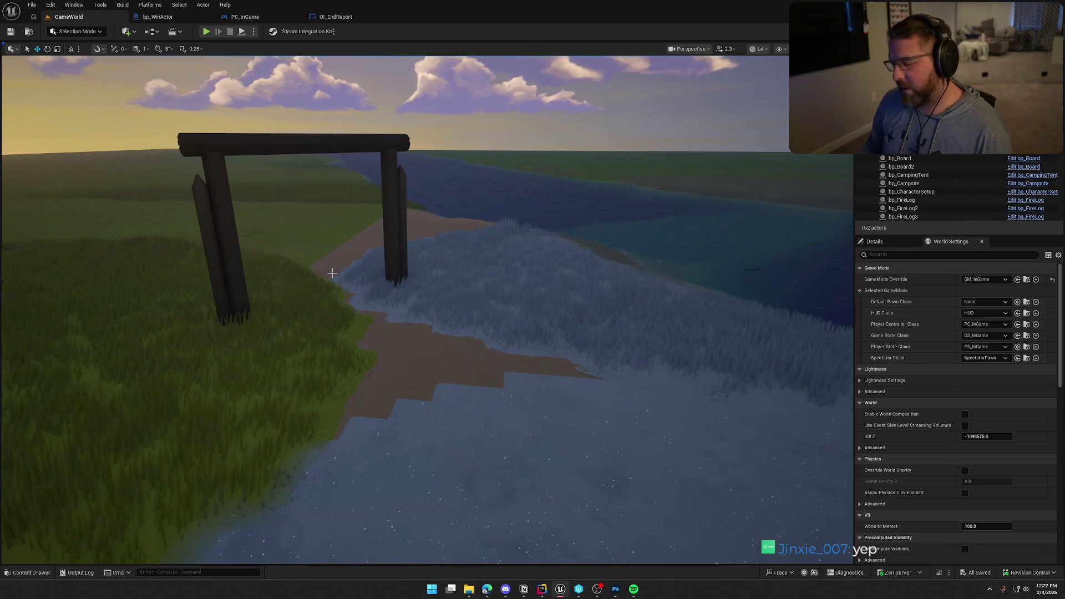
pyautogui.moveTo(364, 284)
pyautogui.mouseDown()
pyautogui.moveTo(361, 333)
pyautogui.moveTo(388, 344)
pyautogui.moveTo(366, 308)
pyautogui.moveTo(333, 302)
pyautogui.moveTo(422, 311)
pyautogui.moveTo(364, 283)
pyautogui.mouseUp()
pyautogui.scroll(-2, 377, 311)
pyautogui.scroll(-2, 399, 308)
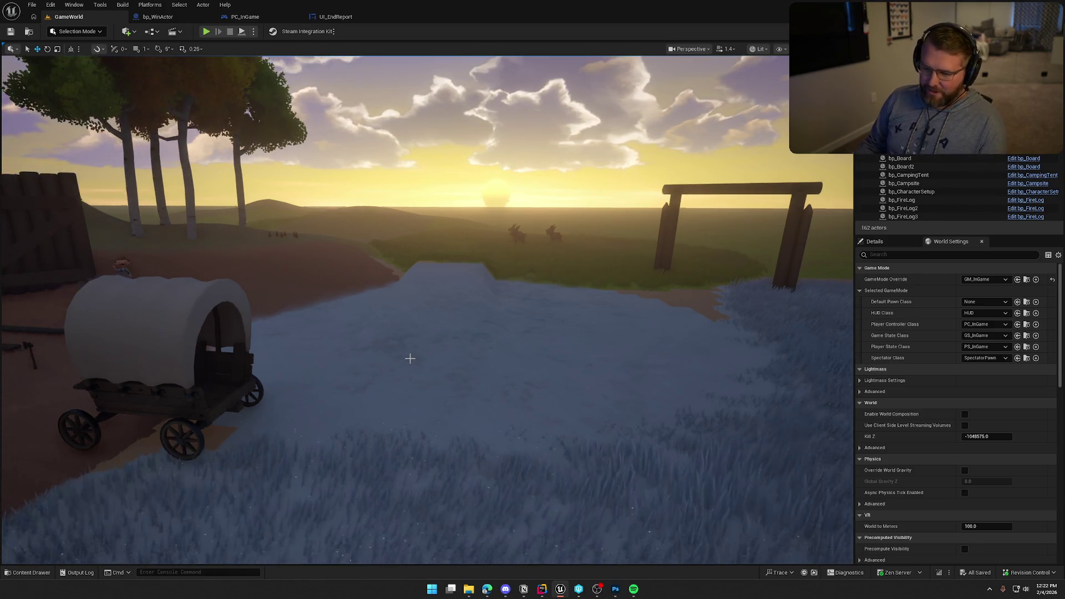
pyautogui.moveTo(408, 357); pyautogui.dragTo(355, 355)
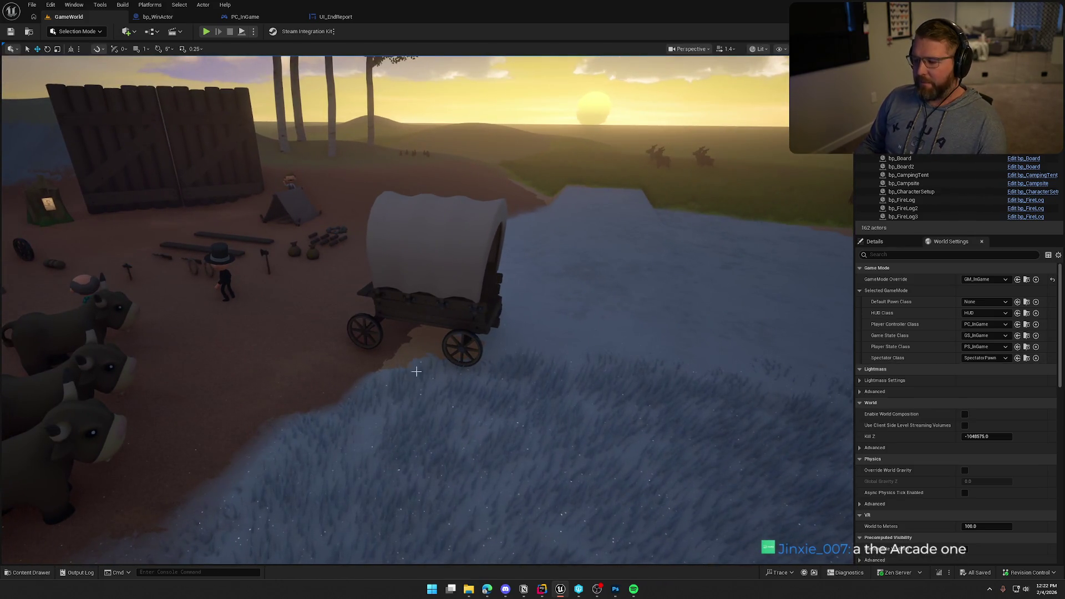
pyautogui.moveTo(587, 344)
pyautogui.mouseDown()
pyautogui.moveTo(549, 352)
pyautogui.moveTo(577, 347)
pyautogui.moveTo(619, 280)
pyautogui.moveTo(601, 297)
pyautogui.moveTo(598, 264)
pyautogui.moveTo(599, 310)
pyautogui.mouseUp()
pyautogui.hotkey('ctrl', 'space')
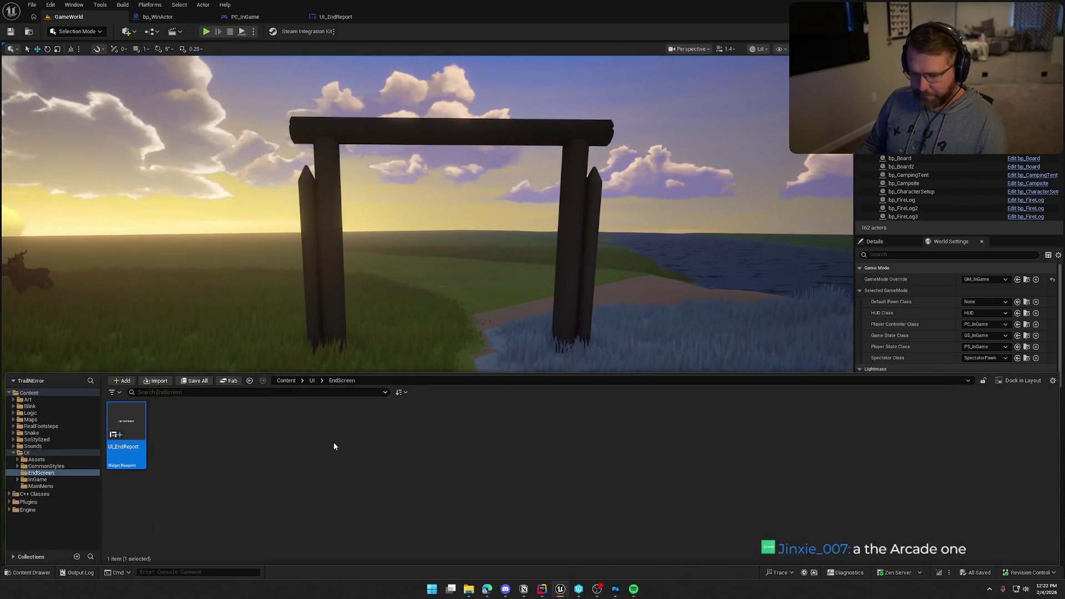
pyautogui.click(223, 471)
pyautogui.click(158, 17)
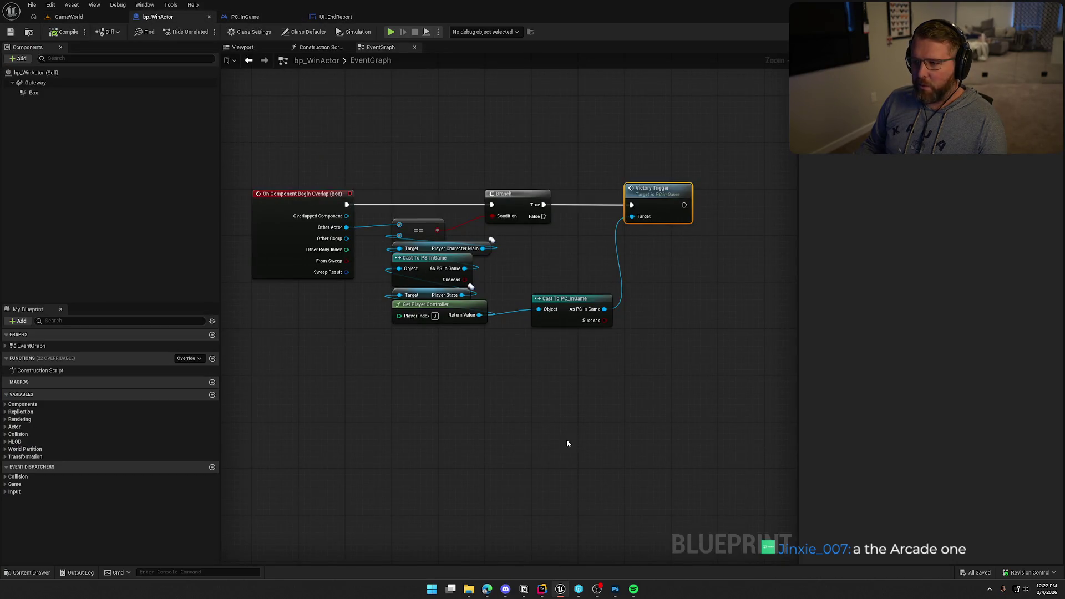
pyautogui.hotkey('ctrl', 'Tab')
pyautogui.hotkey('ctrl', 'Tab')
pyautogui.hotkey('ctrl', 'shift', 'Tab')
pyautogui.hotkey('ctrl', 'shift', 'Tab')
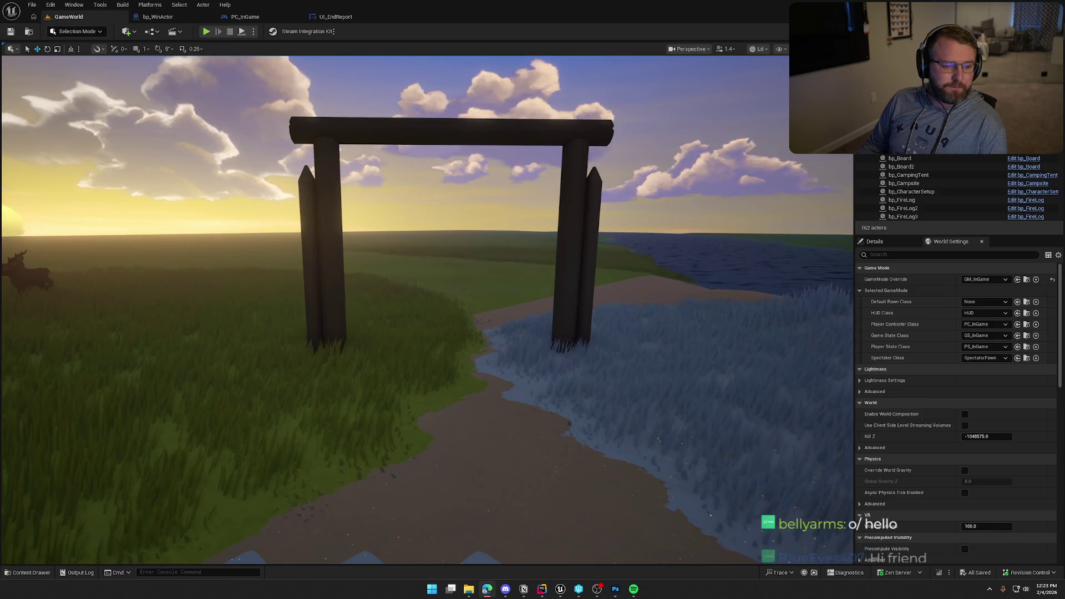
# Step: Search Mixamo for 'cheer' in the maximized browser and preview the Cheering animation
pyautogui.hotkey('alt', 'Tab')
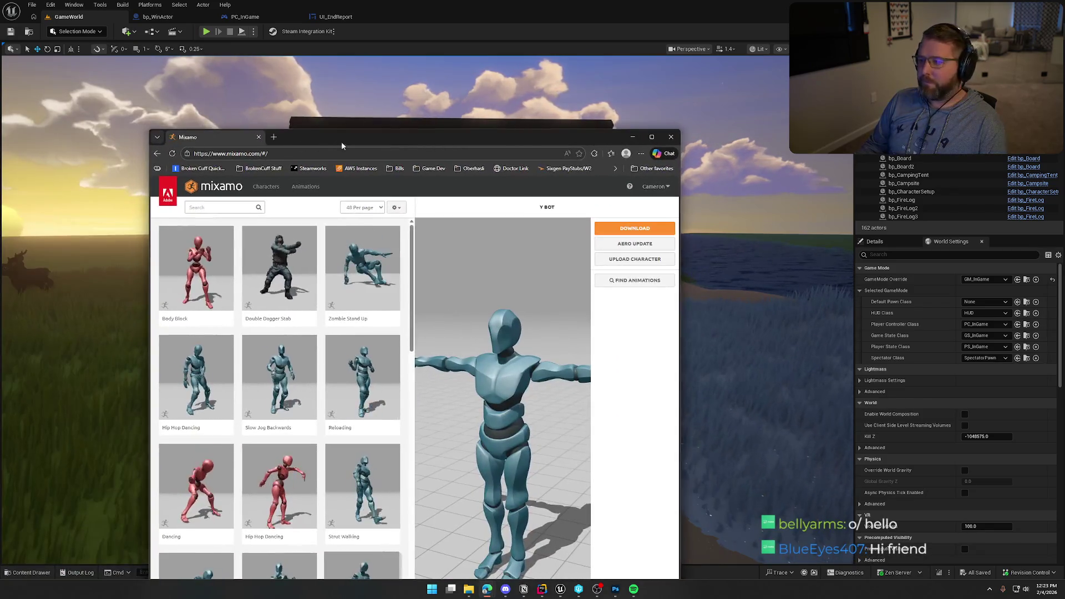
pyautogui.doubleClick(341, 141)
pyautogui.click(72, 79)
pyautogui.write('cheer')
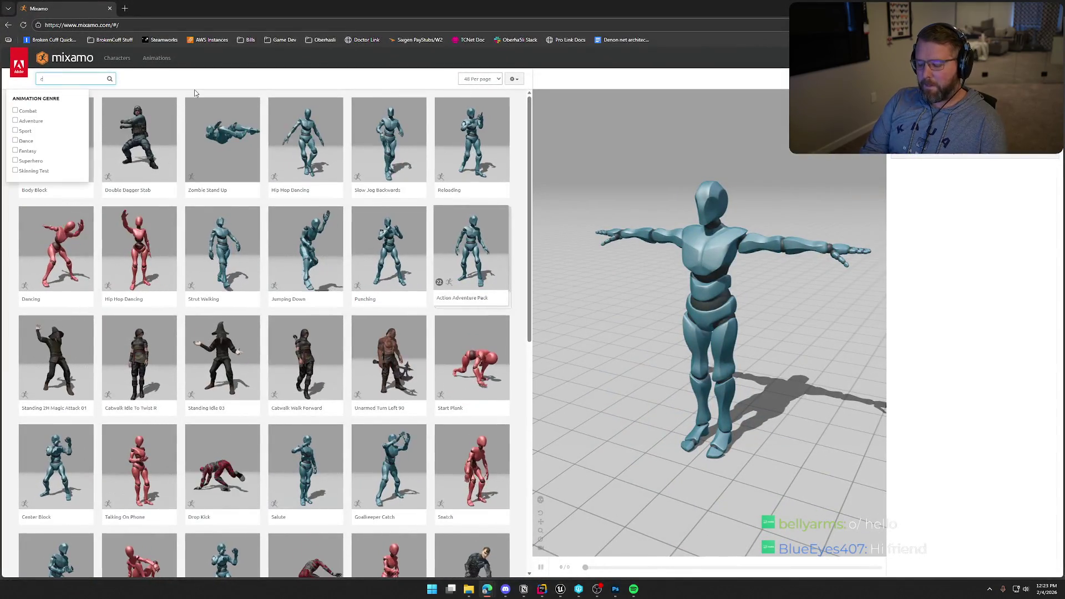
pyautogui.press('Return')
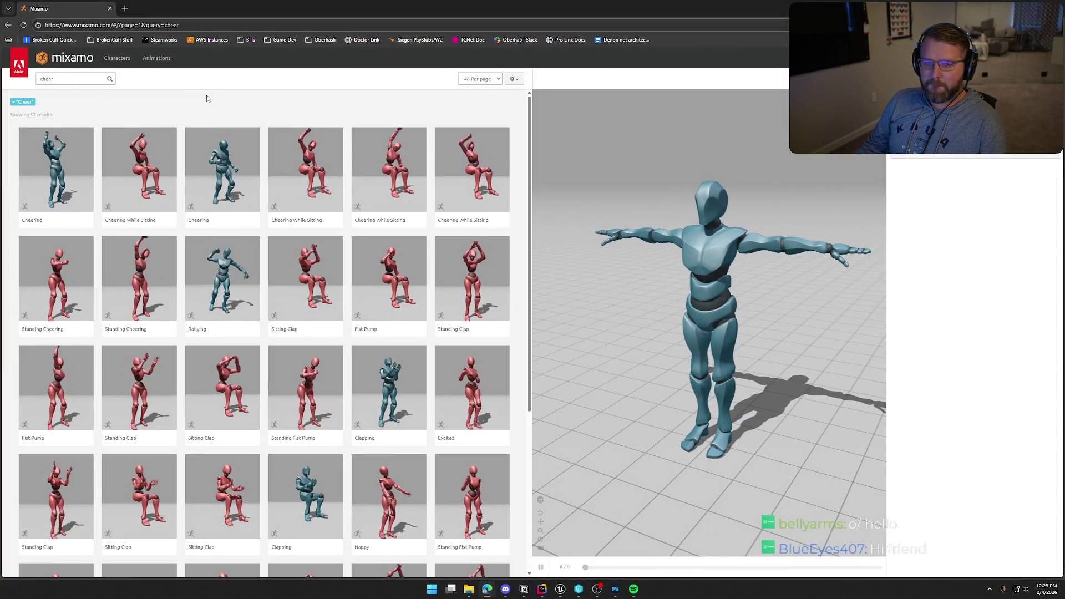
pyautogui.click(58, 175)
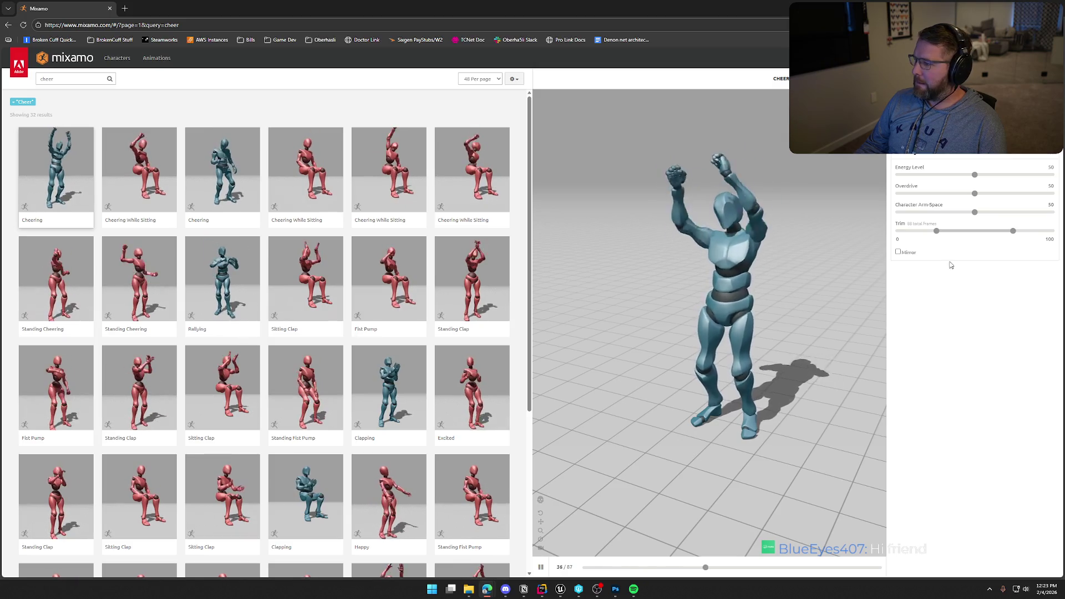
# Step: Set Energy Level to 22 and Character Arm-Space to 89
pyautogui.moveTo(974, 176); pyautogui.dragTo(932, 176)
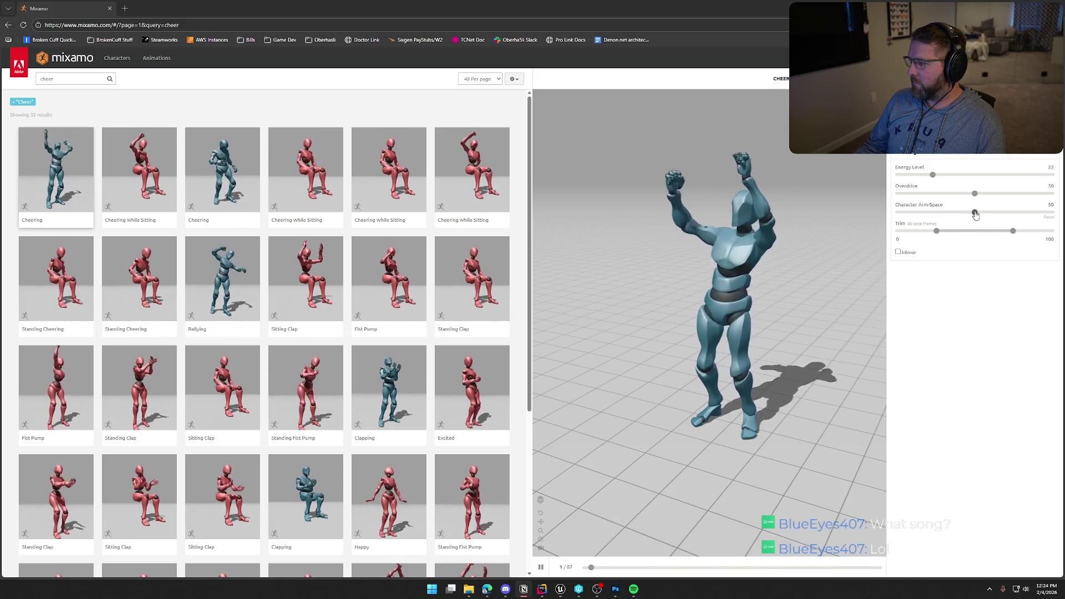
pyautogui.moveTo(975, 214); pyautogui.dragTo(1008, 214)
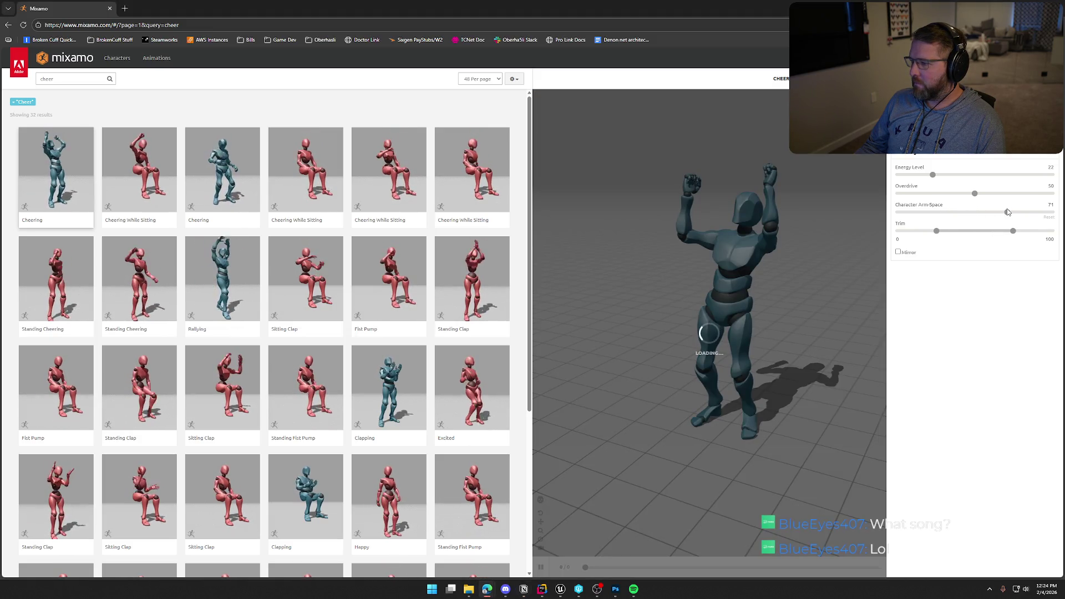
pyautogui.moveTo(1008, 213); pyautogui.dragTo(1036, 215)
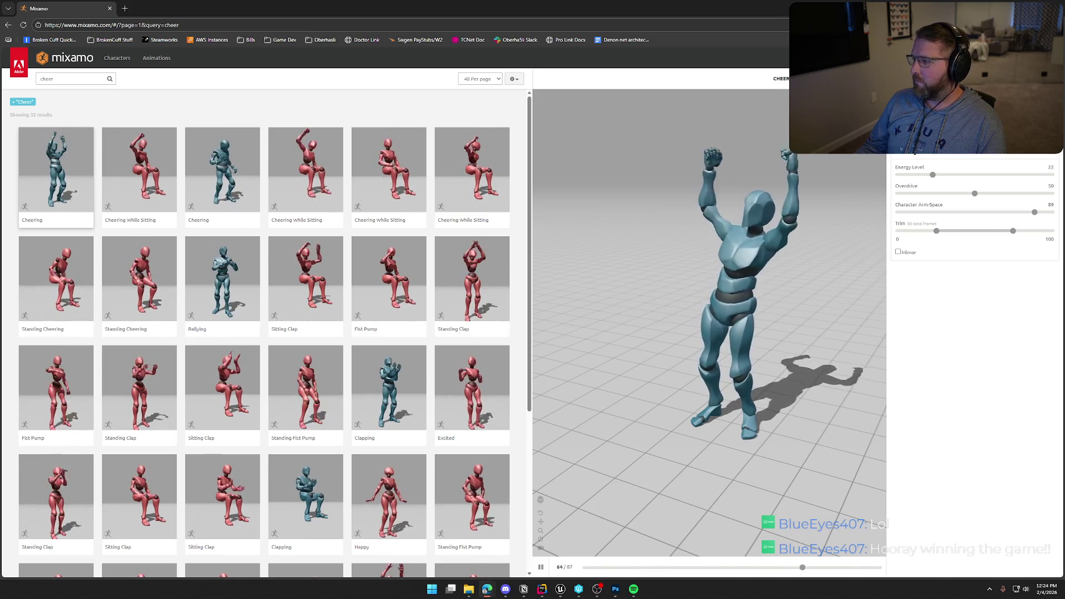
# Step: Download Cheering as FBX without skin at 30 fps, then switch back to Unreal
pyautogui.click(1026, 78)
pyautogui.click(602, 135)
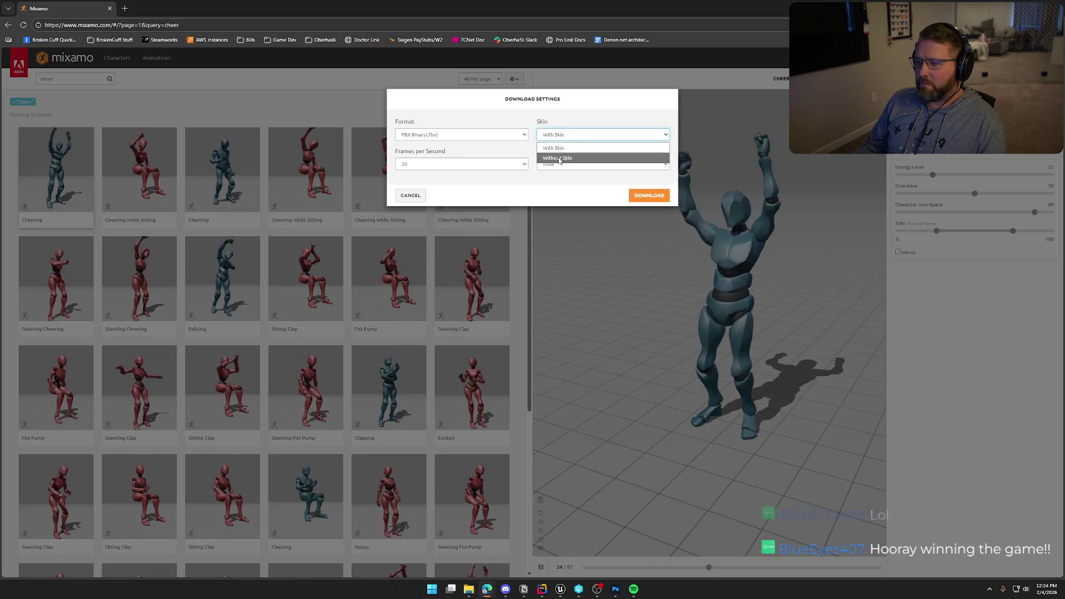
pyautogui.click(557, 158)
pyautogui.click(461, 163)
pyautogui.click(460, 187)
pyautogui.click(649, 195)
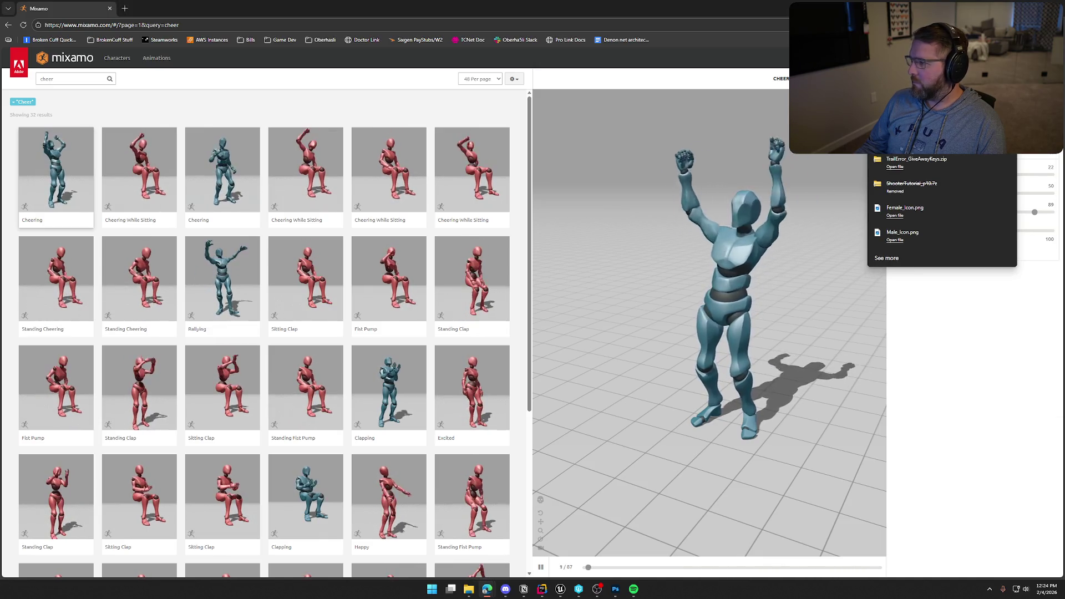
pyautogui.hotkey('alt', 'Tab')
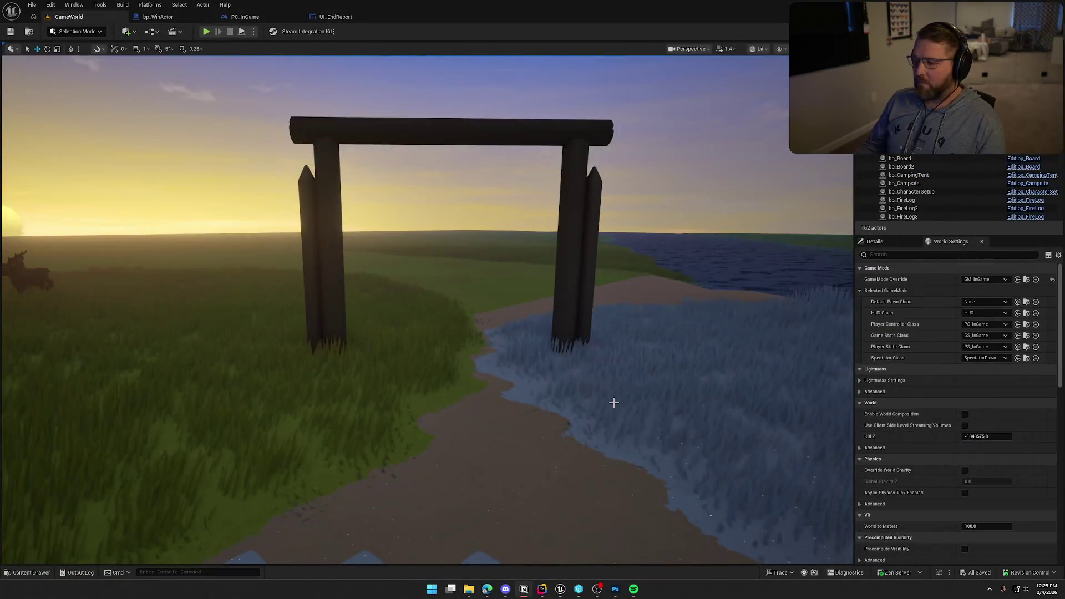
# Step: Open the content drawer and navigate to the Mixamo animations folder
pyautogui.moveTo(433, 479); pyautogui.dragTo(442, 431)
pyautogui.hotkey('ctrl', 'space')
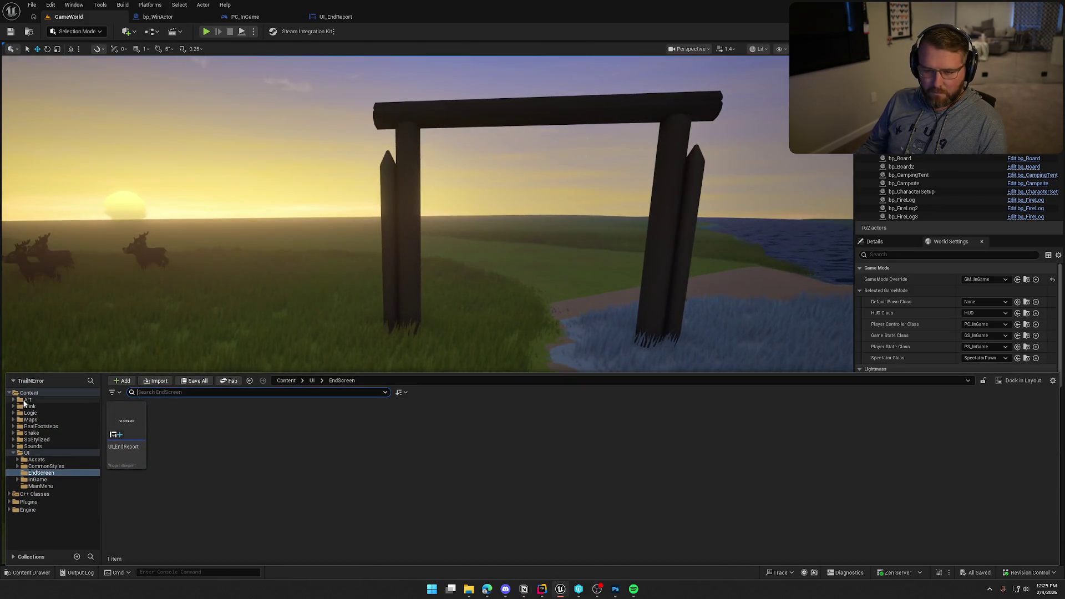
pyautogui.click(27, 400)
pyautogui.doubleClick(170, 421)
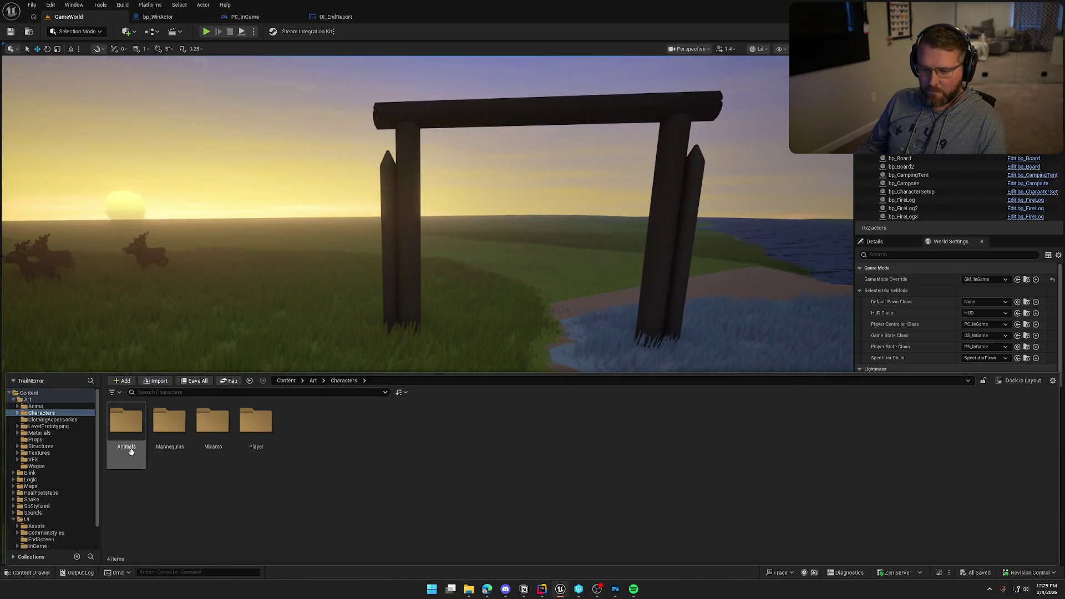
pyautogui.click(36, 406)
pyautogui.doubleClick(206, 427)
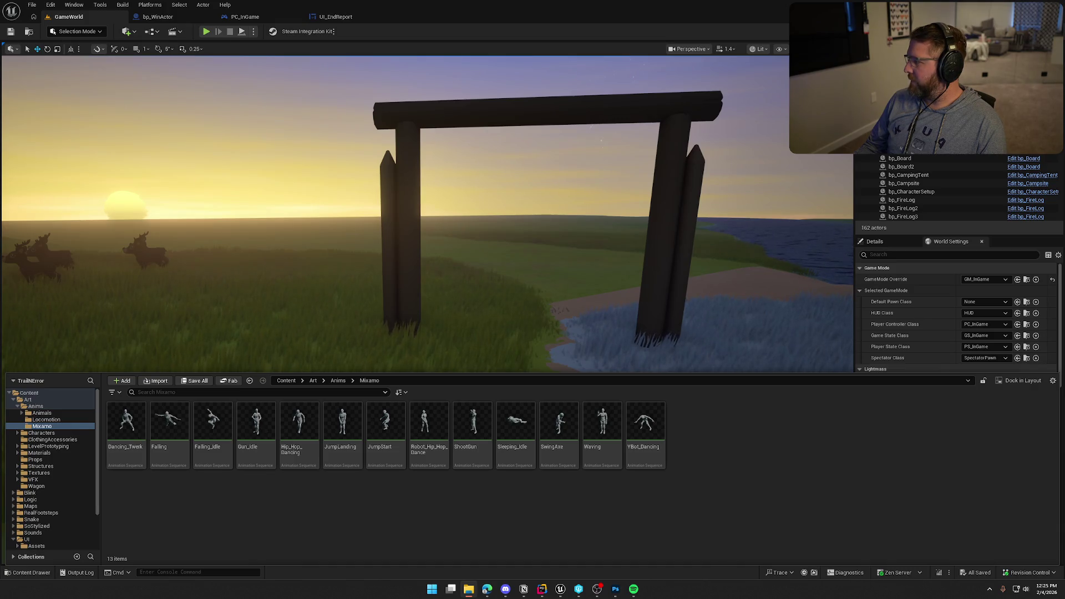
# Step: Import Cheering.fbx into that folder with Y_Bot_Skeleton as its skeleton
pyautogui.moveTo(1064, 443)
pyautogui.mouseDown()
pyautogui.moveTo(1023, 432)
pyautogui.moveTo(763, 451)
pyautogui.mouseUp()
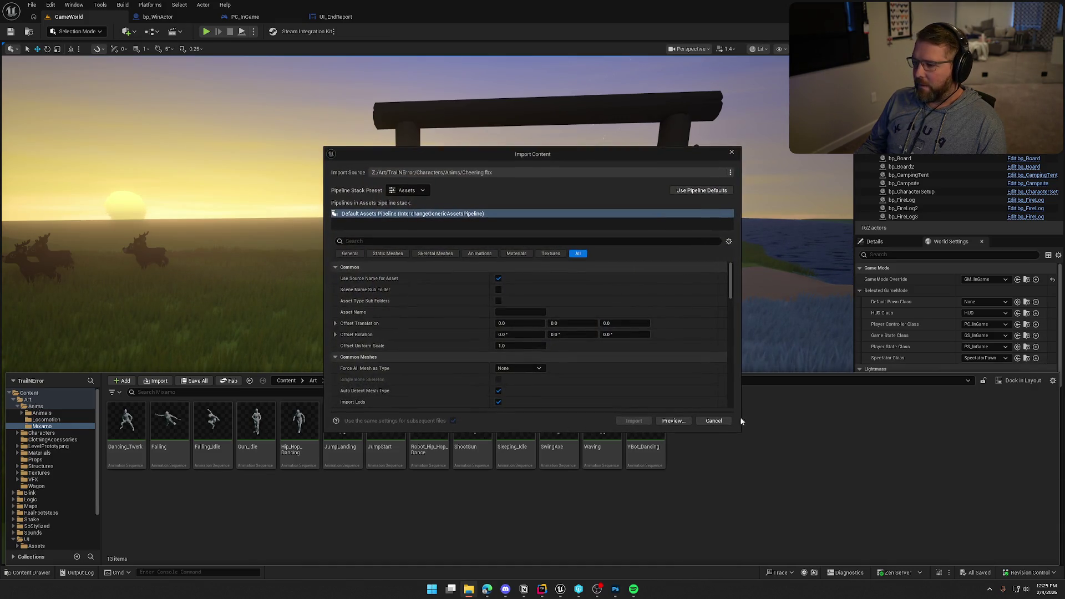
pyautogui.scroll(-5, 444, 341)
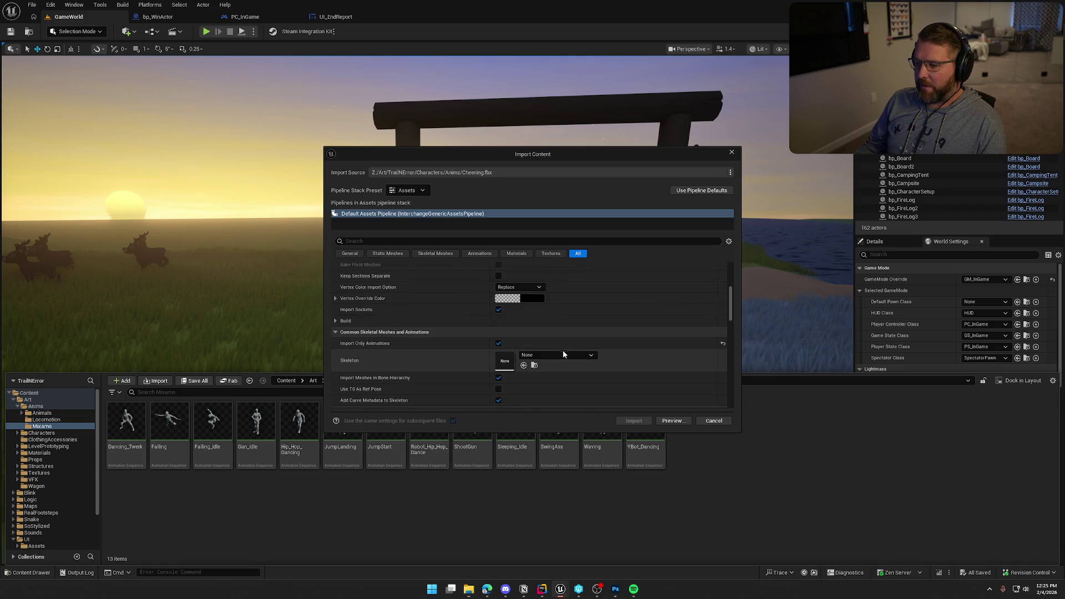
pyautogui.click(562, 355)
pyautogui.scroll(-5, 598, 470)
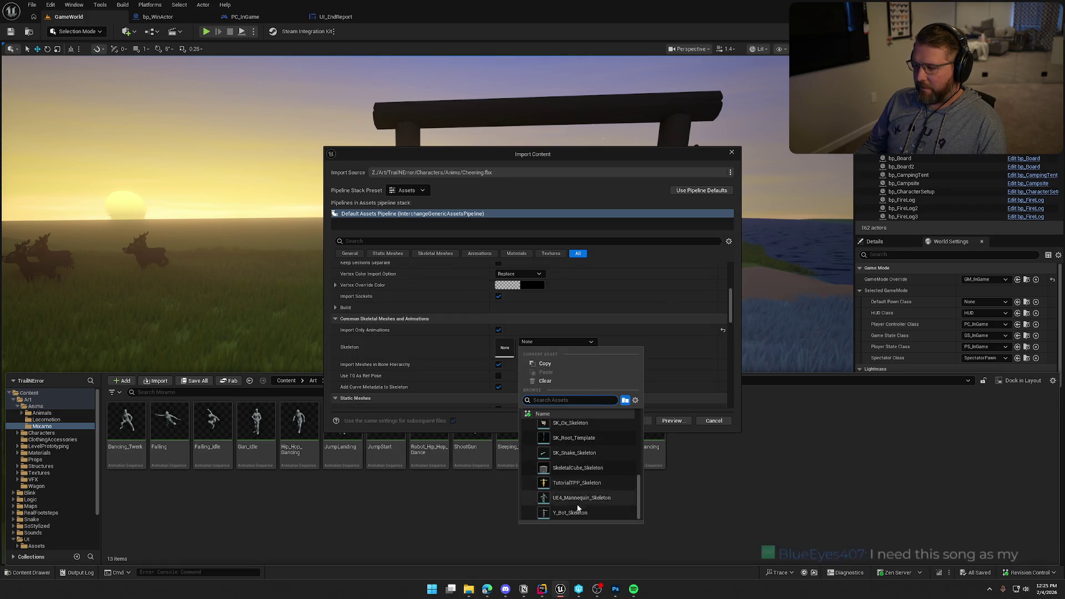
pyautogui.click(583, 490)
pyautogui.click(633, 420)
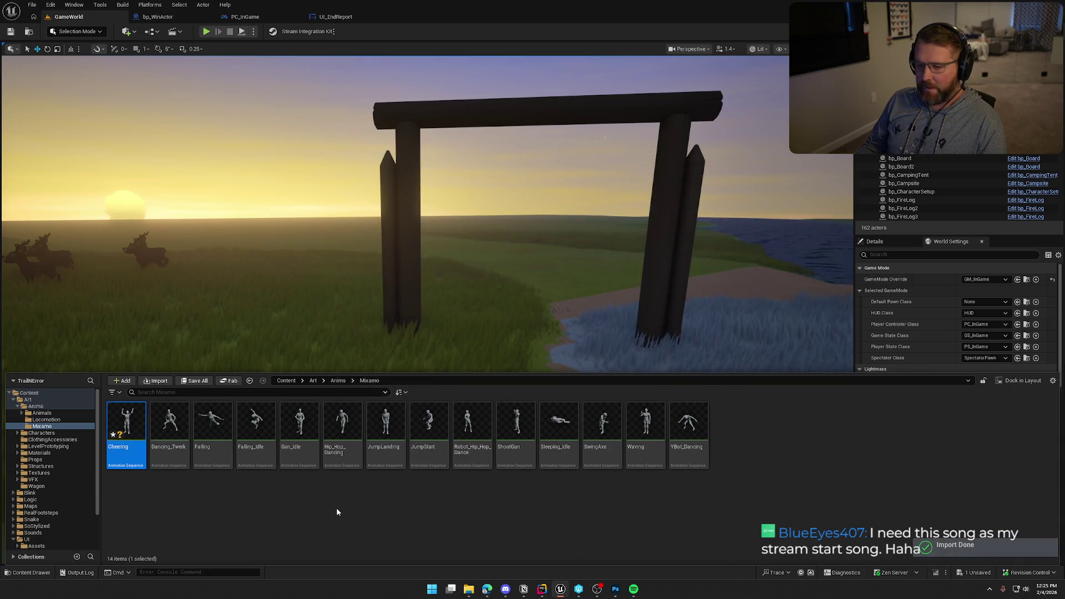
pyautogui.click(336, 512)
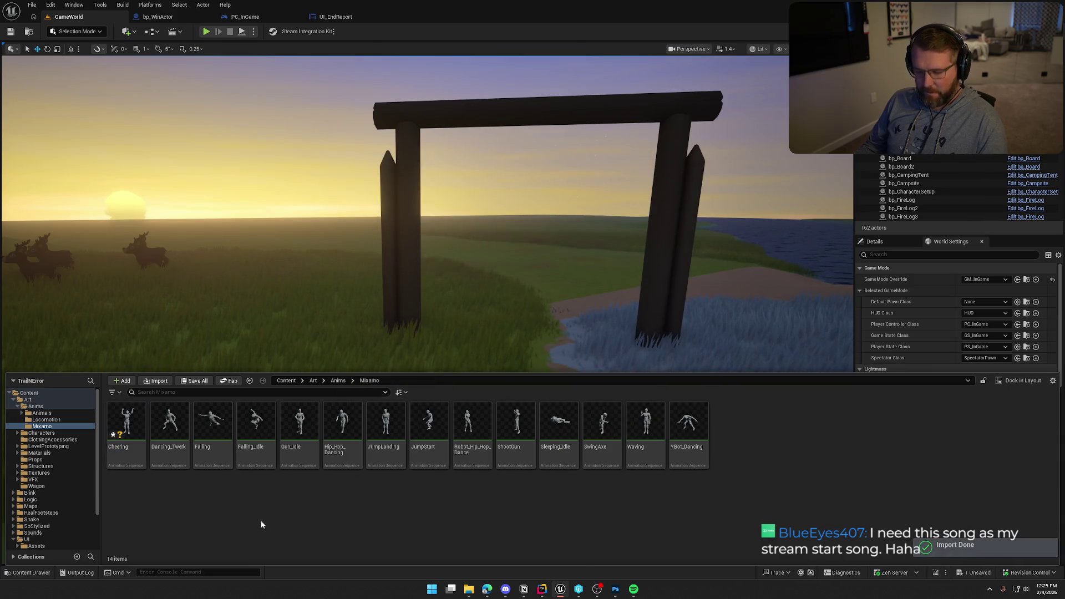
# Step: Set up retargeting of the Cheering animation onto SK_Char_Male_Naked
pyautogui.rightClick(135, 418)
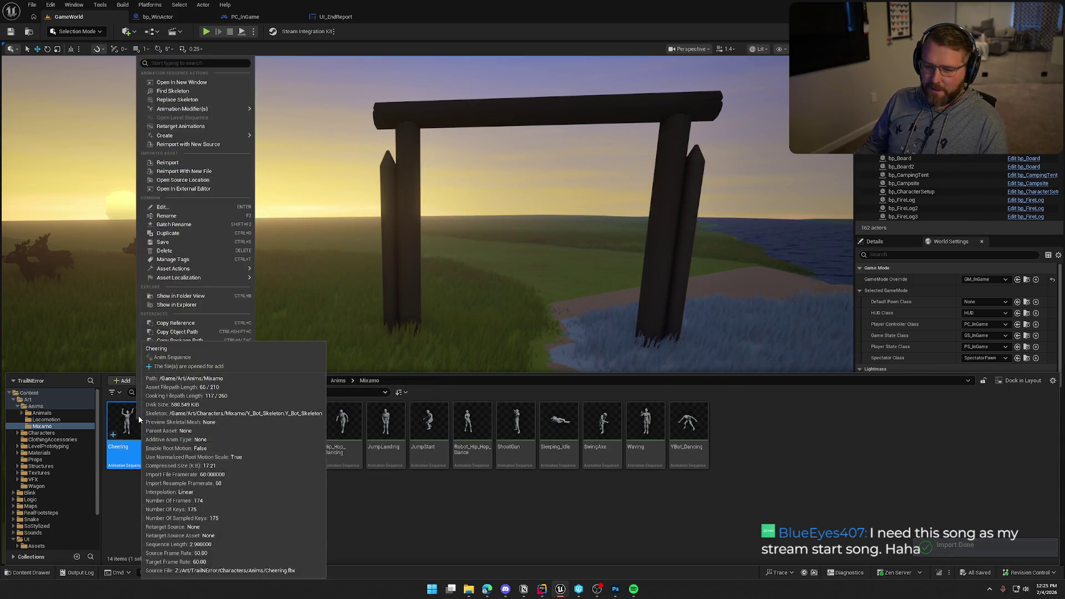
pyautogui.click(222, 125)
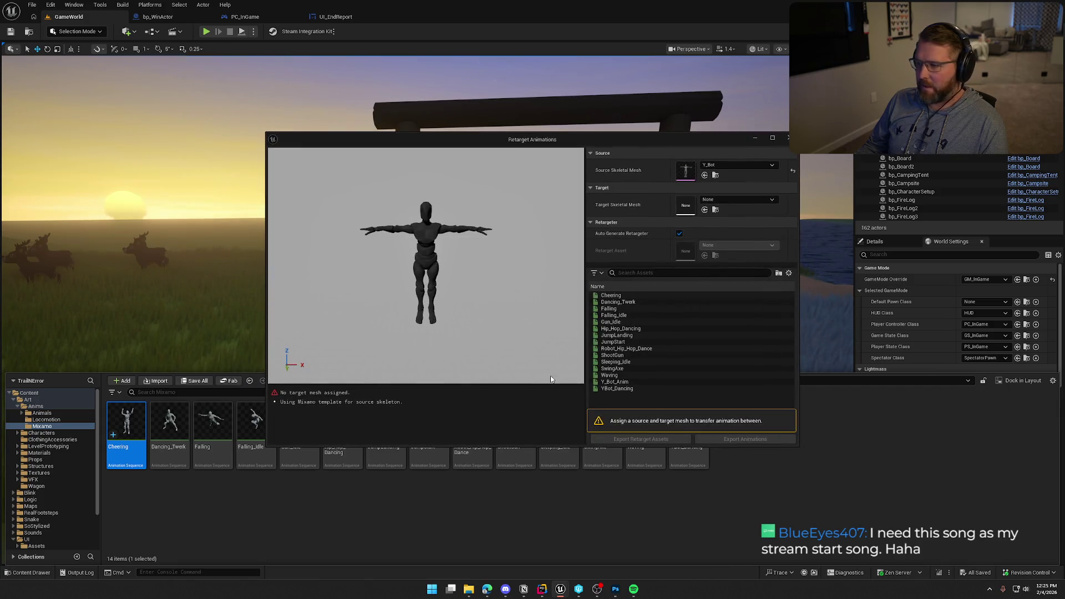
pyautogui.click(737, 200)
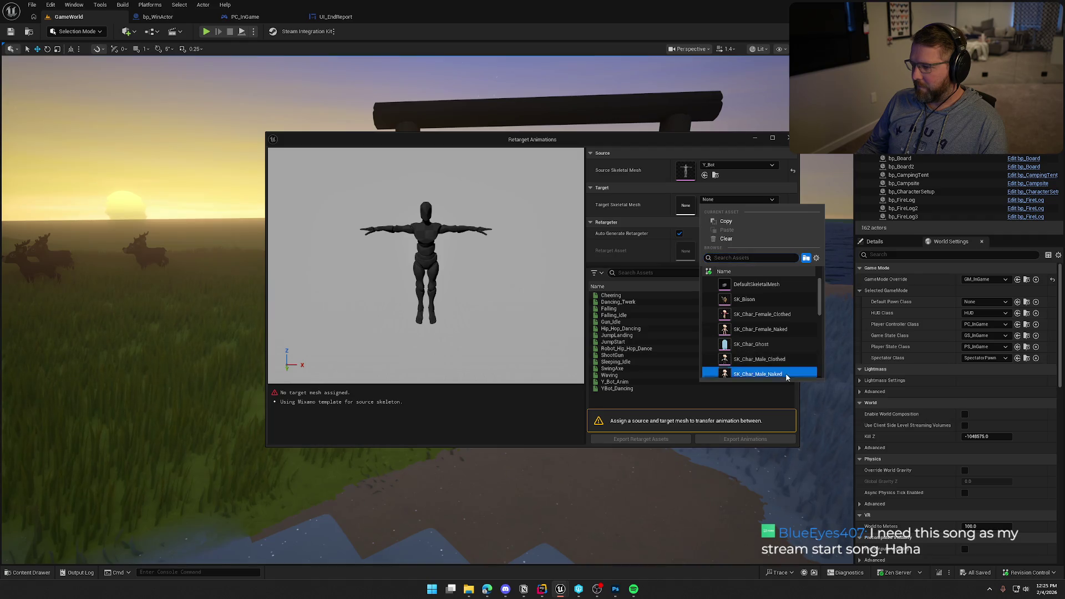
pyautogui.click(771, 374)
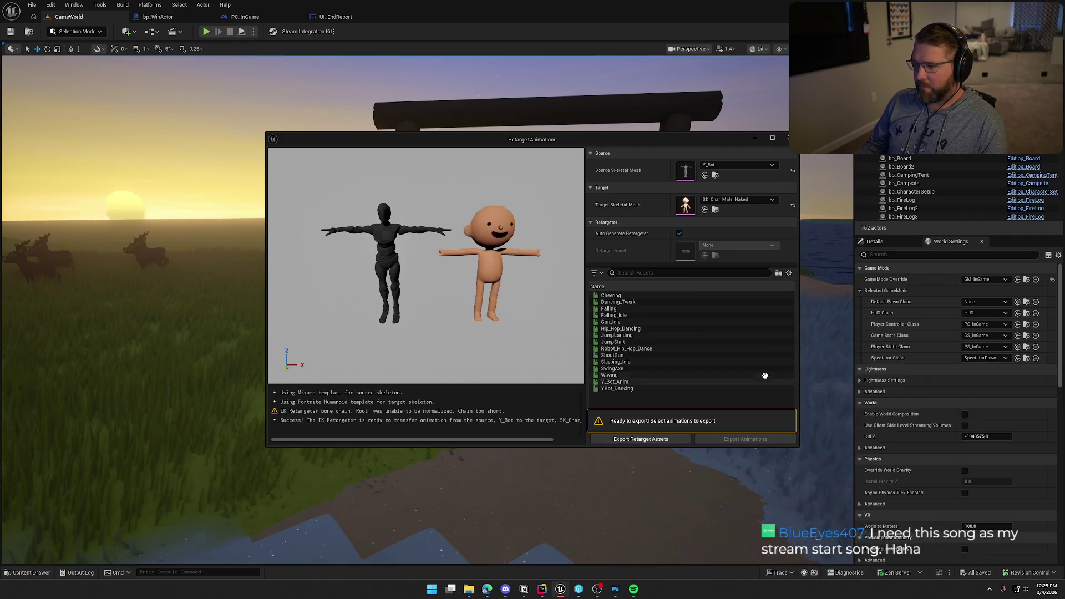
pyautogui.click(619, 295)
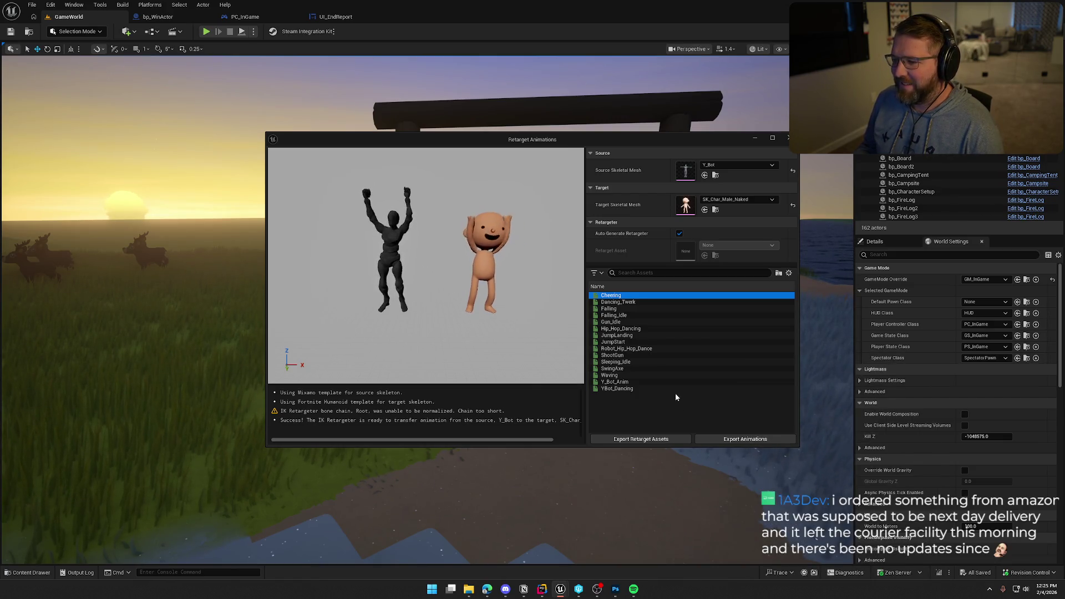
# Step: Export the retargeted Cheering animation into the /Game/Art/Anims folder
pyautogui.click(719, 439)
pyautogui.click(480, 203)
pyautogui.click(488, 210)
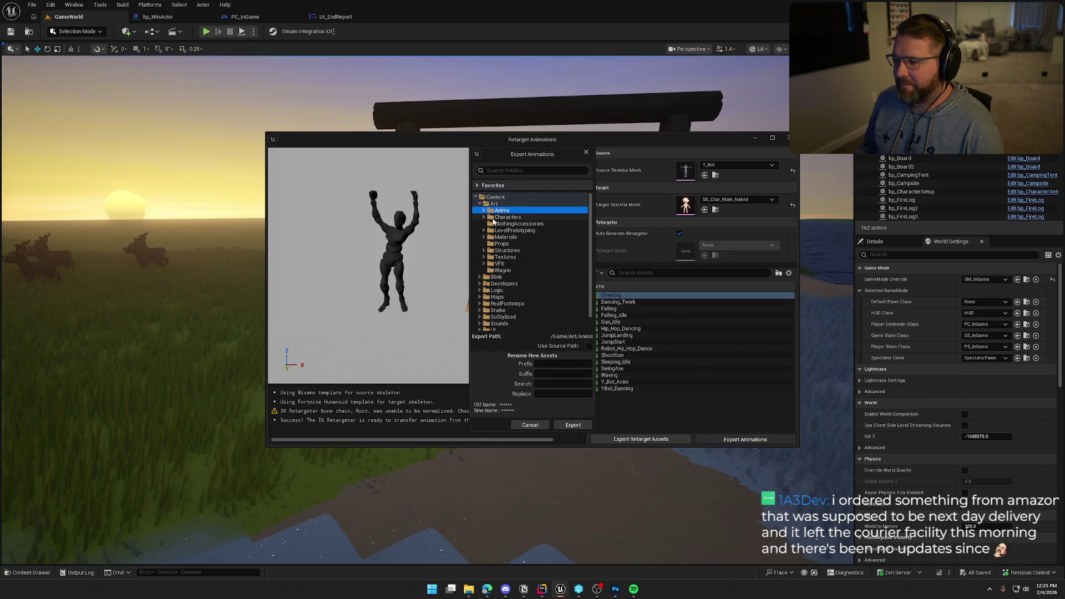
pyautogui.click(484, 216)
pyautogui.click(484, 212)
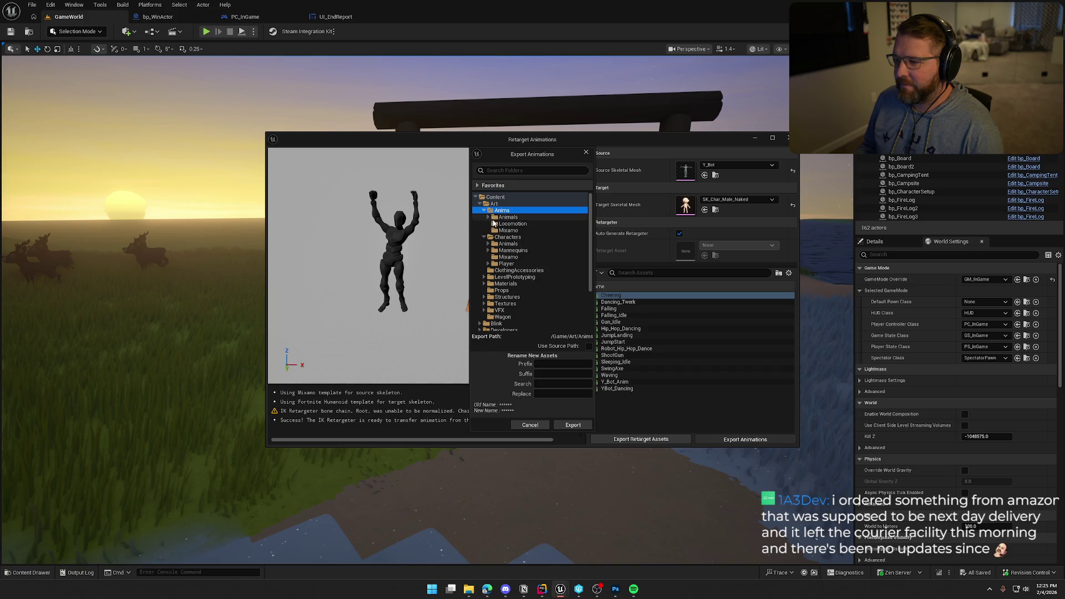
pyautogui.click(573, 424)
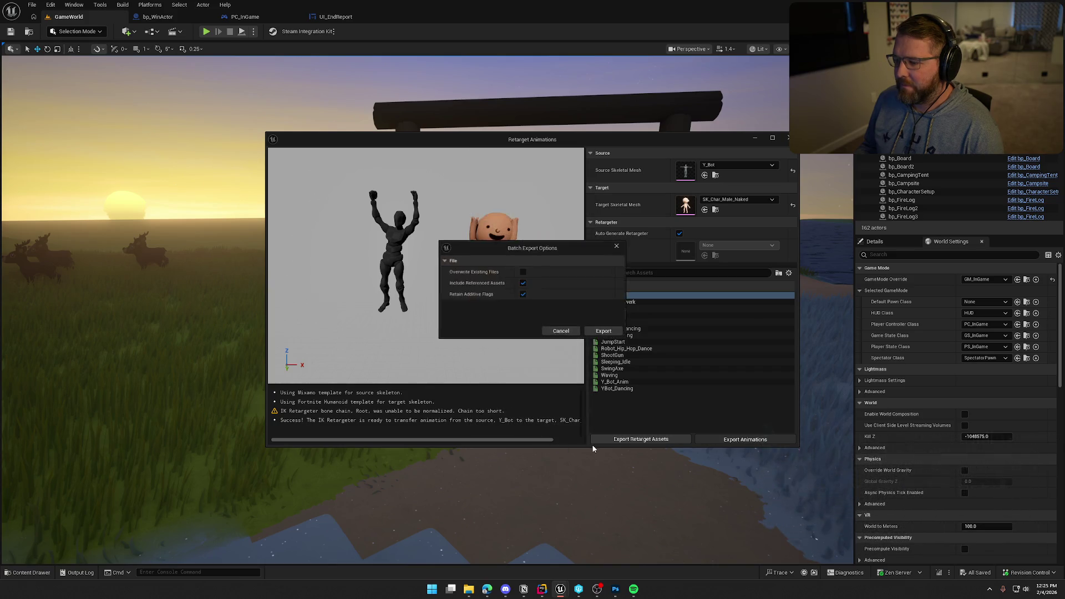
pyautogui.click(604, 332)
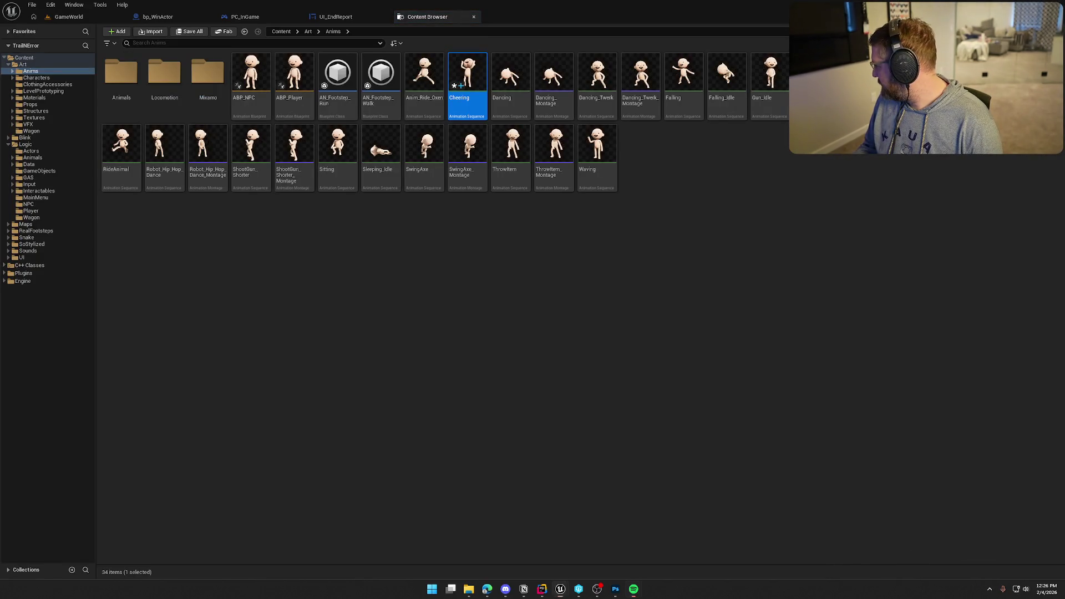
# Step: Open the retargeted Cheering animation and remove the SM_Hammer preview from RightHand
pyautogui.click(682, 377)
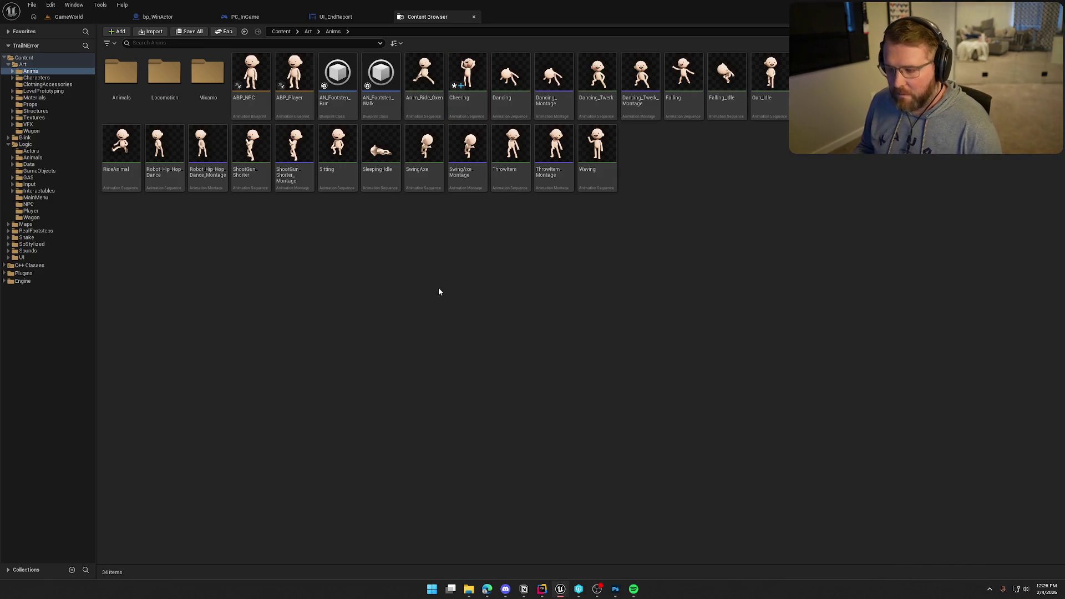
pyautogui.doubleClick(468, 83)
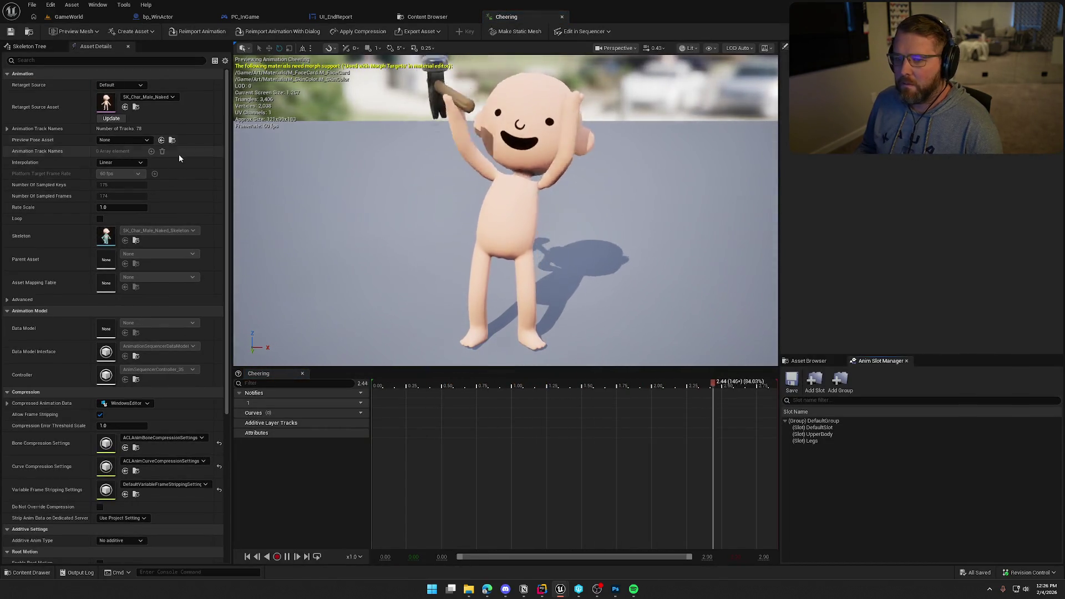
pyautogui.click(30, 46)
pyautogui.click(78, 374)
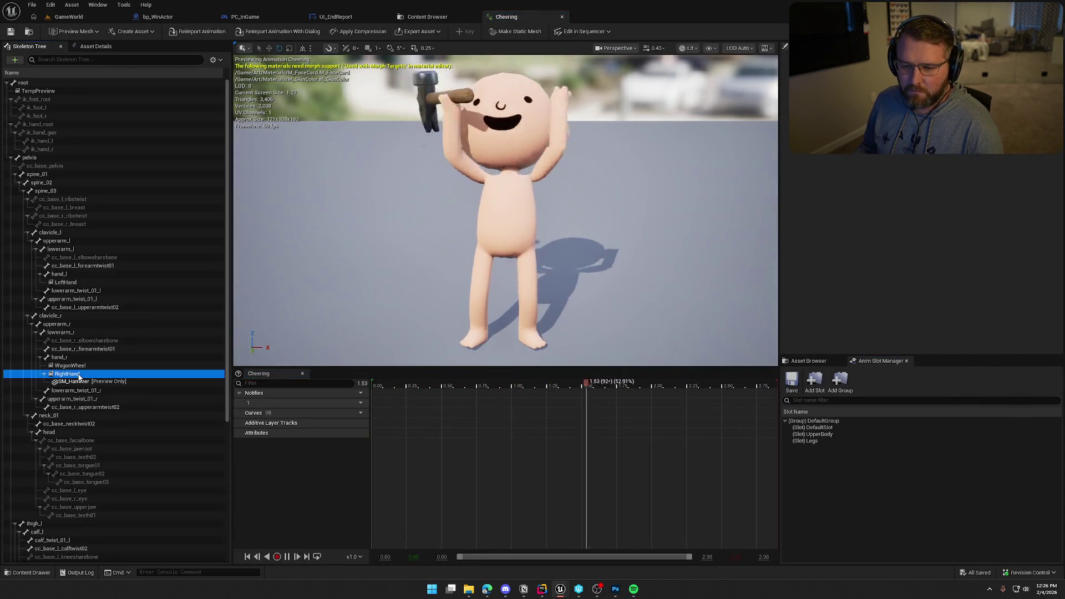
pyautogui.rightClick(78, 376)
pyautogui.click(122, 484)
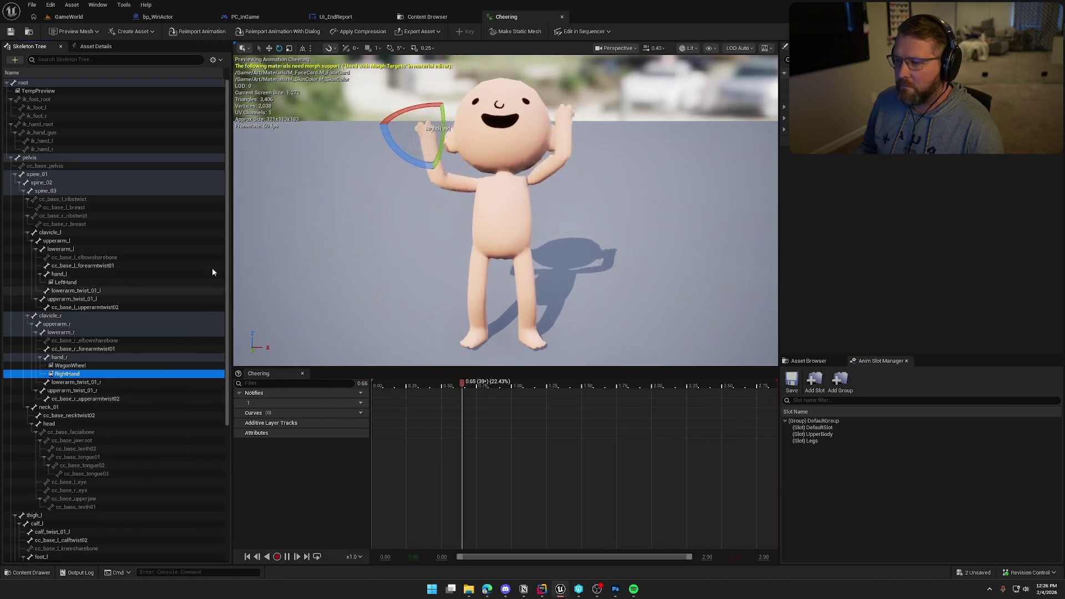
pyautogui.click(283, 216)
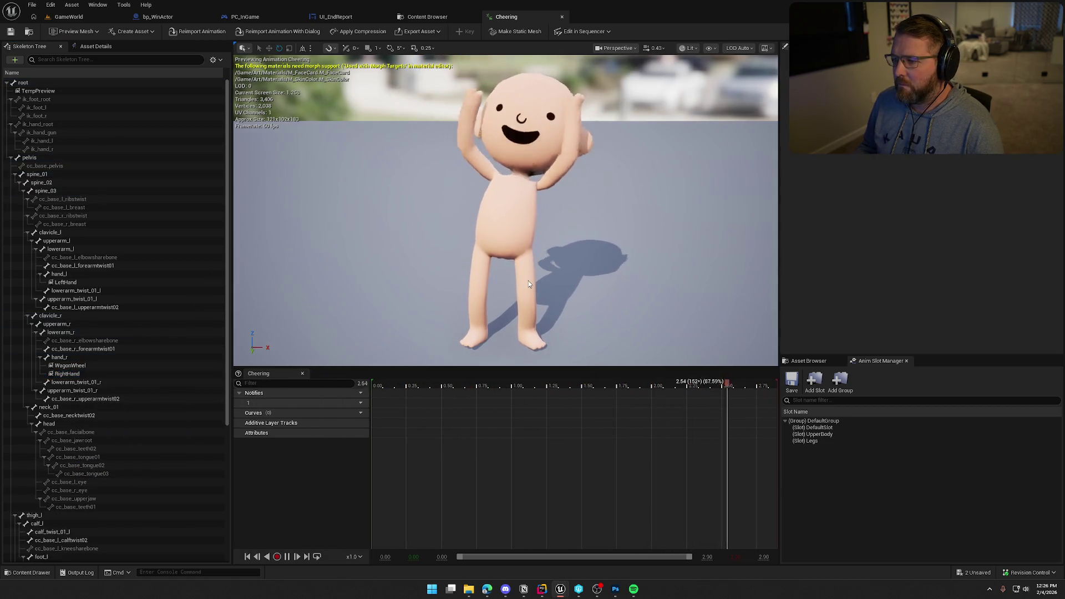
pyautogui.moveTo(603, 269)
pyautogui.mouseDown()
pyautogui.moveTo(549, 270)
pyautogui.moveTo(654, 271)
pyautogui.moveTo(617, 274)
pyautogui.mouseUp()
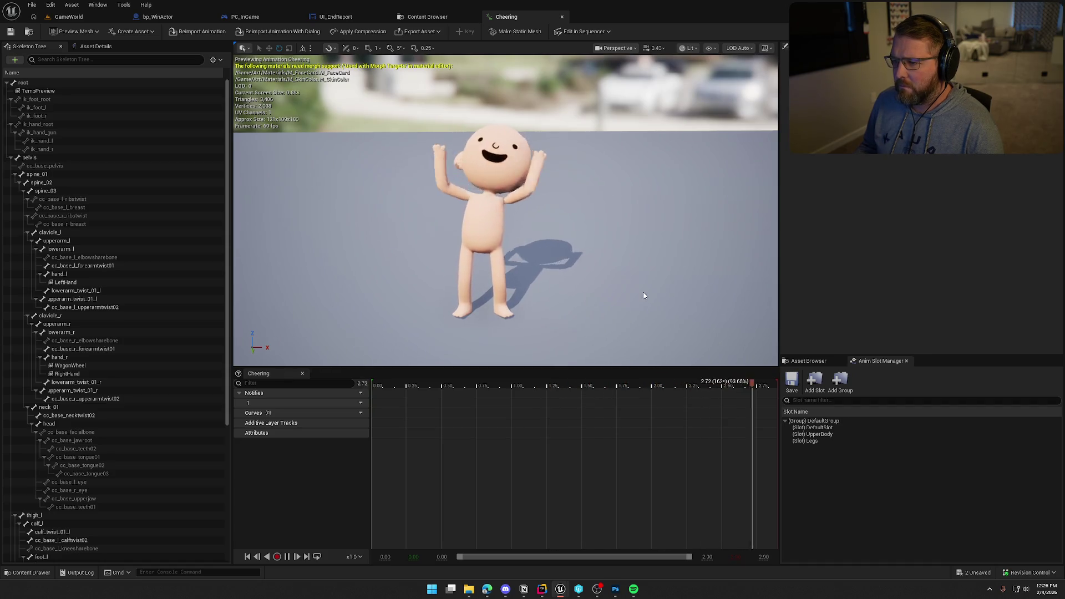
# Step: Set Cheering's Rate Scale to 0.85, save it, and close the editor tabs
pyautogui.click(89, 47)
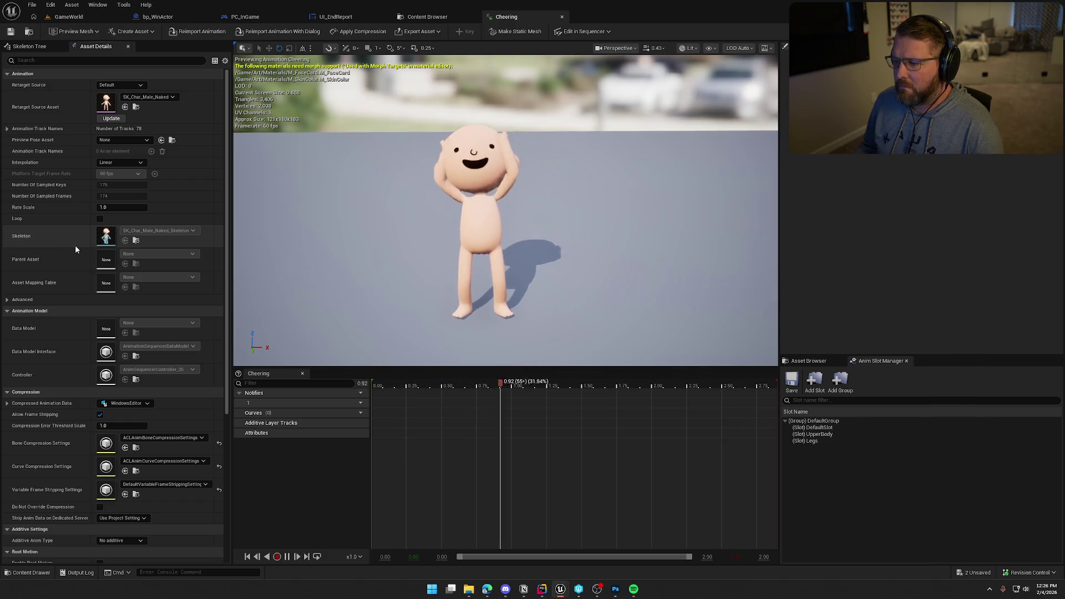
pyautogui.click(122, 207)
pyautogui.write('0.5')
pyautogui.press('Return')
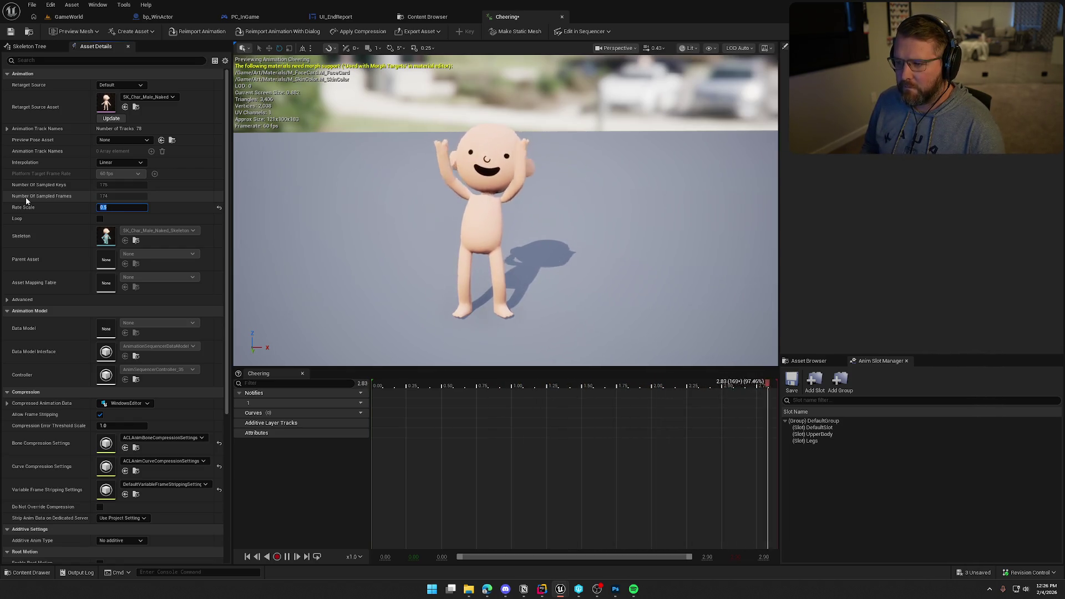
pyautogui.write('.')
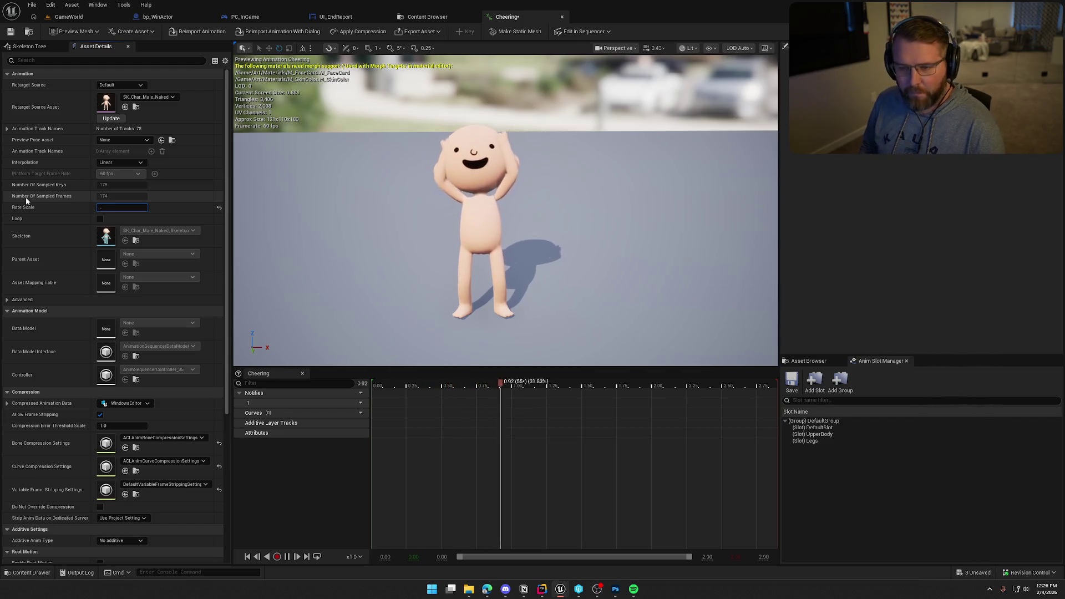
pyautogui.write('85')
pyautogui.press('Return')
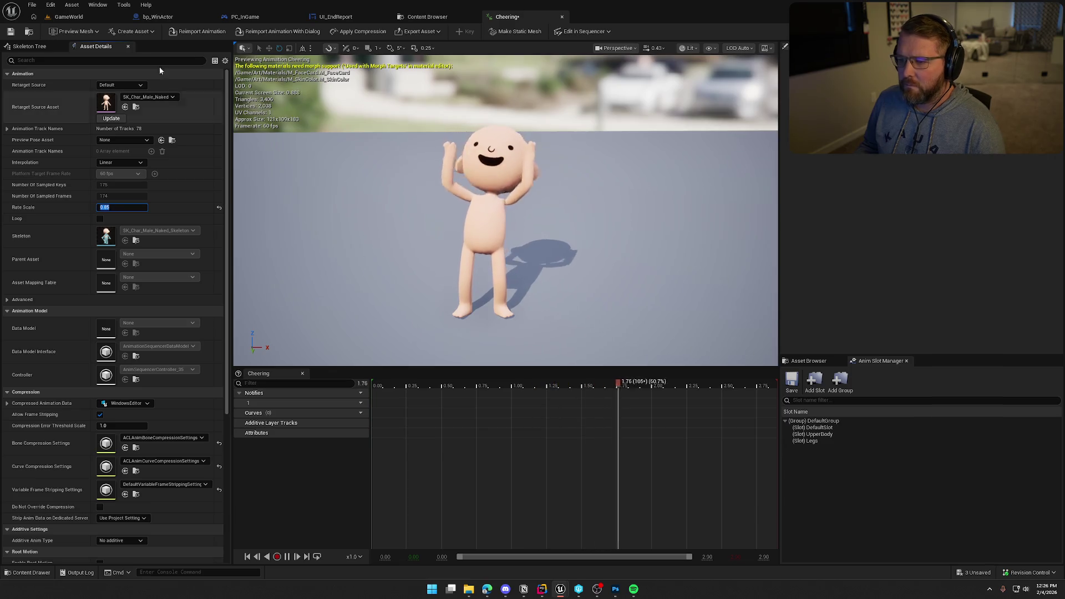
pyautogui.hotkey('ctrl', 's')
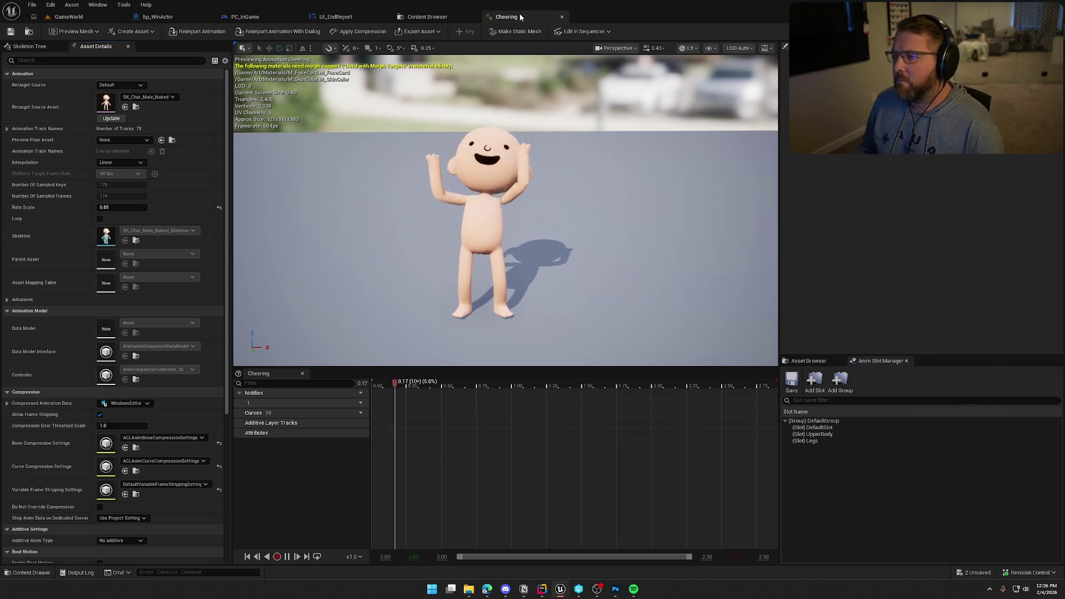
pyautogui.middleClick(521, 18)
pyautogui.middleClick(434, 21)
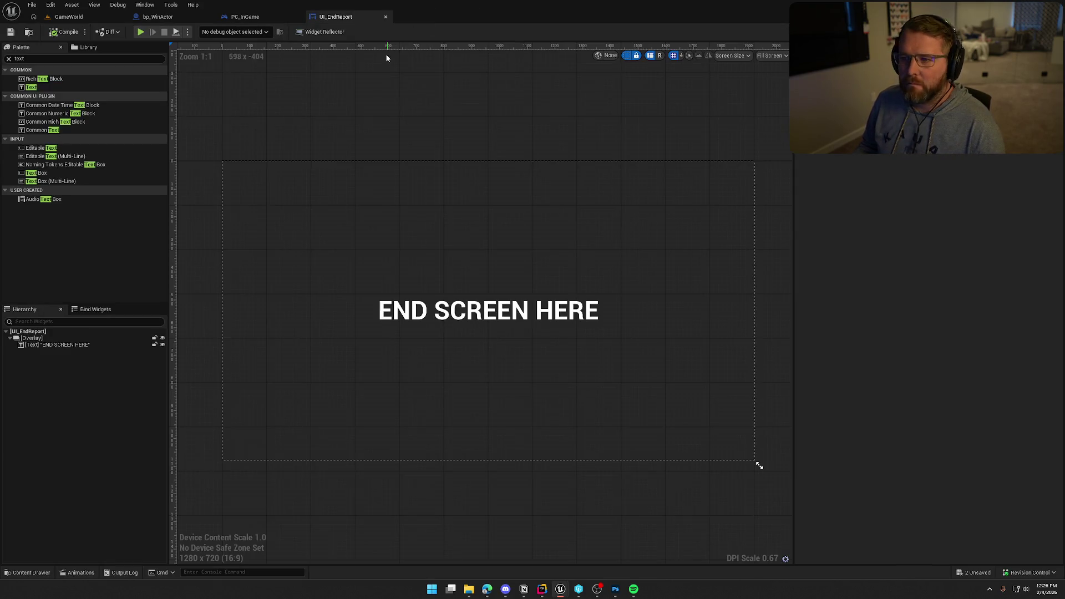
# Step: Return to GameWorld, open ABP_Player from the Anims folder and switch to its AnimGraph
pyautogui.click(72, 17)
pyautogui.hotkey('ctrl', 'space')
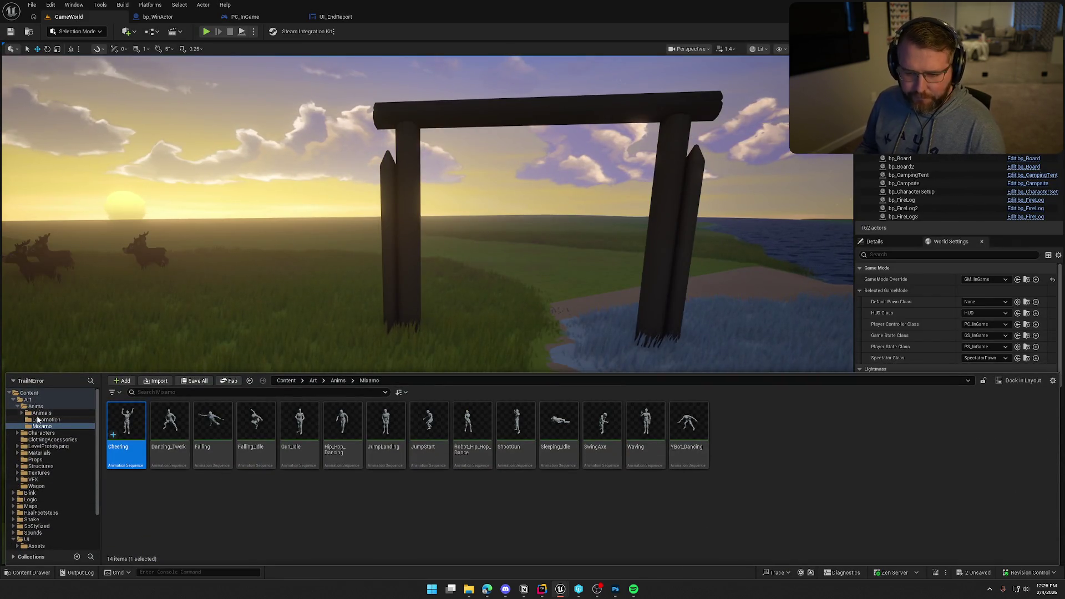
pyautogui.click(36, 405)
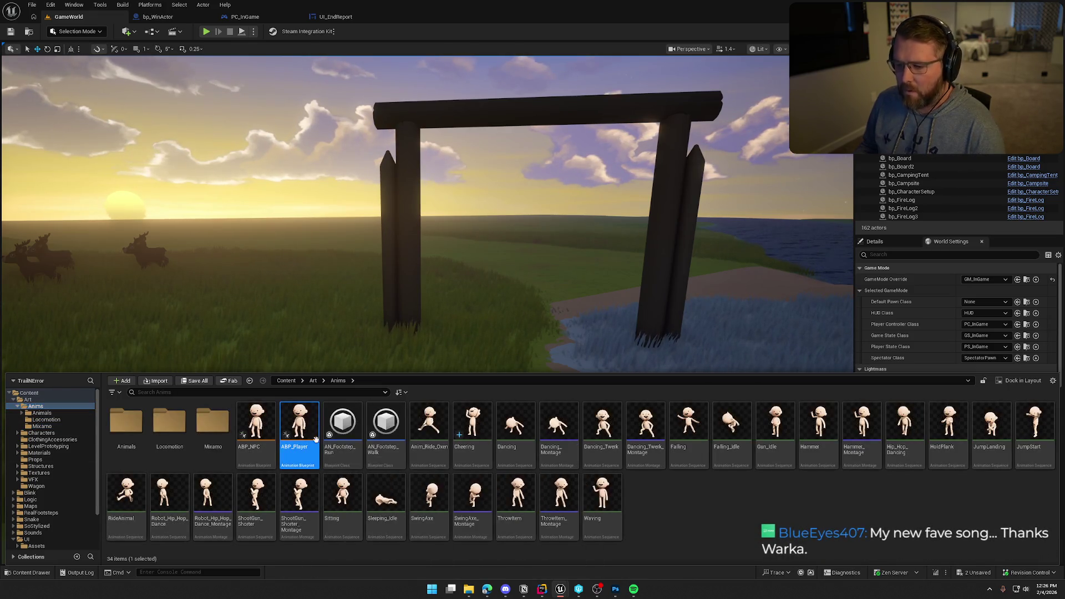
pyautogui.doubleClick(315, 439)
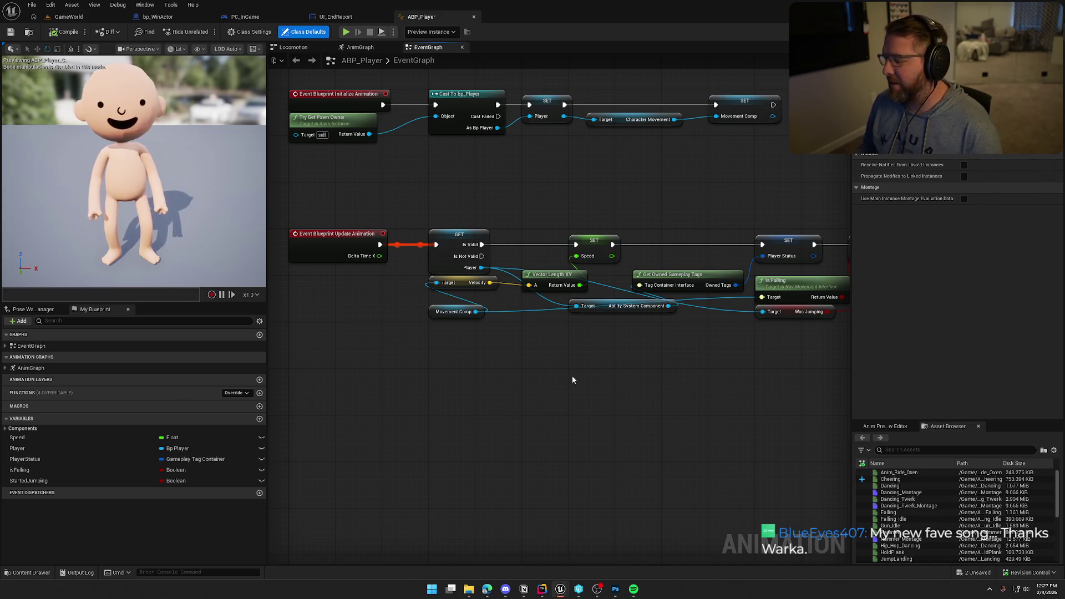
pyautogui.moveTo(576, 370)
pyautogui.mouseDown()
pyautogui.moveTo(613, 381)
pyautogui.moveTo(561, 387)
pyautogui.moveTo(599, 378)
pyautogui.moveTo(622, 418)
pyautogui.moveTo(577, 397)
pyautogui.moveTo(618, 437)
pyautogui.mouseUp()
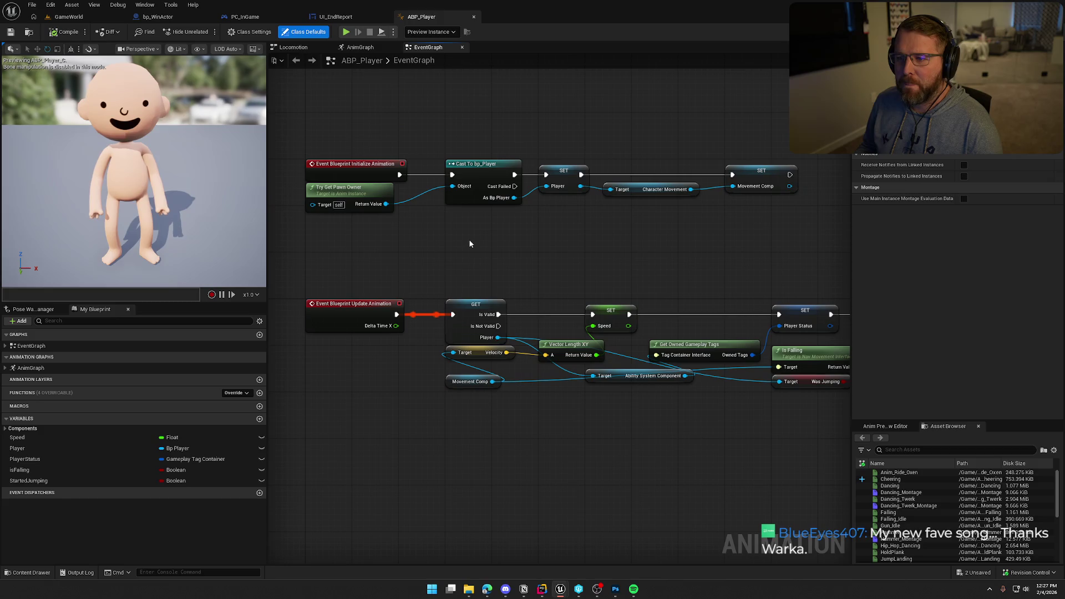
pyautogui.click(360, 48)
pyautogui.scroll(3, 598, 278)
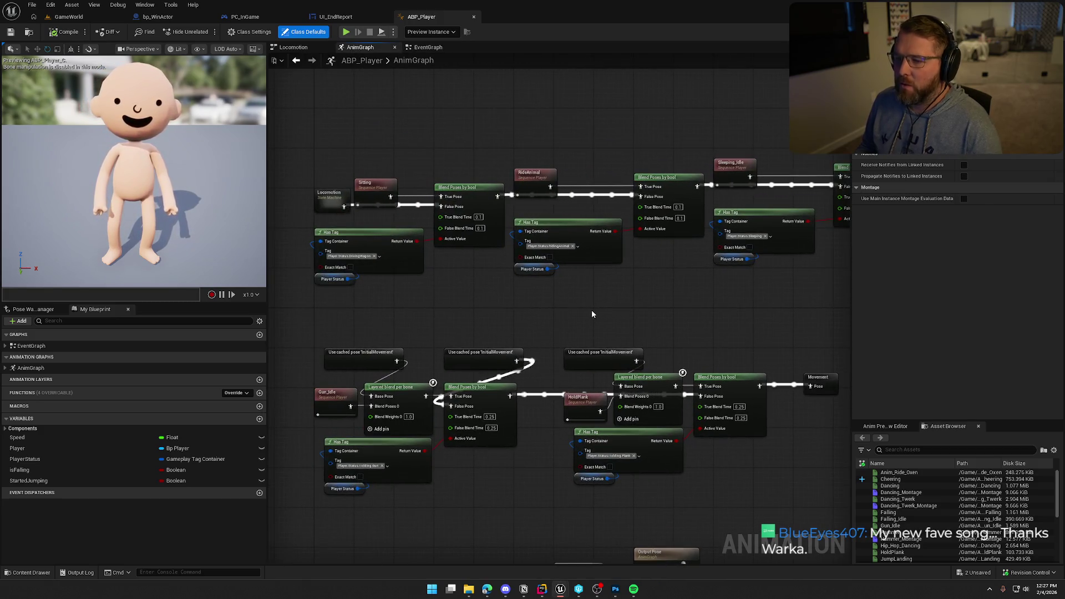
# Step: Move the InitialMovement node far right to make room after the sleeping check nodes
pyautogui.moveTo(679, 311)
pyautogui.mouseDown()
pyautogui.moveTo(571, 295)
pyautogui.moveTo(758, 190)
pyautogui.mouseUp()
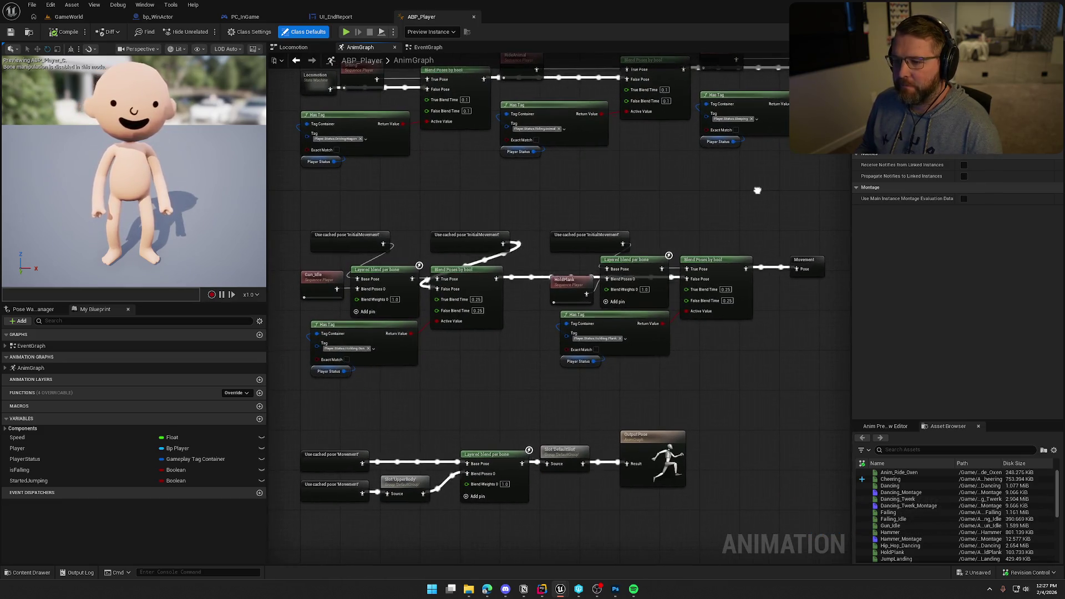
pyautogui.scroll(-3, 335, 193)
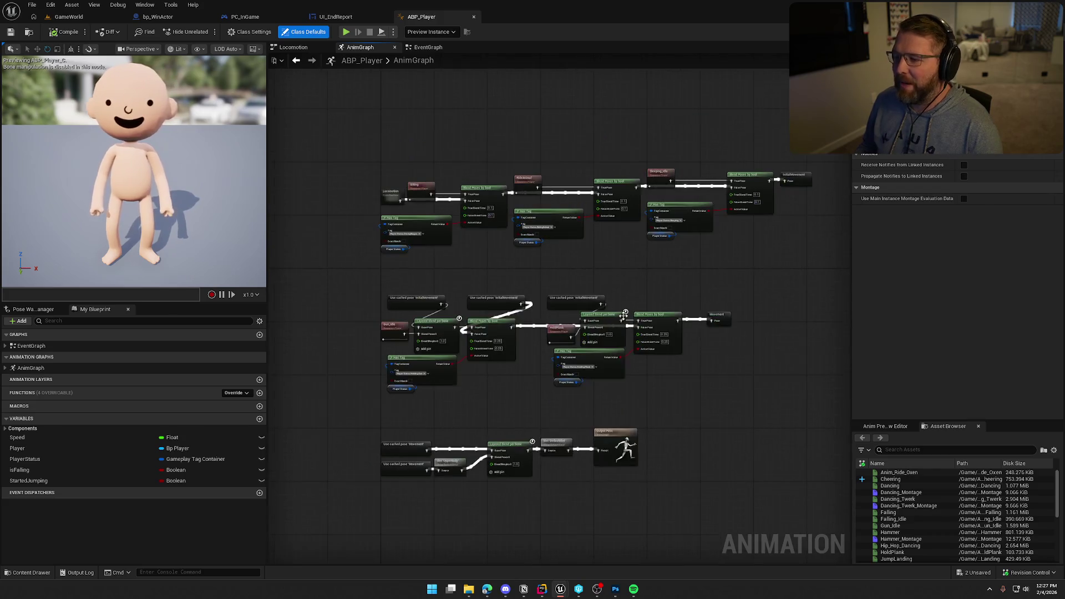
pyautogui.scroll(-1, 336, 194)
pyautogui.scroll(5, 476, 280)
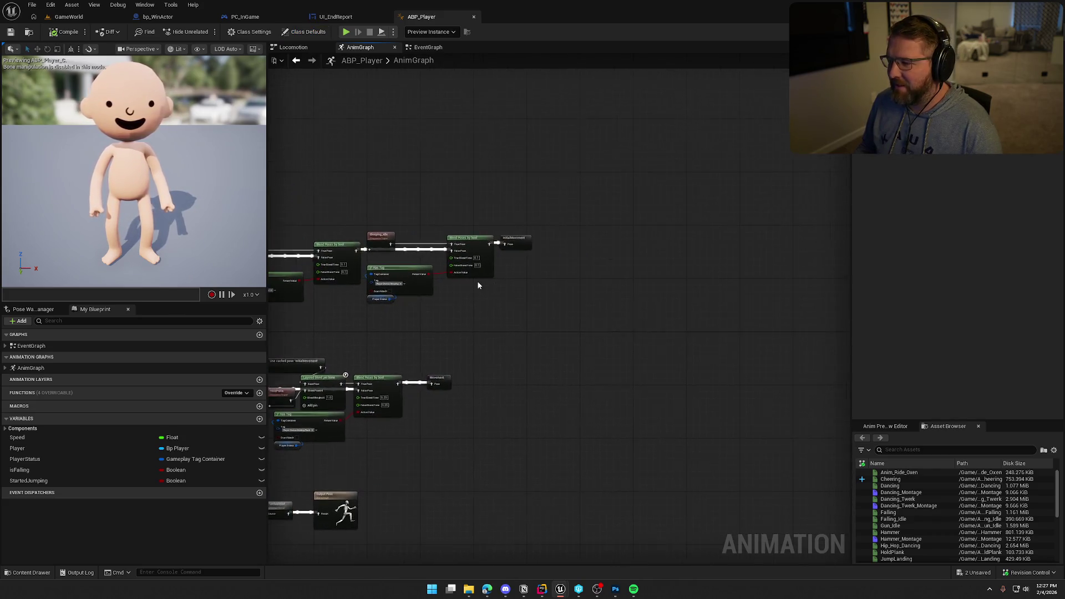
pyautogui.moveTo(483, 335); pyautogui.dragTo(458, 314)
pyautogui.moveTo(537, 178); pyautogui.dragTo(795, 183)
pyautogui.click(606, 294)
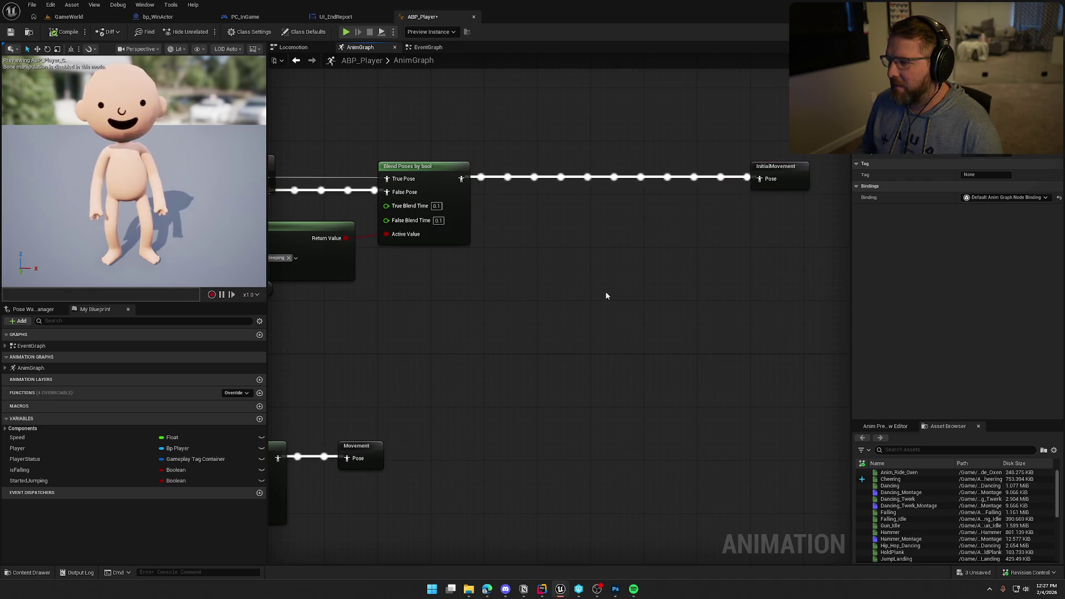
pyautogui.moveTo(508, 313); pyautogui.dragTo(627, 299)
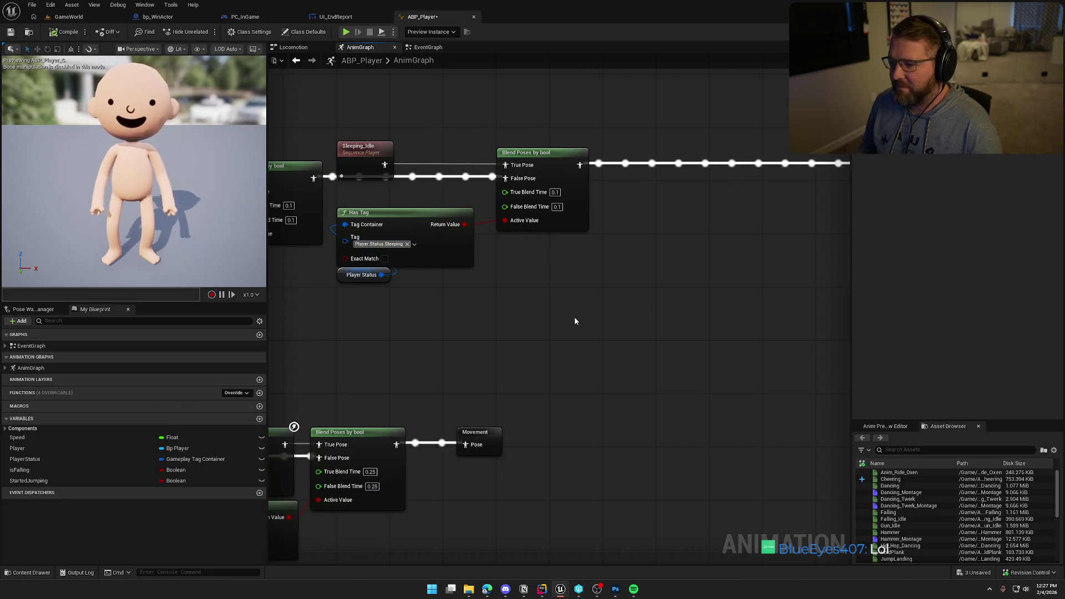
# Step: Duplicate the sleeping Has Tag check and Blend Poses by bool, feeding the first blend into the copy's False Pose
pyautogui.moveTo(565, 306); pyautogui.dragTo(424, 214)
pyautogui.hotkey('ctrl', 'c')
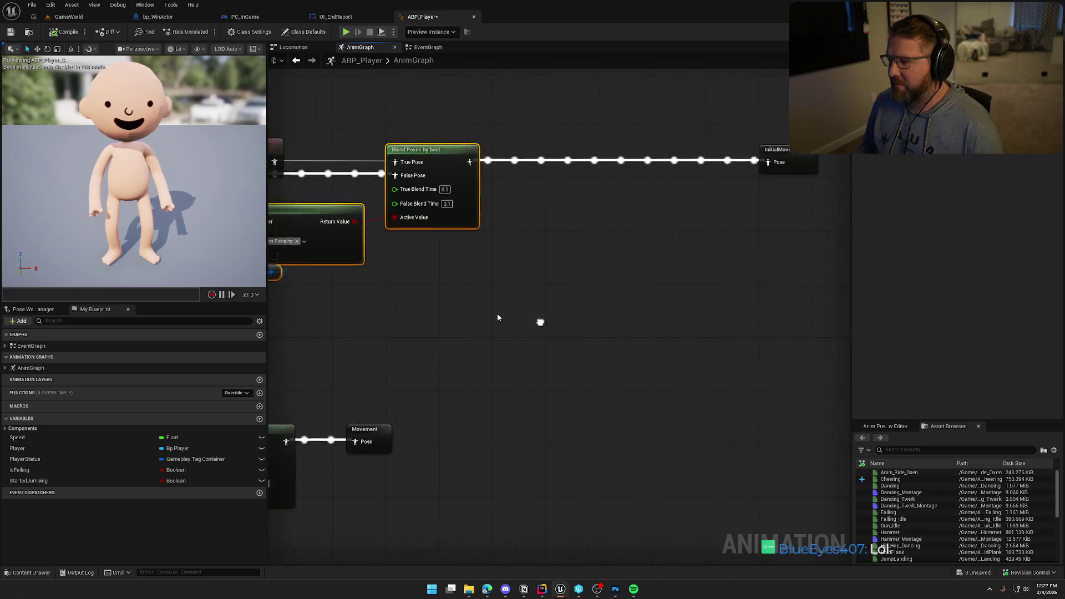
pyautogui.hotkey('ctrl', 'v')
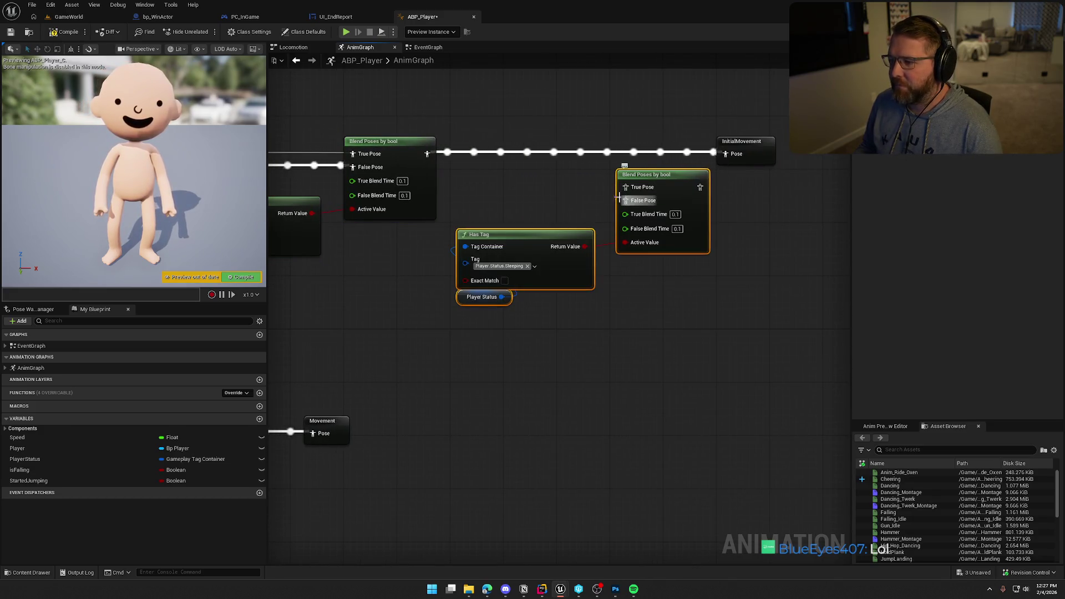
pyautogui.moveTo(514, 200); pyautogui.dragTo(647, 208)
pyautogui.moveTo(558, 161); pyautogui.dragTo(757, 207)
# Step: Position InitialMovement beside the pasted blend and frame the whole new blend chain
pyautogui.moveTo(664, 219); pyautogui.dragTo(454, 216)
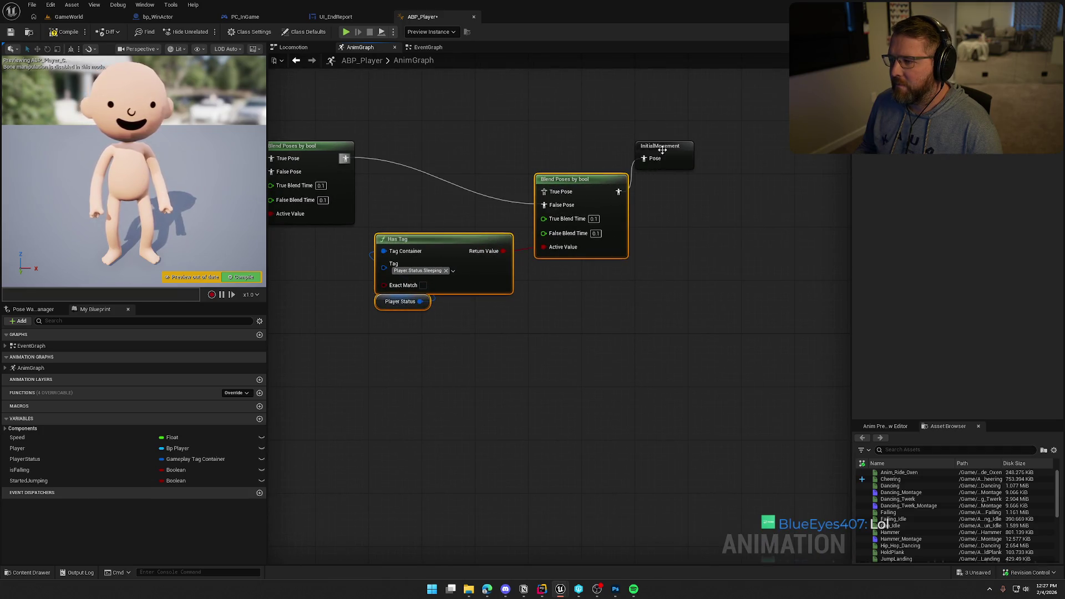
pyautogui.moveTo(585, 180); pyautogui.dragTo(572, 134)
pyautogui.moveTo(658, 253); pyautogui.dragTo(518, 268)
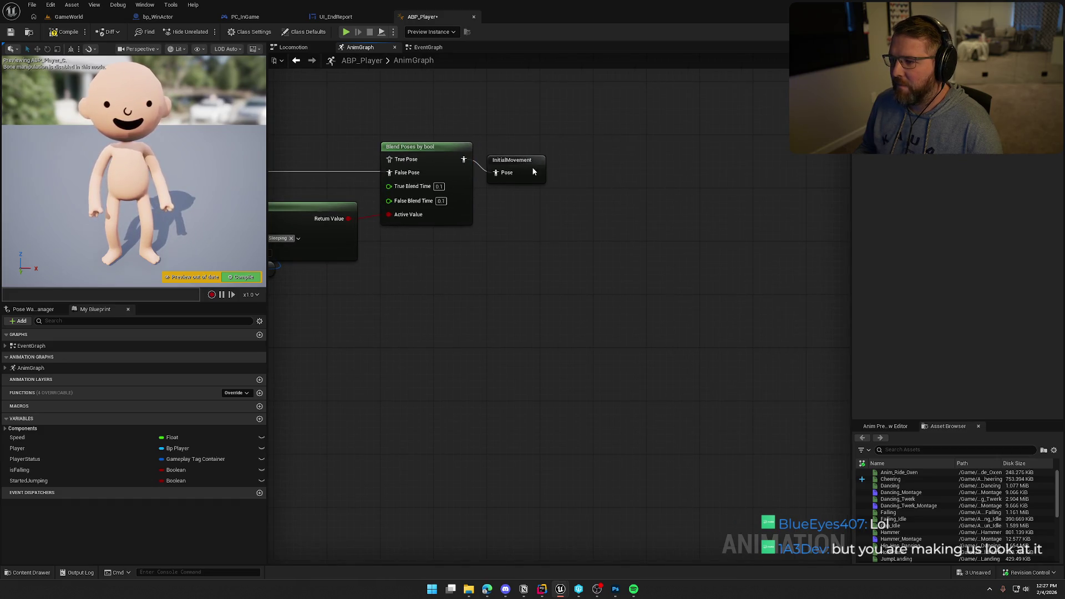
pyautogui.moveTo(537, 168); pyautogui.dragTo(530, 147)
pyautogui.moveTo(531, 215)
pyautogui.mouseDown()
pyautogui.moveTo(591, 294)
pyautogui.moveTo(635, 294)
pyautogui.mouseUp()
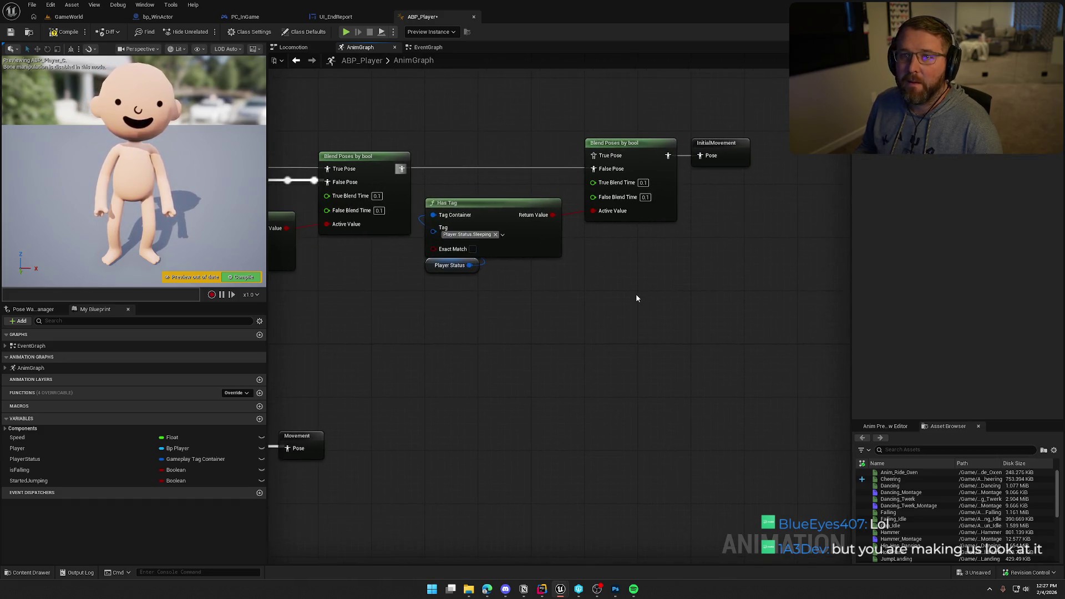
pyautogui.moveTo(591, 334)
pyautogui.mouseDown()
pyautogui.moveTo(583, 357)
pyautogui.moveTo(511, 373)
pyautogui.moveTo(482, 353)
pyautogui.mouseUp()
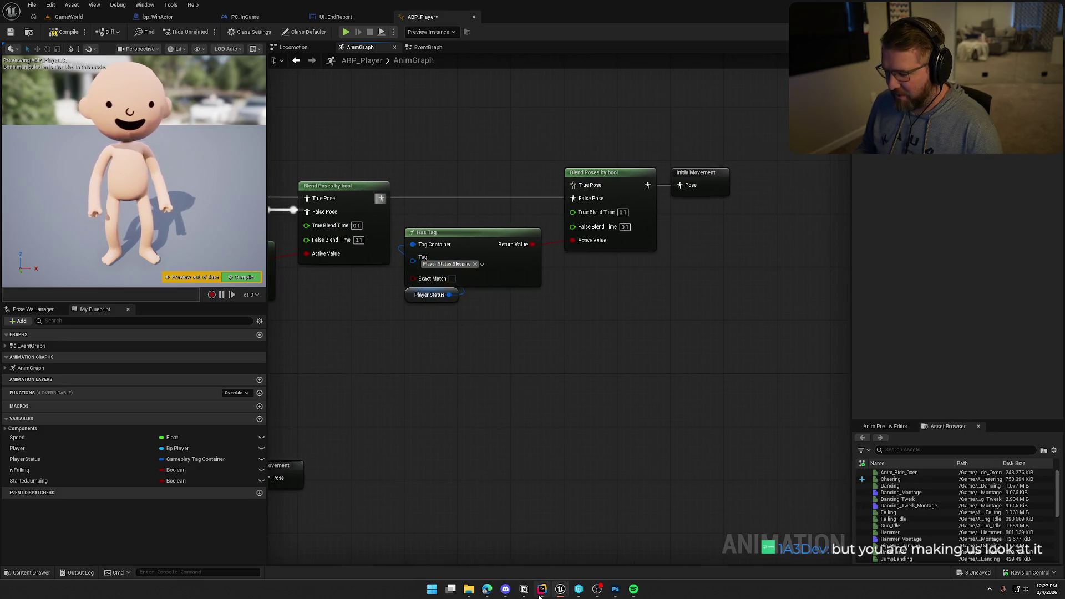
# Step: Open TrailErrorTags.h and TrailErrorTags.cpp side by side in Rider
pyautogui.hotkey('alt', 'Tab')
pyautogui.middleClick(67, 28)
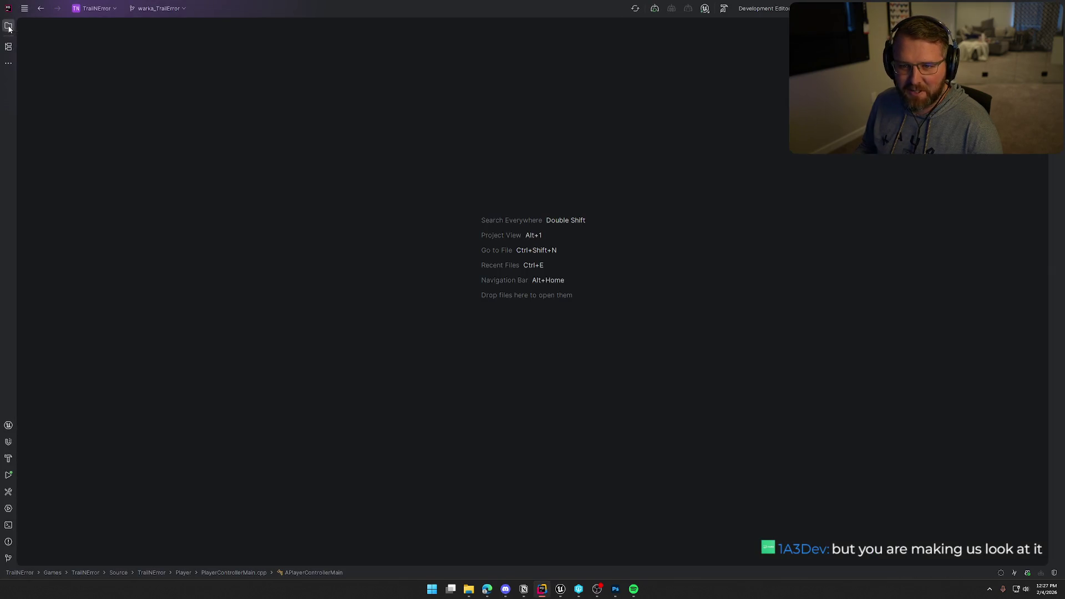
pyautogui.hotkey('alt', '1')
pyautogui.click(65, 141)
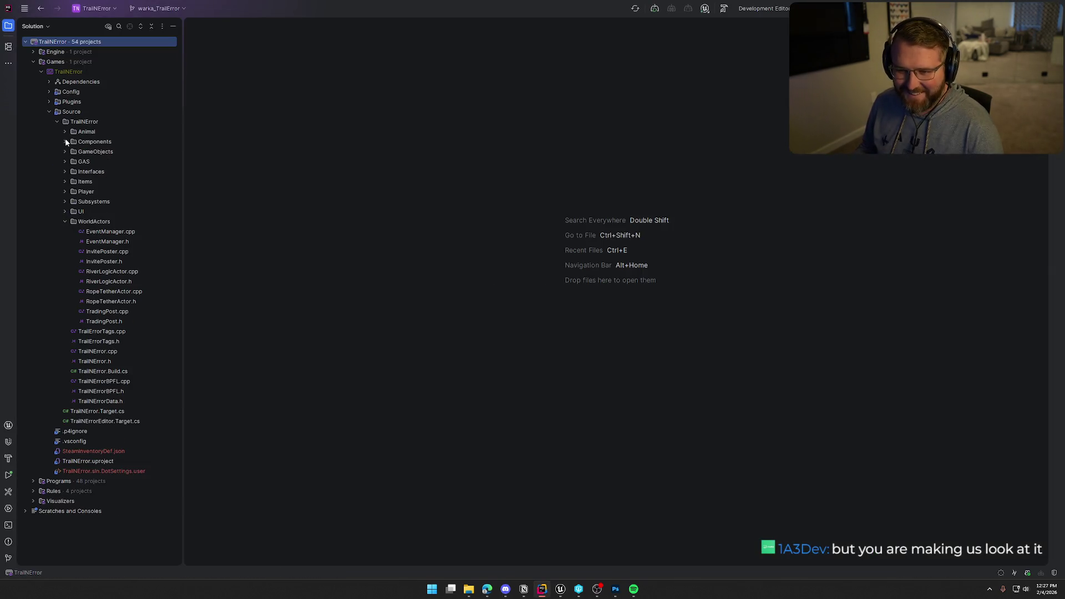
pyautogui.click(65, 221)
pyautogui.doubleClick(115, 242)
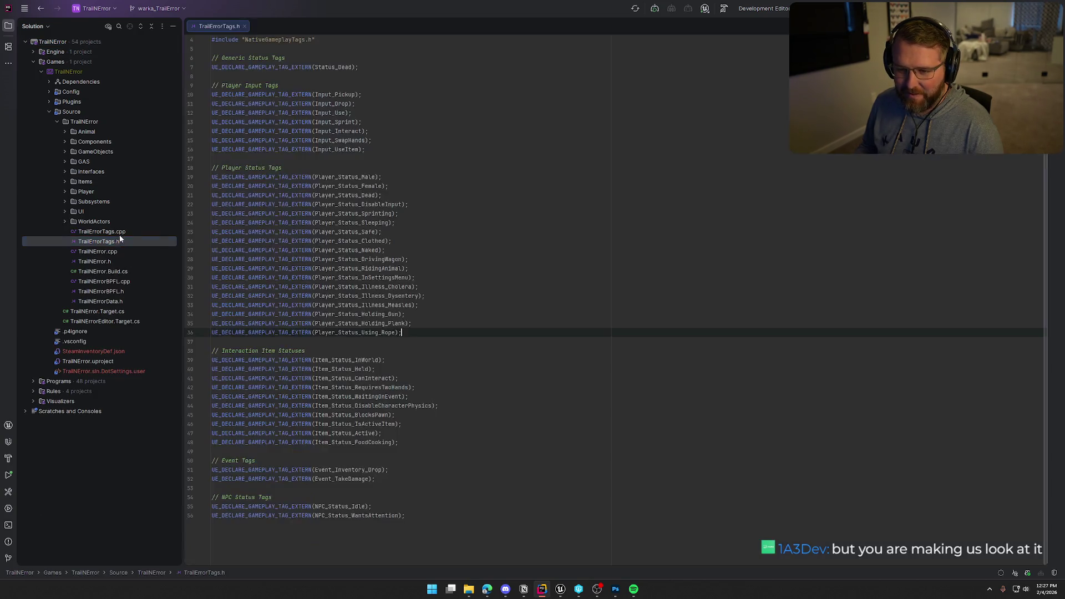
pyautogui.doubleClick(118, 231)
pyautogui.click(12, 28)
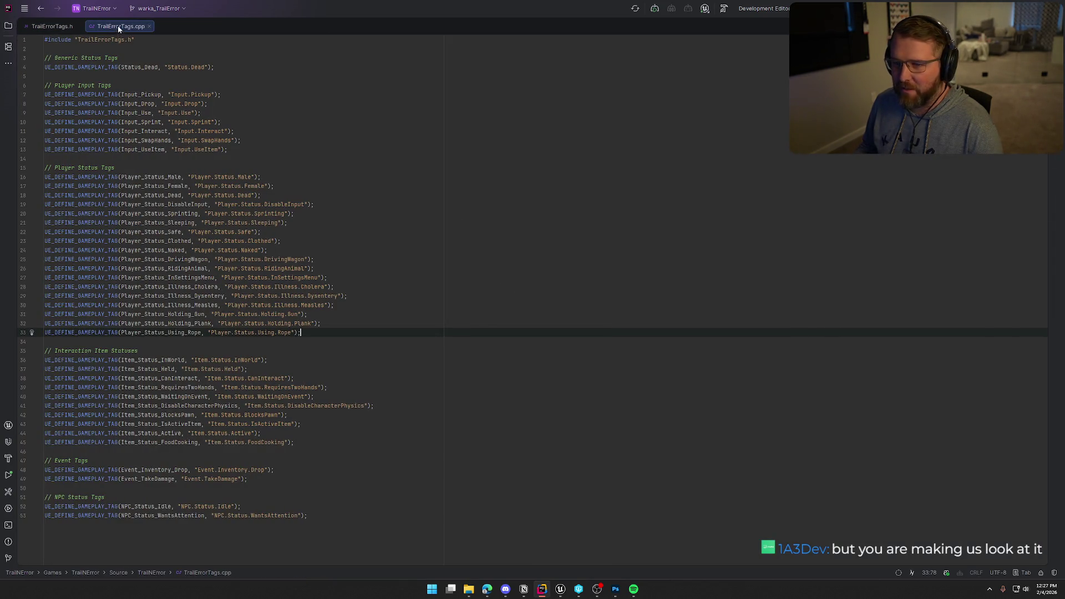
pyautogui.moveTo(118, 29); pyautogui.dragTo(890, 178)
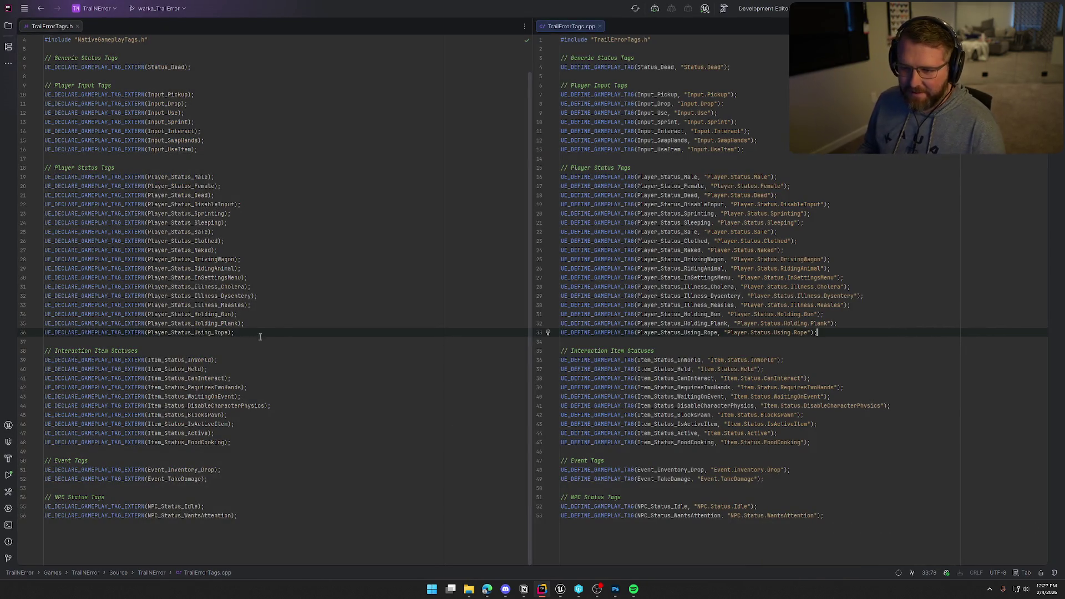
# Step: Declare Player_Status_Cheering below Player_Status_Dead and add a line for its definition in the .cpp
pyautogui.click(236, 195)
pyautogui.press('Return')
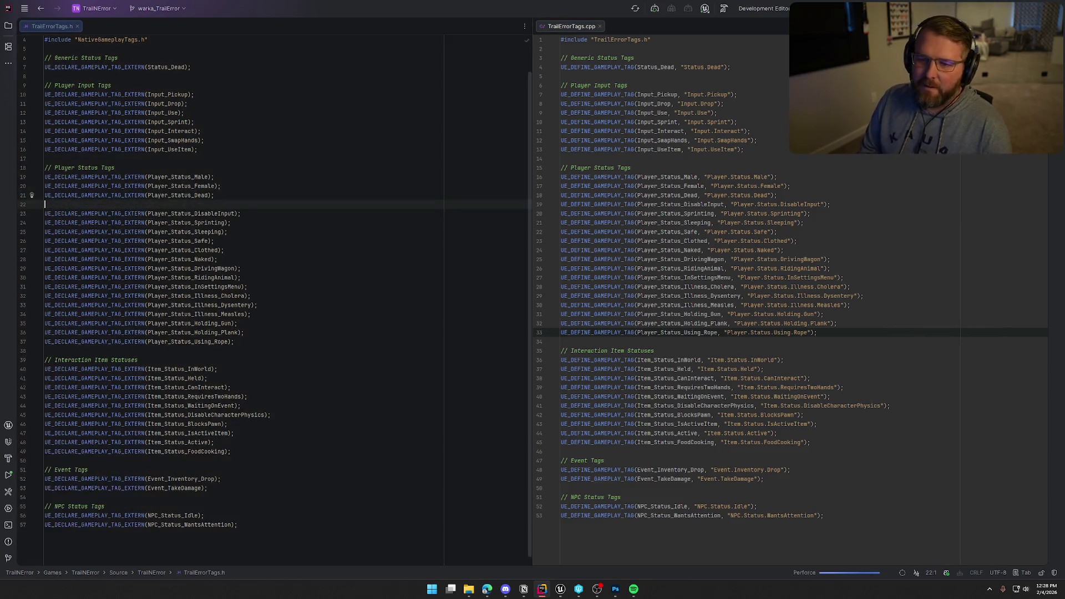
pyautogui.write('UE_DE')
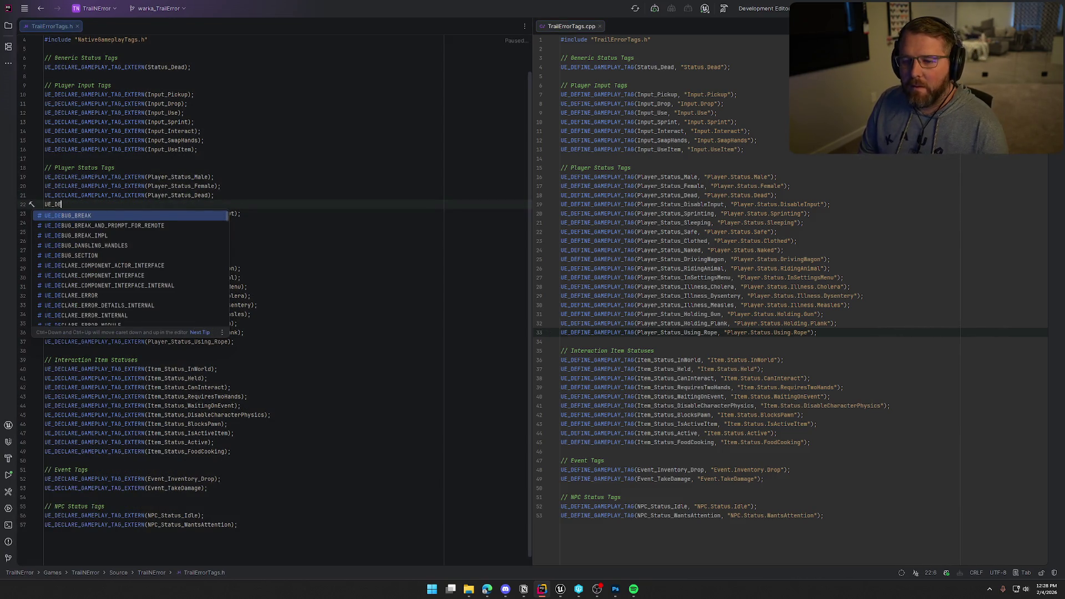
pyautogui.write('CLA')
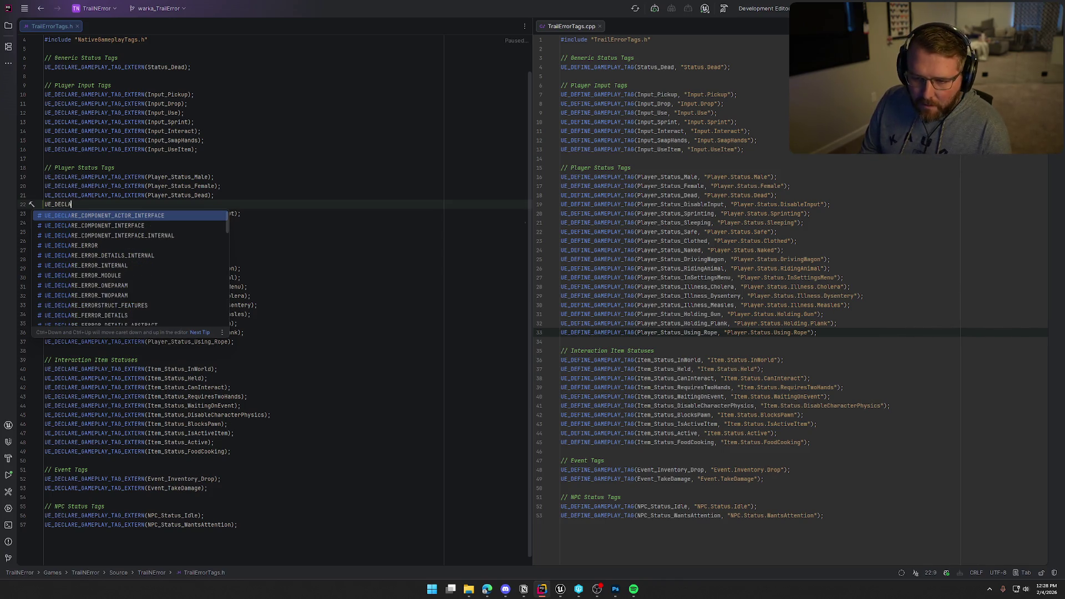
pyautogui.write('RE_GAME')
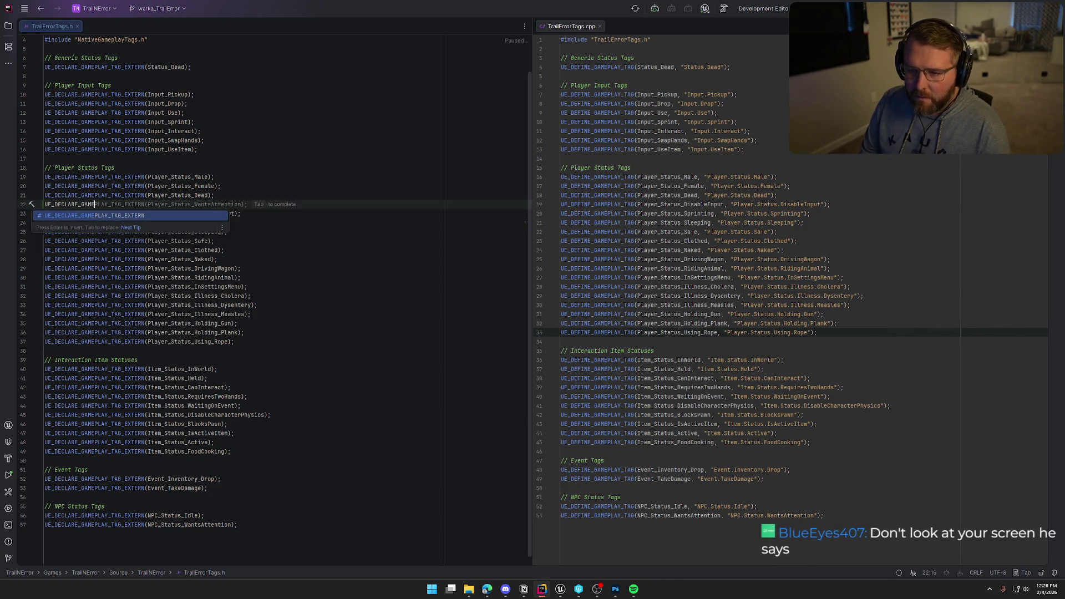
pyautogui.press('Tab')
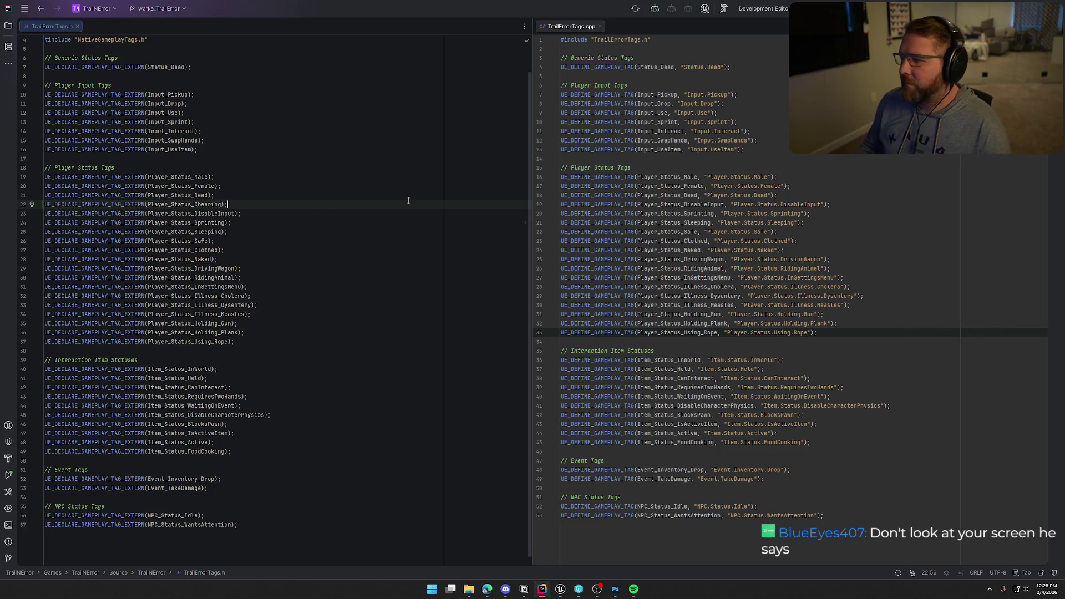
pyautogui.click(806, 195)
pyautogui.press('Return')
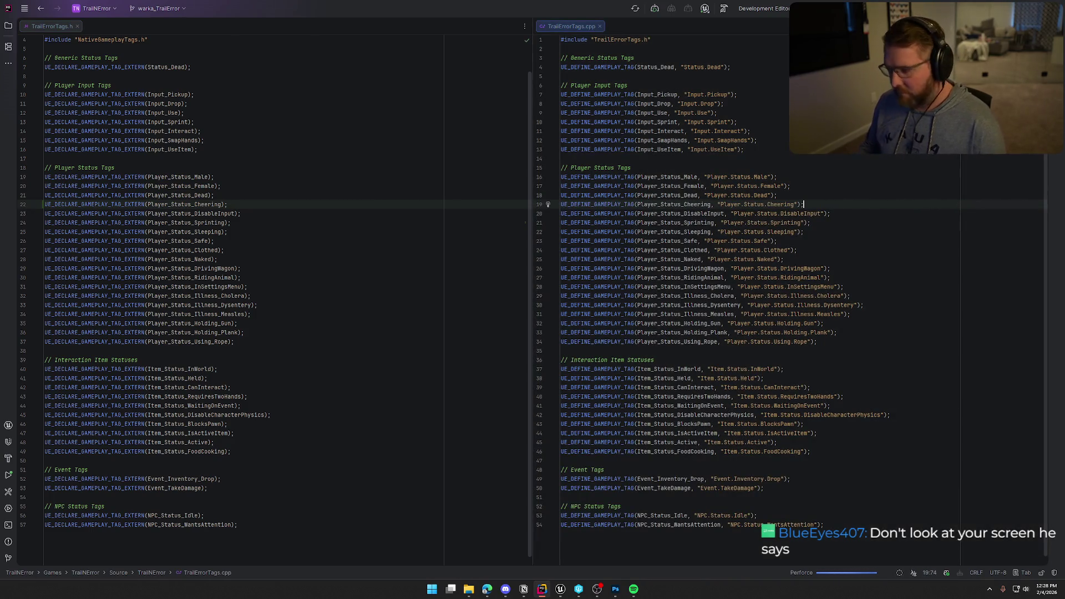
pyautogui.moveTo(560, 593)
pyautogui.click(560, 557)
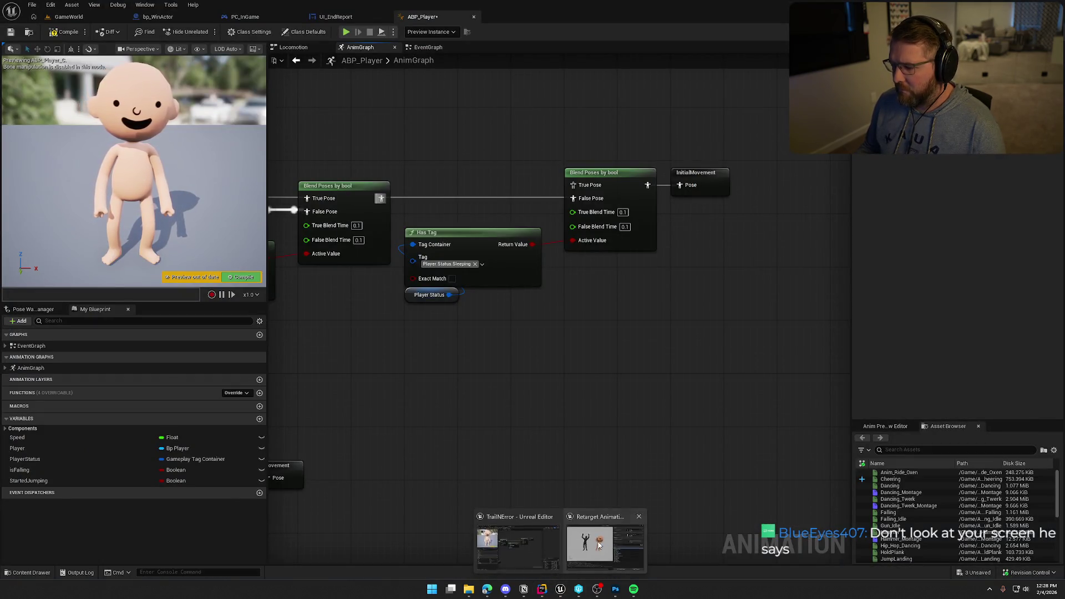
# Step: Close Retarget Animations and save all modified assets, dismissing the check-out prompt
pyautogui.click(582, 546)
pyautogui.click(789, 137)
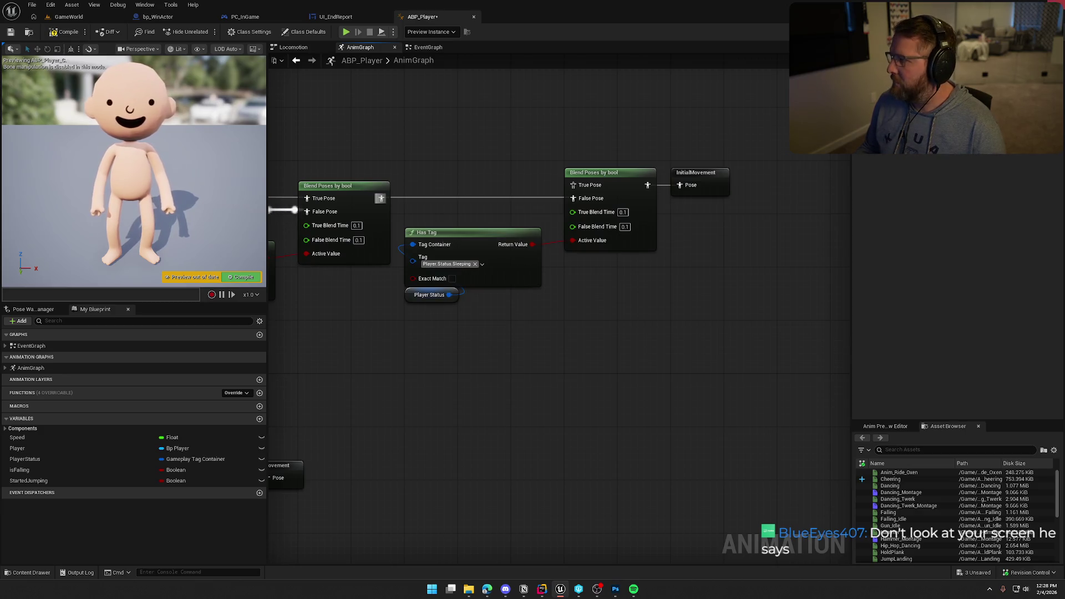
pyautogui.hotkey('ctrl', 'shift', 's')
pyautogui.click(556, 387)
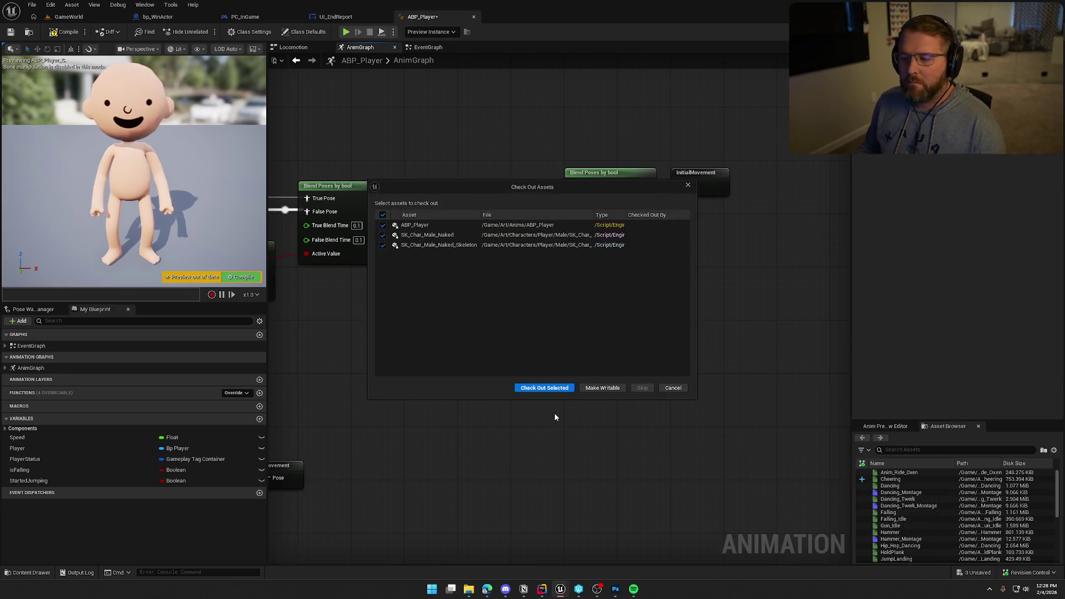
pyautogui.click(544, 388)
pyautogui.hotkey('alt', 'Tab')
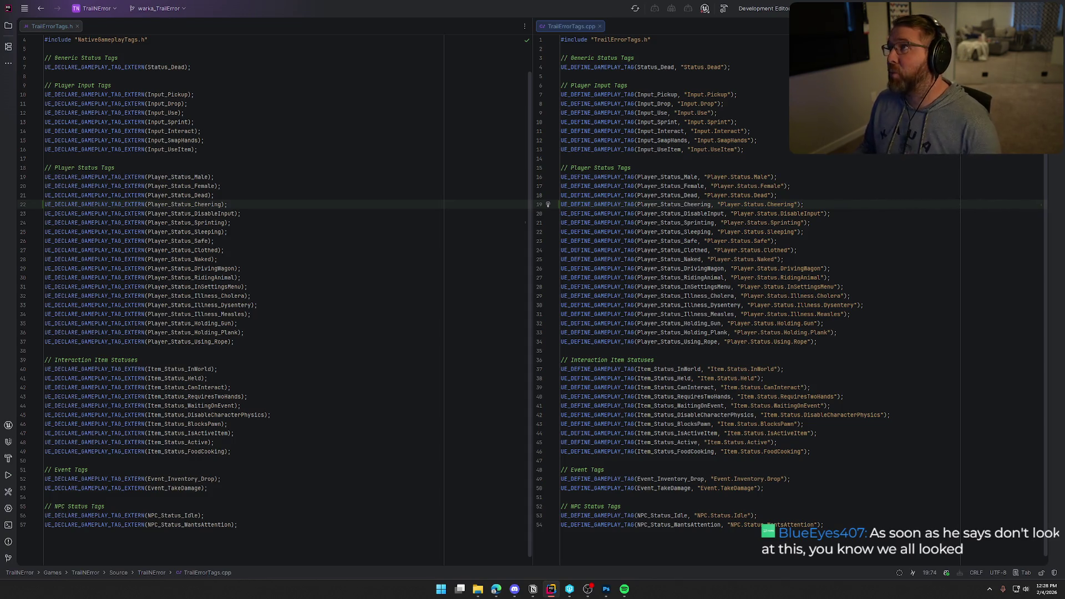
# Step: Build the TrailNError project with Ctrl+Shift+B so the Unreal Editor relaunches
pyautogui.hotkey('ctrl', 'shift', 'b')
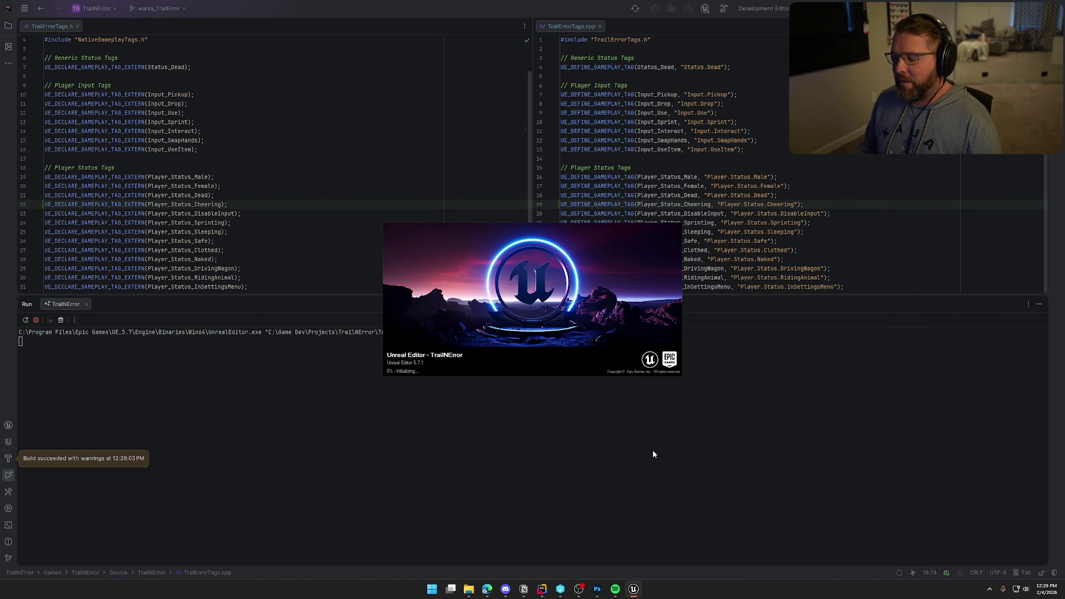
# Step: Quit Photoshop, discarding the unsaved changes to MainMenuLogo.png
pyautogui.click(596, 588)
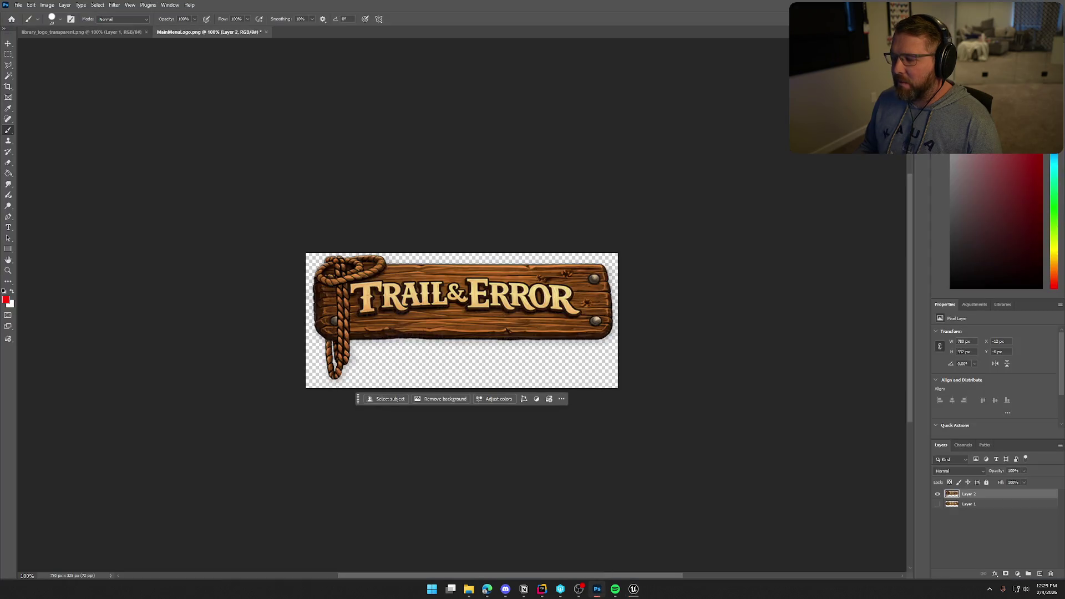
pyautogui.hotkey('ctrl', 'q')
pyautogui.click(525, 214)
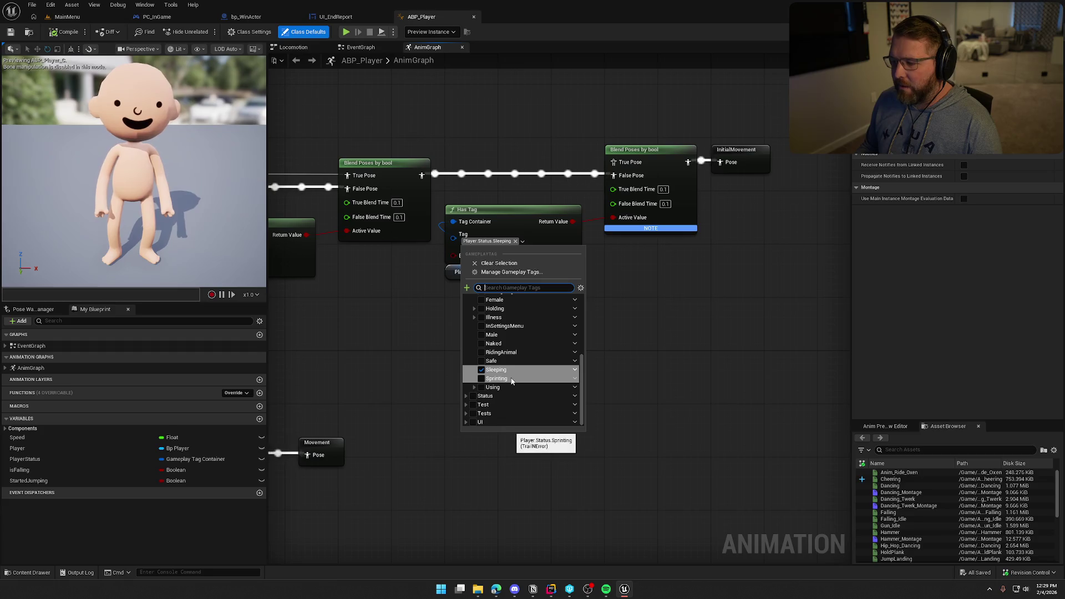
# Step: Set Has Tag to Player.Status.Cheering, wire the Cheering animation into True Pose, compile ABP_Player
pyautogui.scroll(1, 516, 381)
pyautogui.scroll(3, 522, 381)
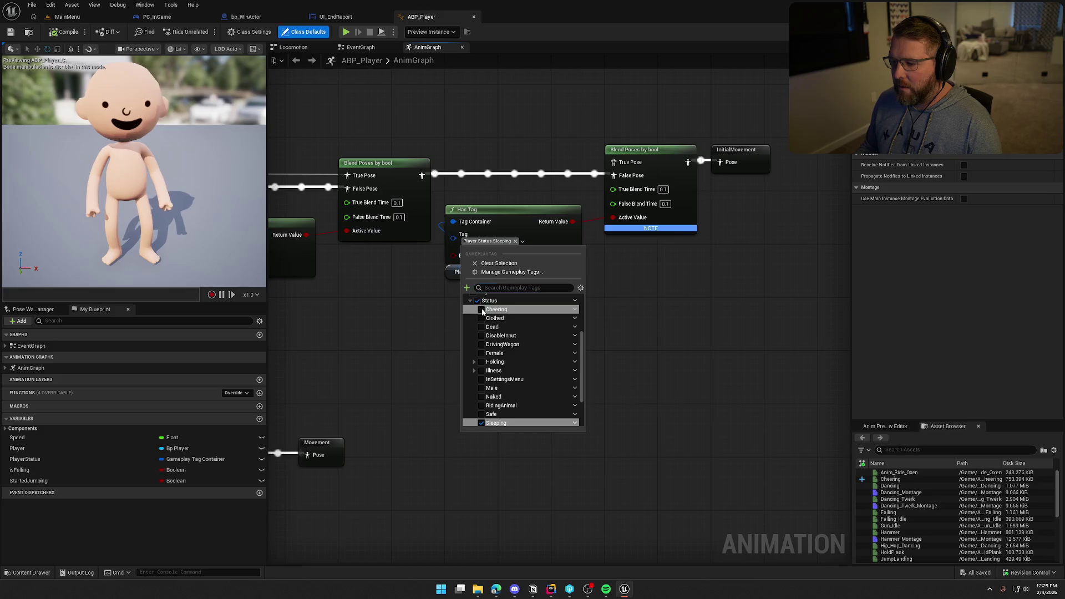
pyautogui.click(495, 309)
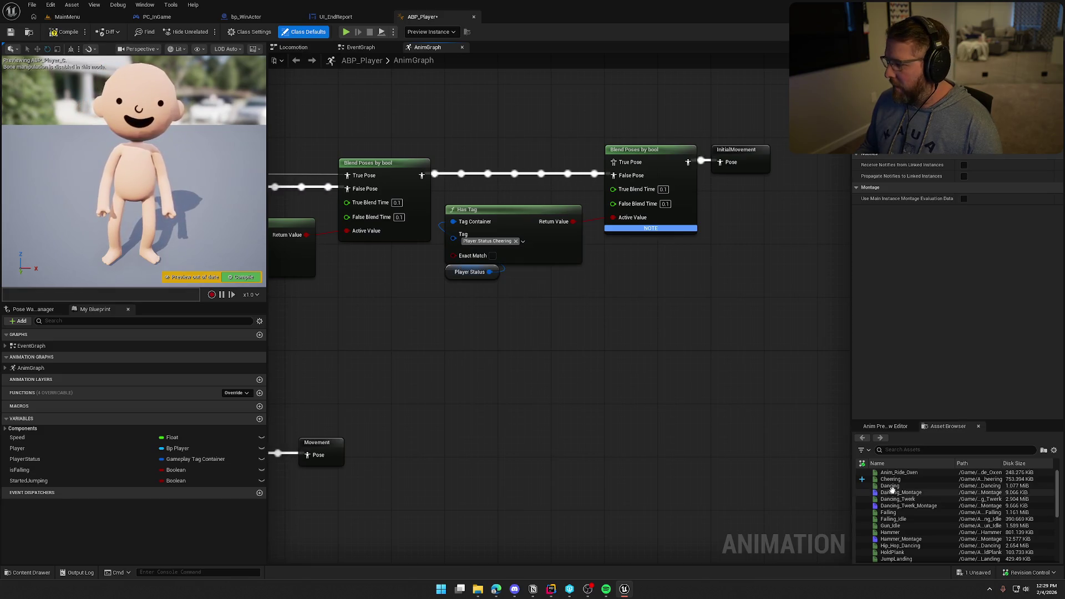
pyautogui.moveTo(890, 479)
pyautogui.mouseDown()
pyautogui.moveTo(579, 166)
pyautogui.moveTo(571, 184)
pyautogui.moveTo(472, 127)
pyautogui.moveTo(551, 158)
pyautogui.moveTo(612, 162)
pyautogui.mouseUp()
pyautogui.moveTo(482, 136); pyautogui.dragTo(456, 149)
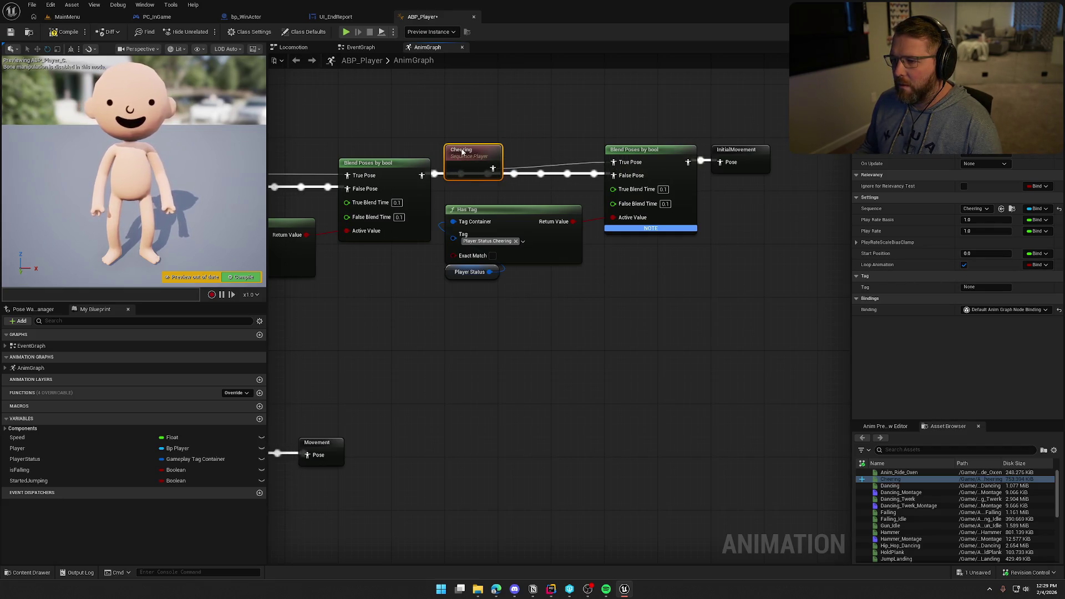
pyautogui.click(498, 107)
pyautogui.click(68, 33)
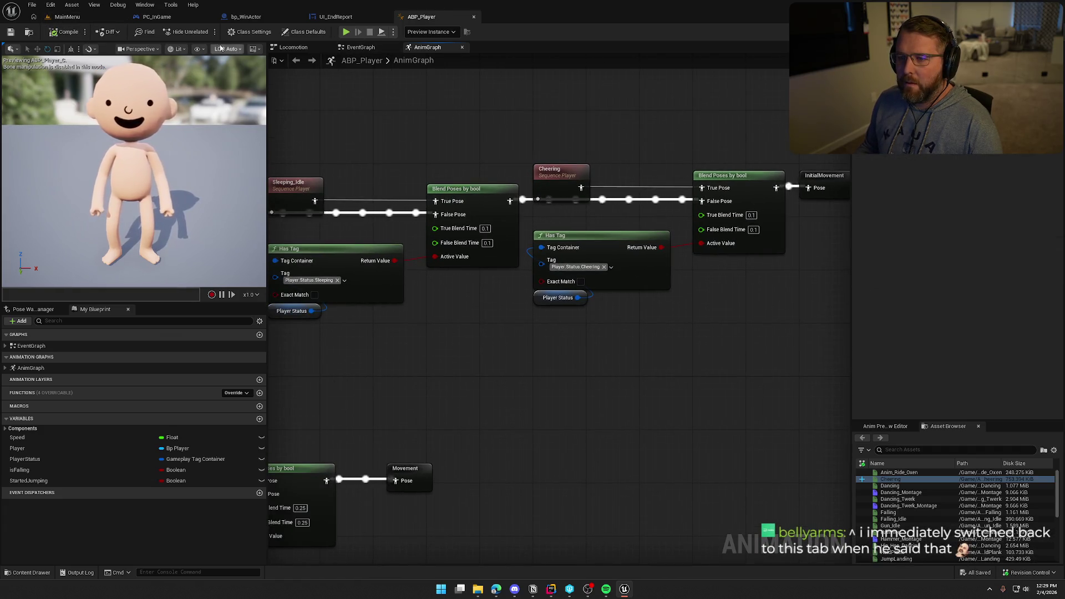
pyautogui.middleClick(435, 18)
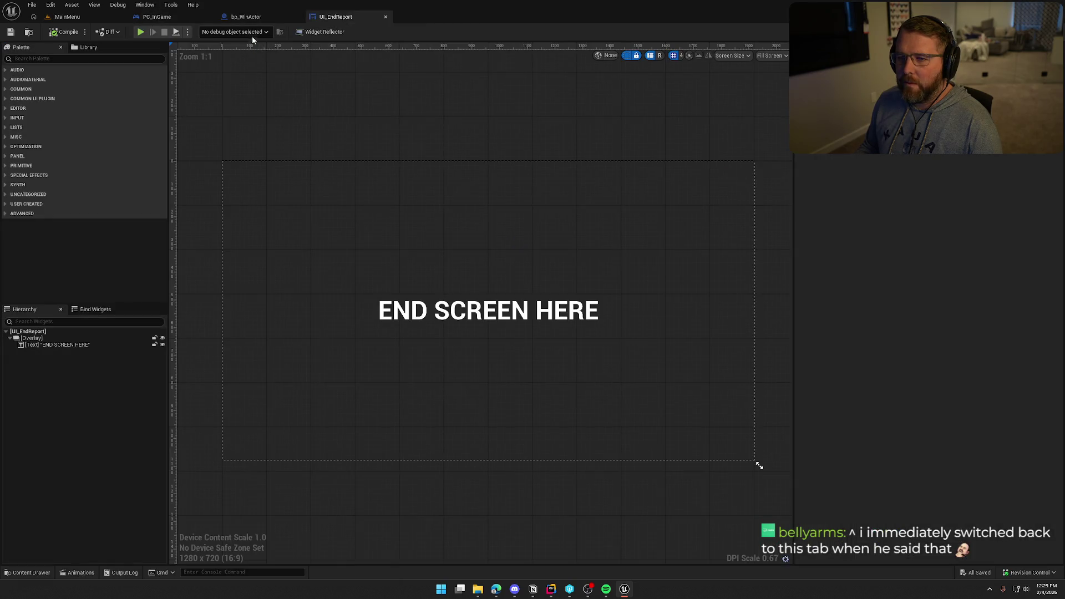
pyautogui.click(166, 16)
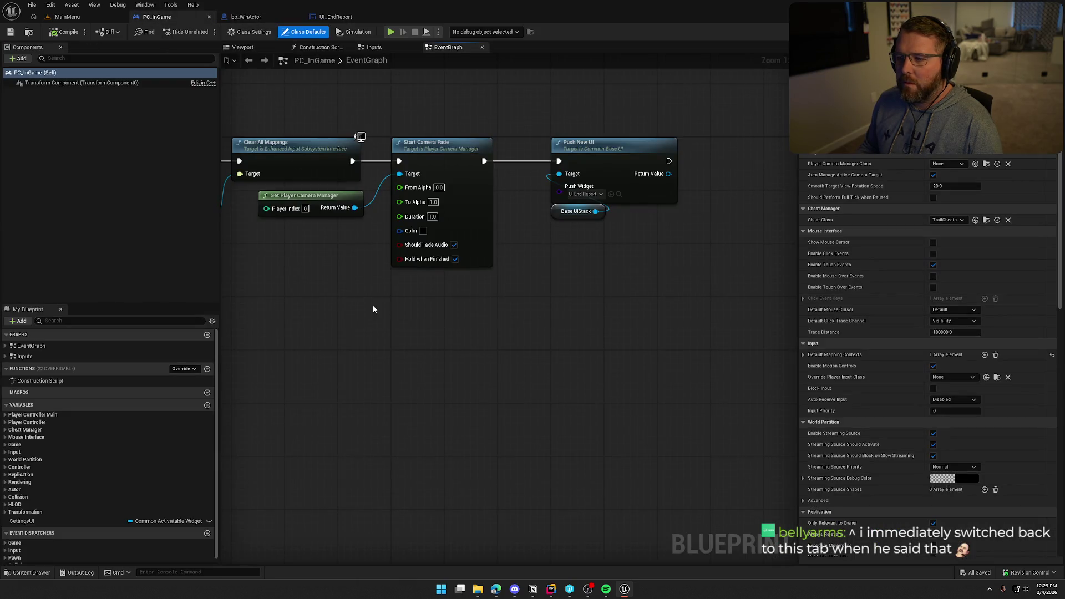
# Step: In bp_WinActor, move all nodes after the overlap event to the right
pyautogui.click(246, 17)
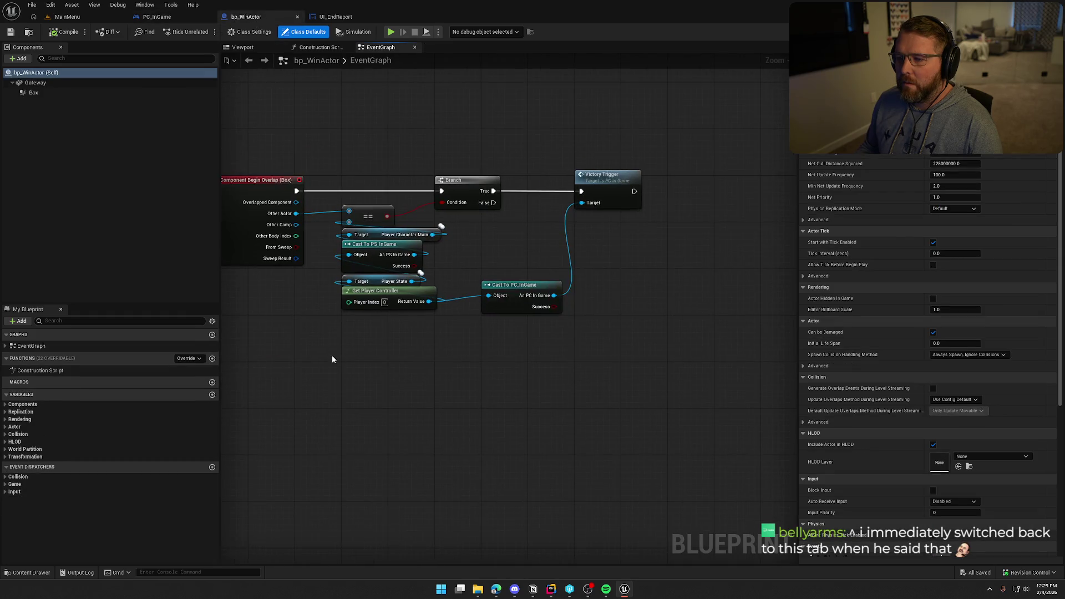
pyautogui.moveTo(379, 227); pyautogui.dragTo(449, 233)
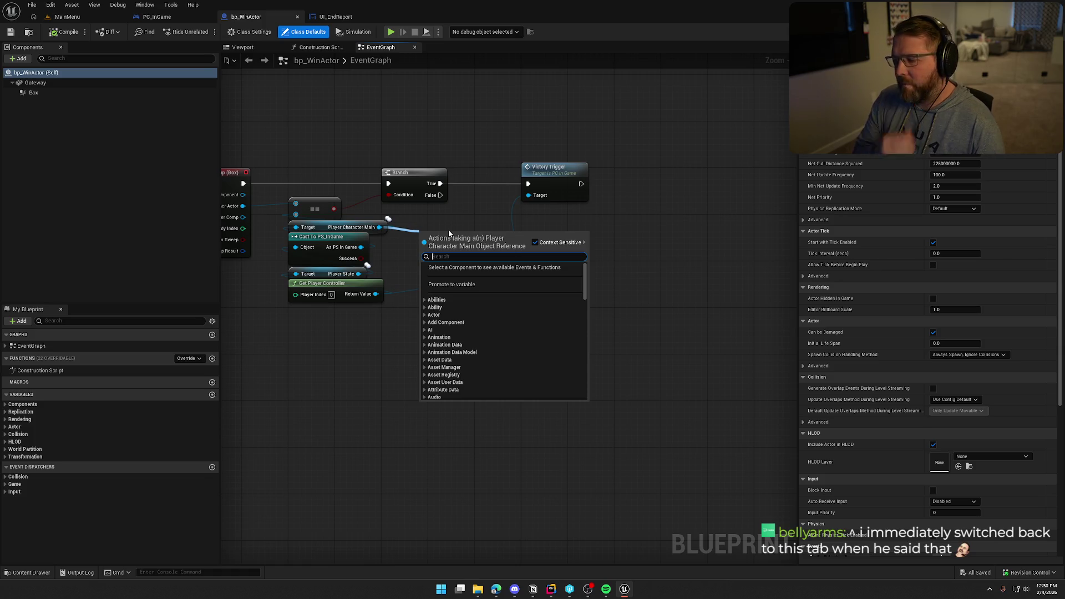
pyautogui.write('get')
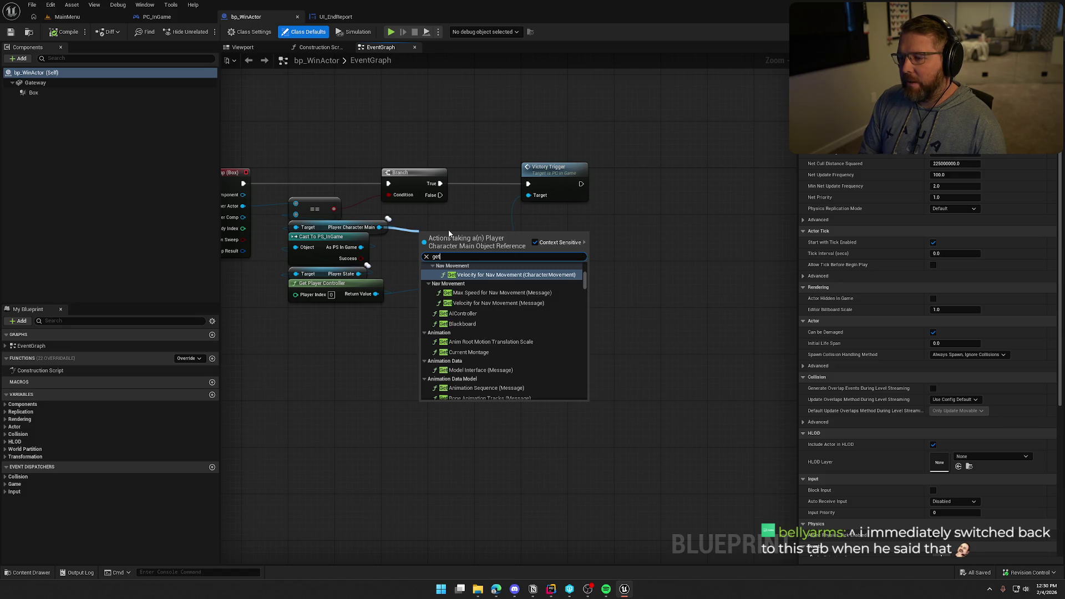
pyautogui.press('BackSpace')
pyautogui.press('BackSpace')
pyautogui.press('BackSpace')
pyautogui.write('cast to pc')
pyautogui.press('Return')
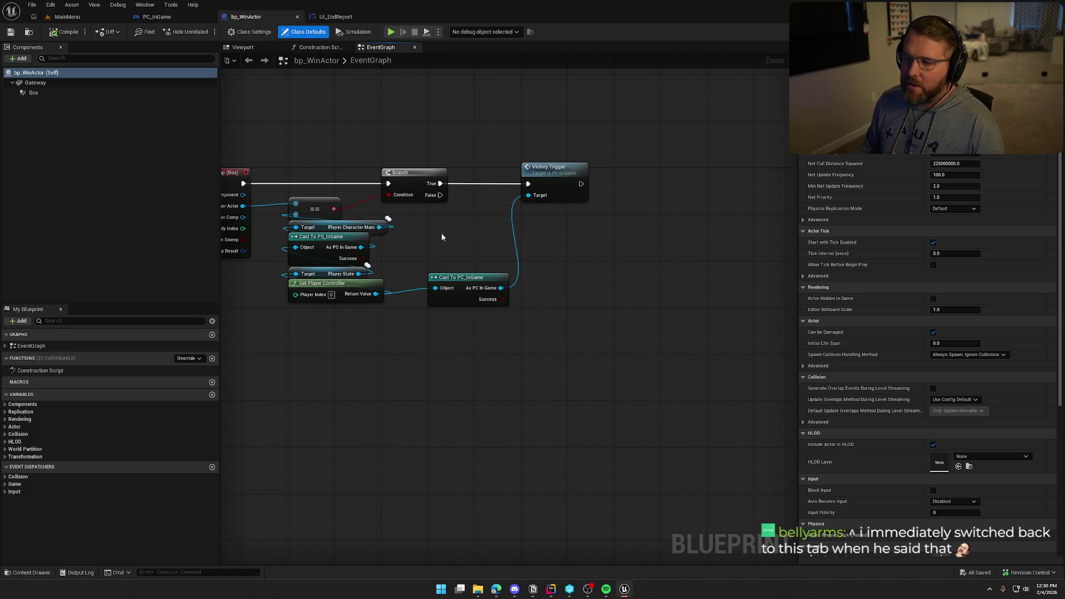
pyautogui.moveTo(441, 237); pyautogui.dragTo(491, 233)
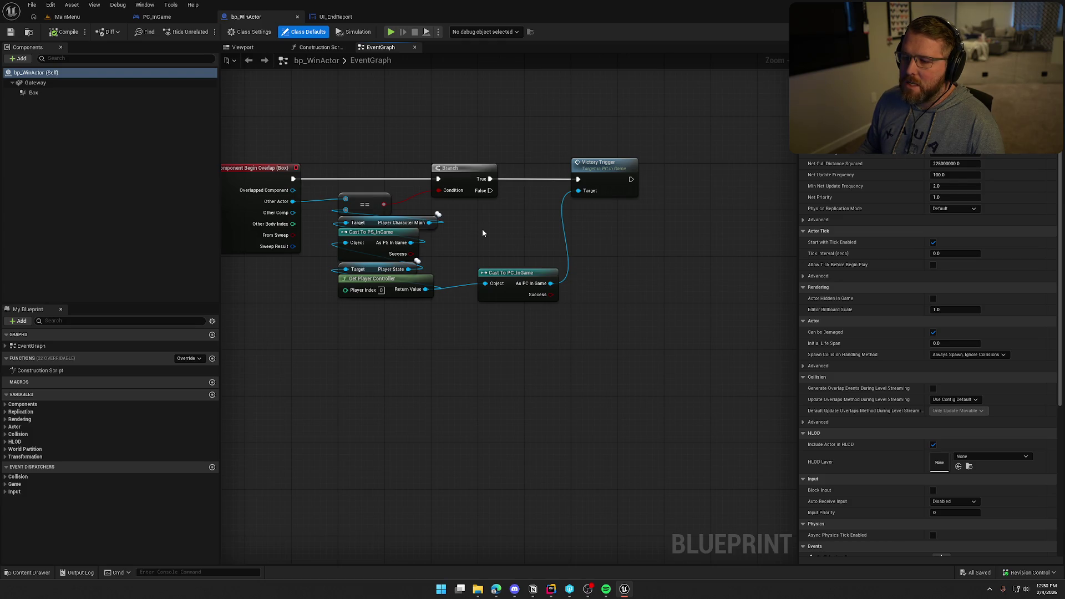
pyautogui.moveTo(481, 229); pyautogui.dragTo(525, 233)
pyautogui.moveTo(356, 131); pyautogui.dragTo(708, 344)
pyautogui.moveTo(484, 189); pyautogui.dragTo(626, 185)
# Step: Try a Get Ability System Component node from Other Actor, then delete it
pyautogui.click(441, 237)
pyautogui.scroll(1, 441, 238)
pyautogui.moveTo(361, 215); pyautogui.dragTo(391, 237)
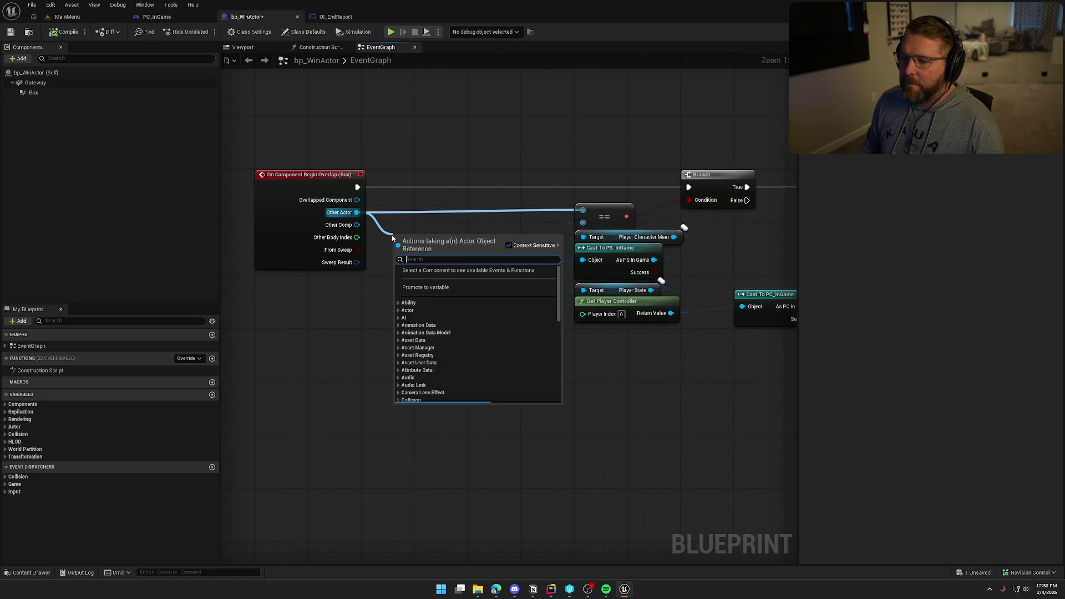
pyautogui.write('get ability')
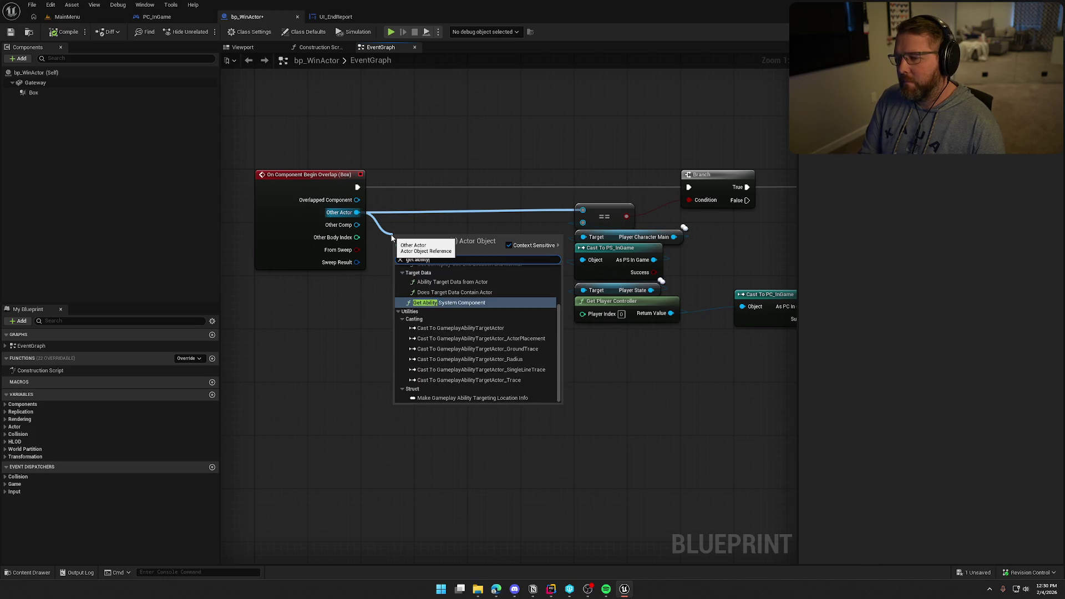
pyautogui.press('Return')
pyautogui.moveTo(479, 246); pyautogui.dragTo(480, 285)
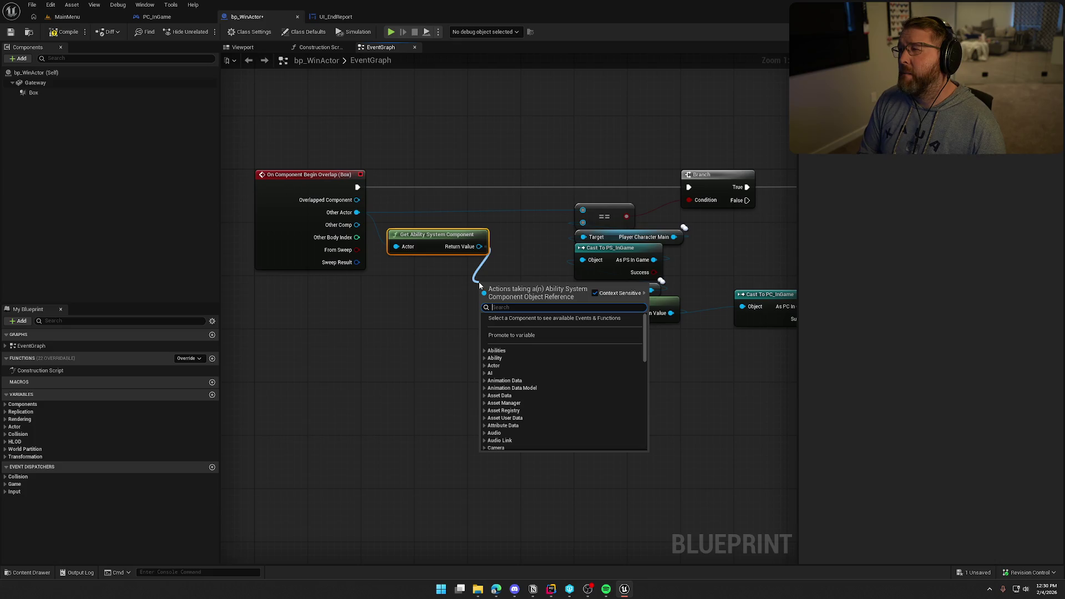
pyautogui.press('Escape')
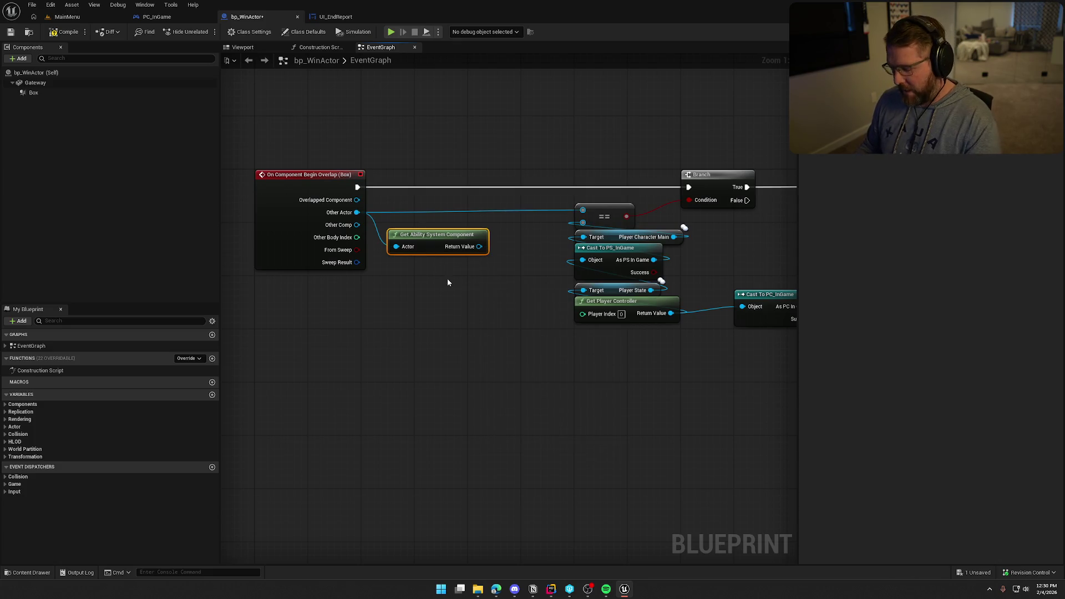
pyautogui.press('Delete')
# Step: Add an Add Loose Gameplay Tags node on Other Actor with Should Replicate ticked
pyautogui.moveTo(357, 213); pyautogui.dragTo(387, 238)
pyautogui.write('add lo')
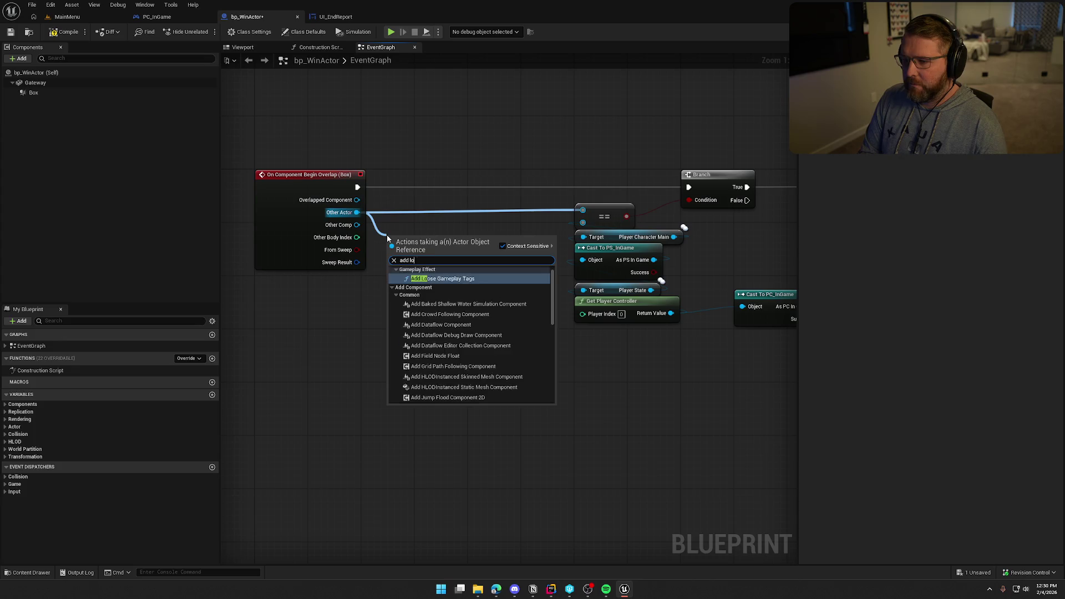
pyautogui.press('Return')
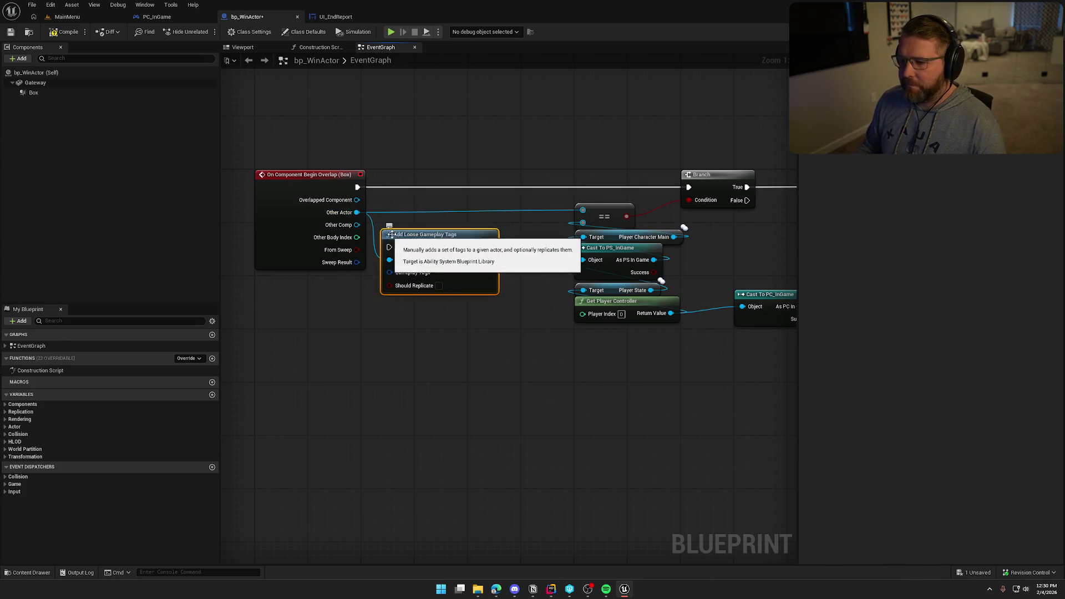
pyautogui.moveTo(418, 235); pyautogui.dragTo(451, 175)
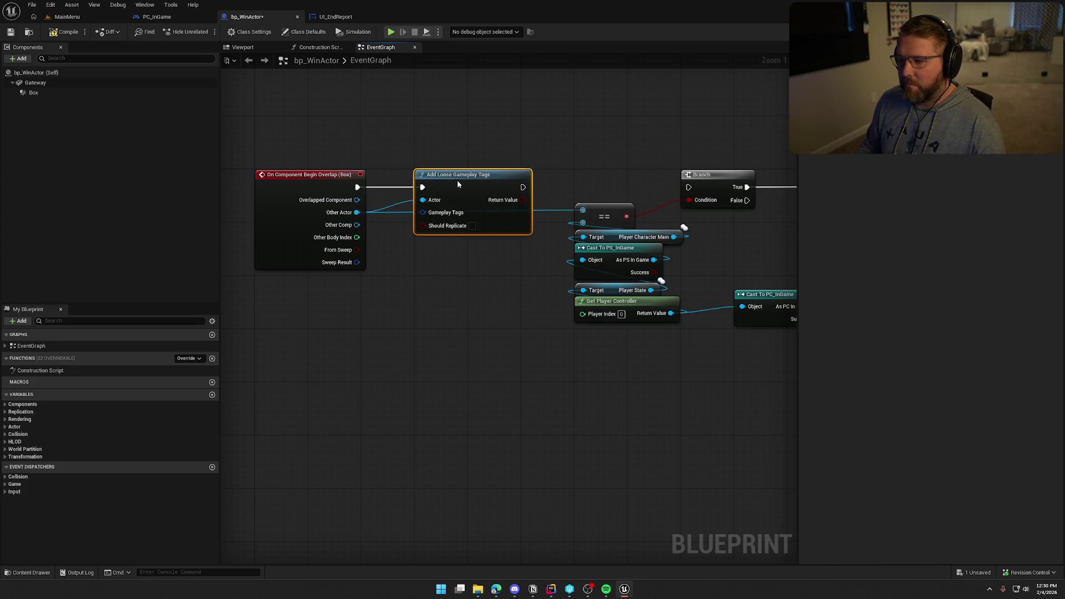
pyautogui.click(472, 225)
# Step: Supply the tags via Make Gameplay Tag Container from Tag set to Player.Status.Cheering, running before the Branch
pyautogui.moveTo(423, 213); pyautogui.dragTo(428, 254)
pyautogui.write('make')
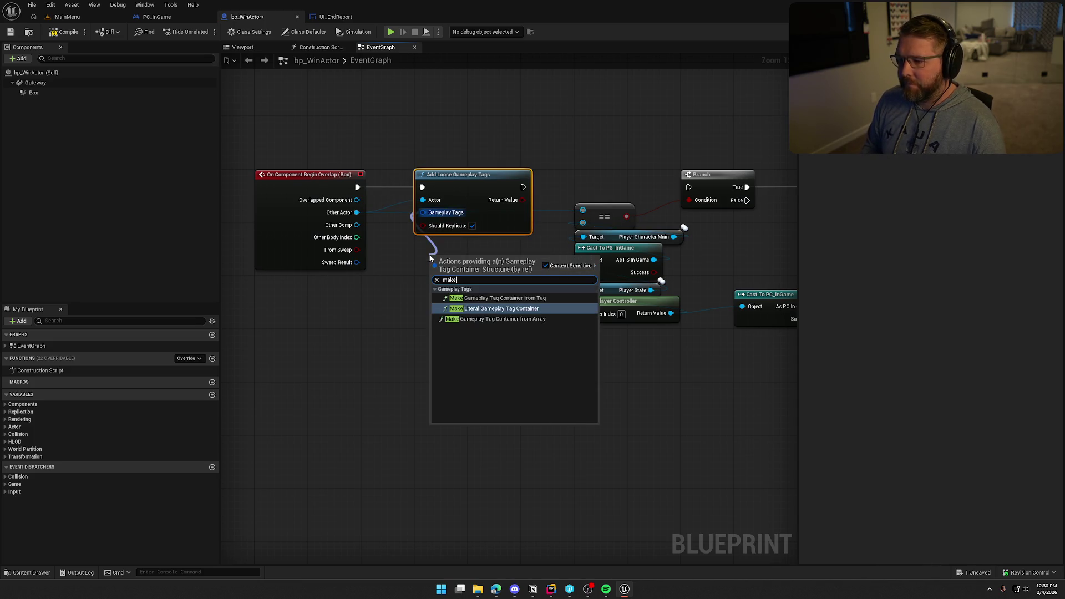
pyautogui.press('Up')
pyautogui.press('Return')
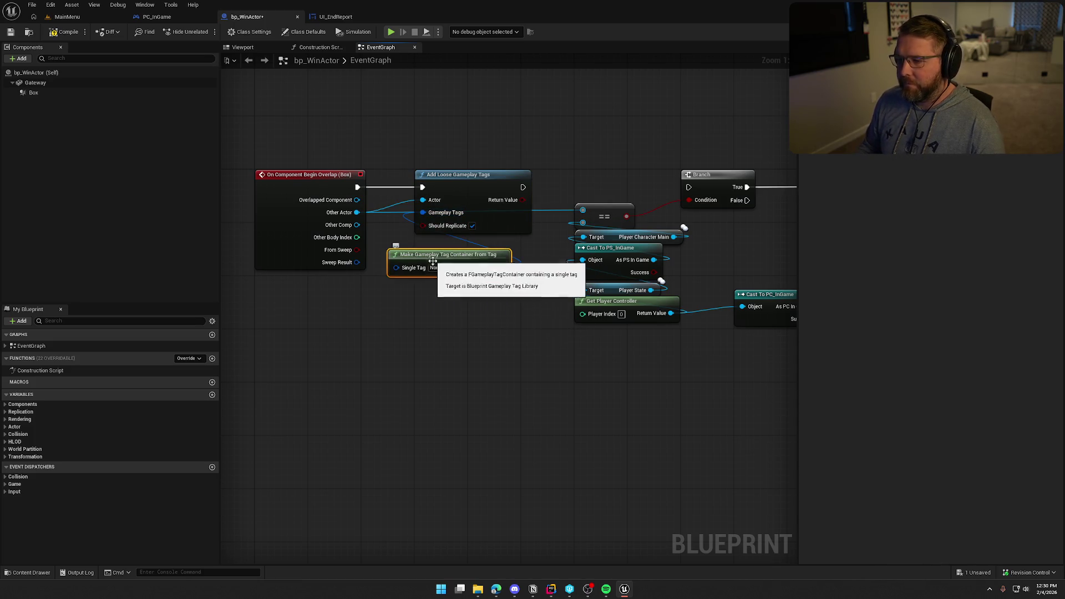
pyautogui.click(434, 268)
pyautogui.write('che')
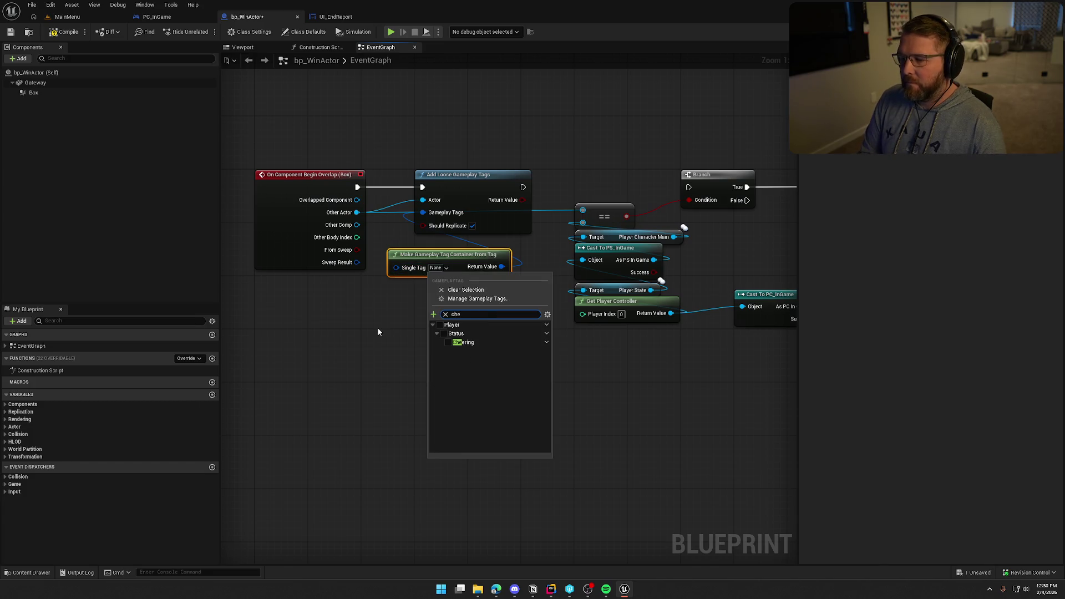
pyautogui.click(447, 342)
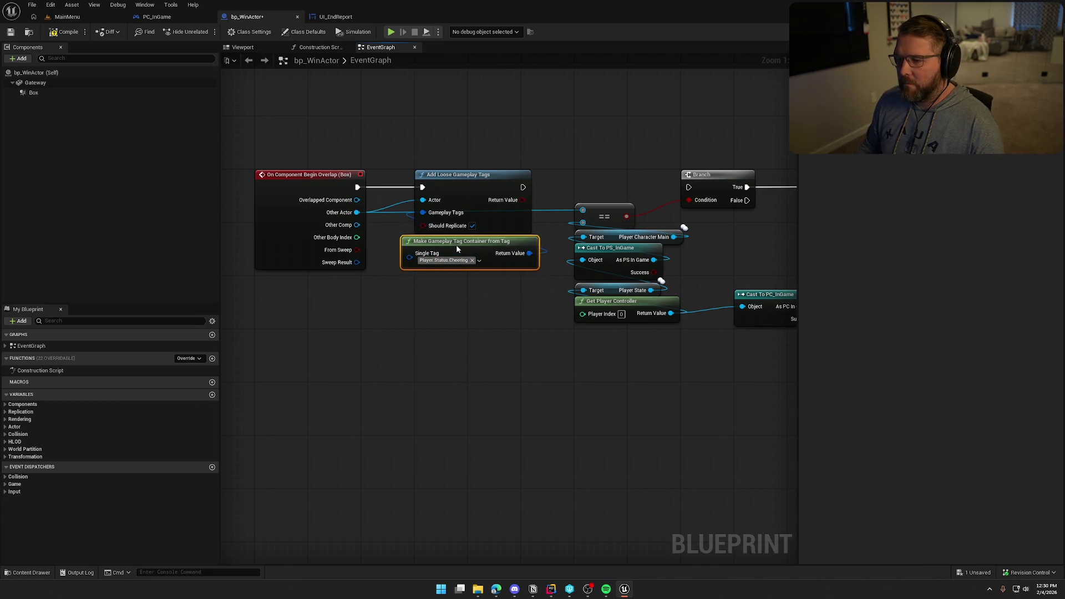
pyautogui.moveTo(532, 222)
pyautogui.mouseDown()
pyautogui.moveTo(381, 236)
pyautogui.moveTo(407, 202)
pyautogui.moveTo(536, 204)
pyautogui.mouseUp()
pyautogui.moveTo(510, 157); pyautogui.dragTo(589, 115)
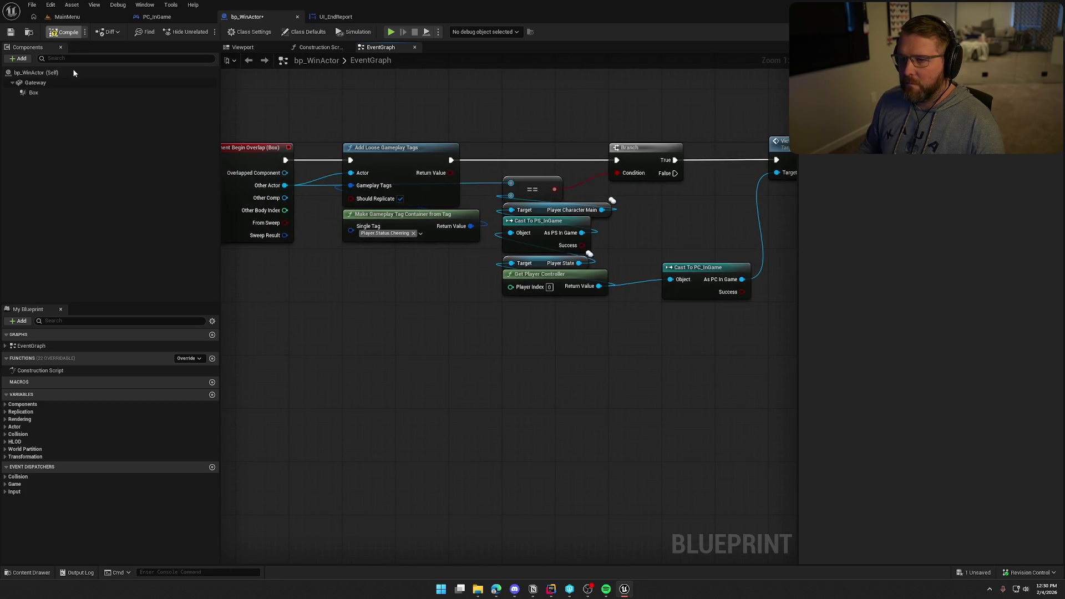
# Step: Compile bp_WinActor, open the GameWorld map, frame the gateway arch and start a play session
pyautogui.click(66, 17)
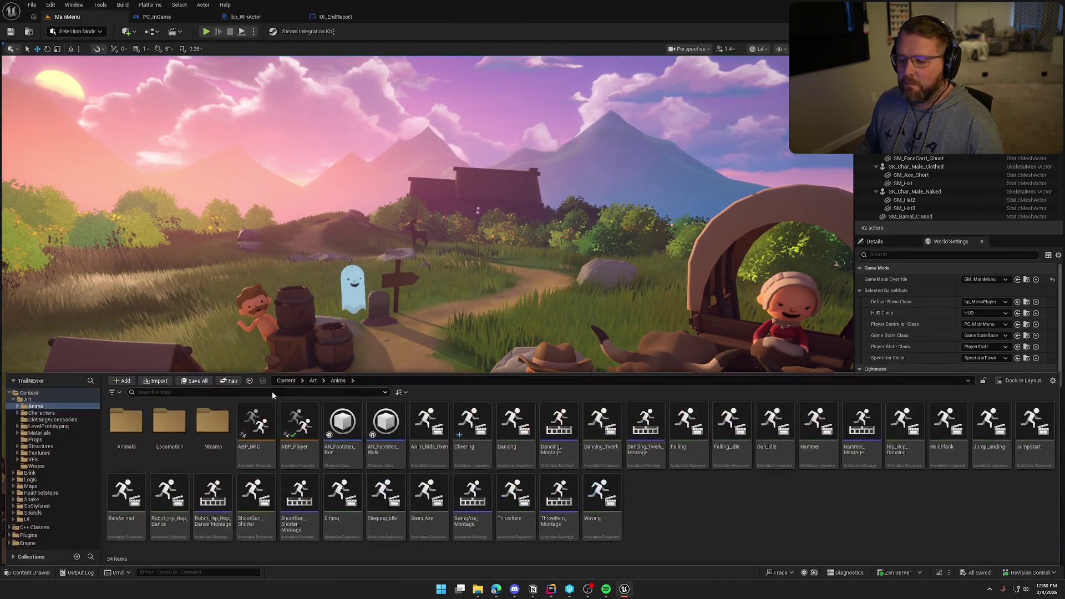
pyautogui.click(31, 486)
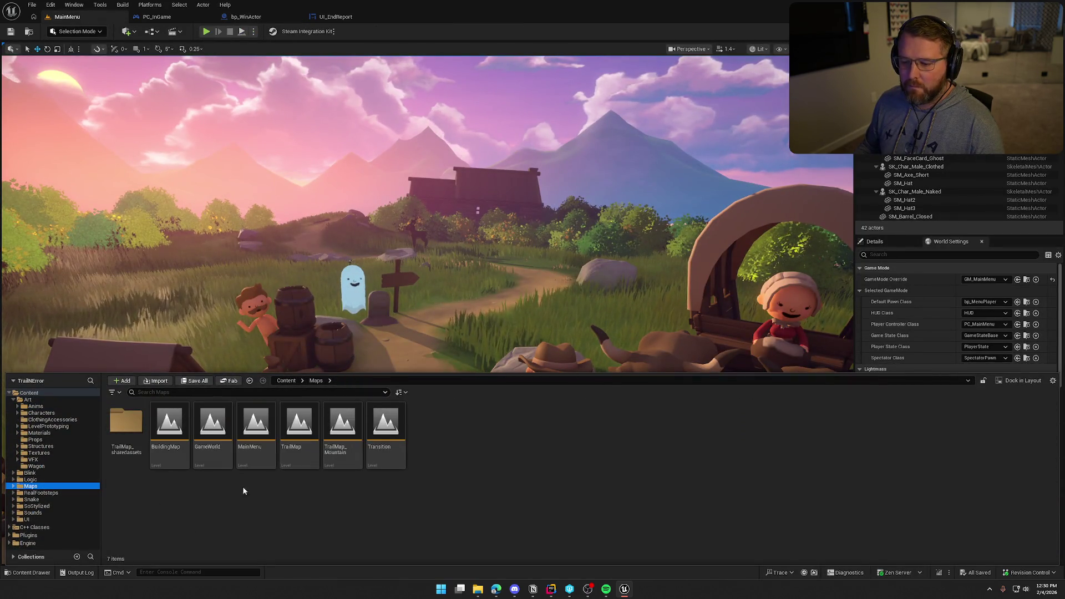
pyautogui.doubleClick(213, 429)
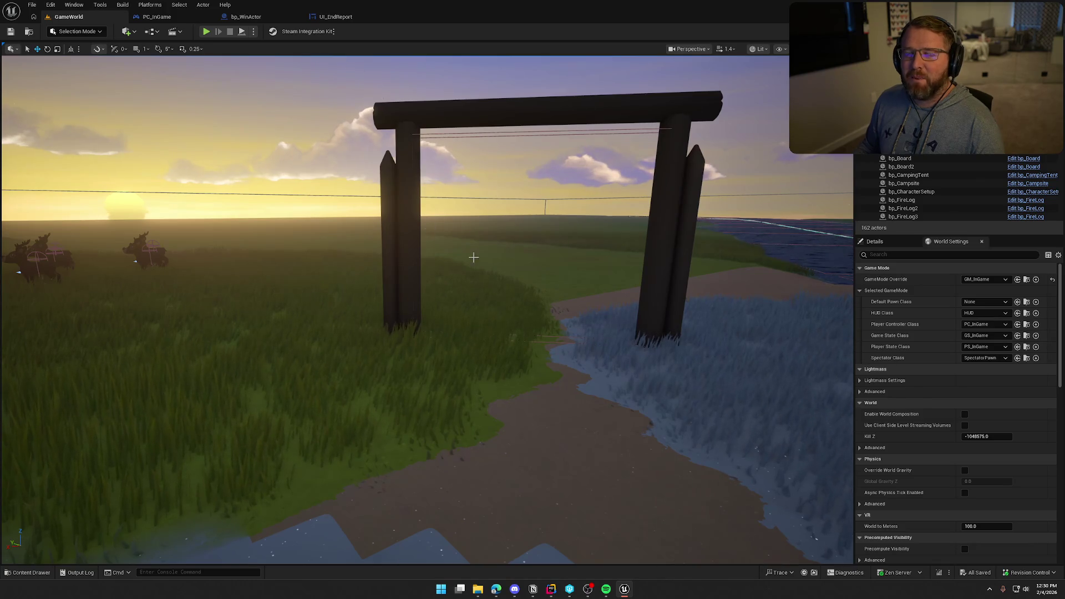
pyautogui.moveTo(474, 257); pyautogui.dragTo(440, 237)
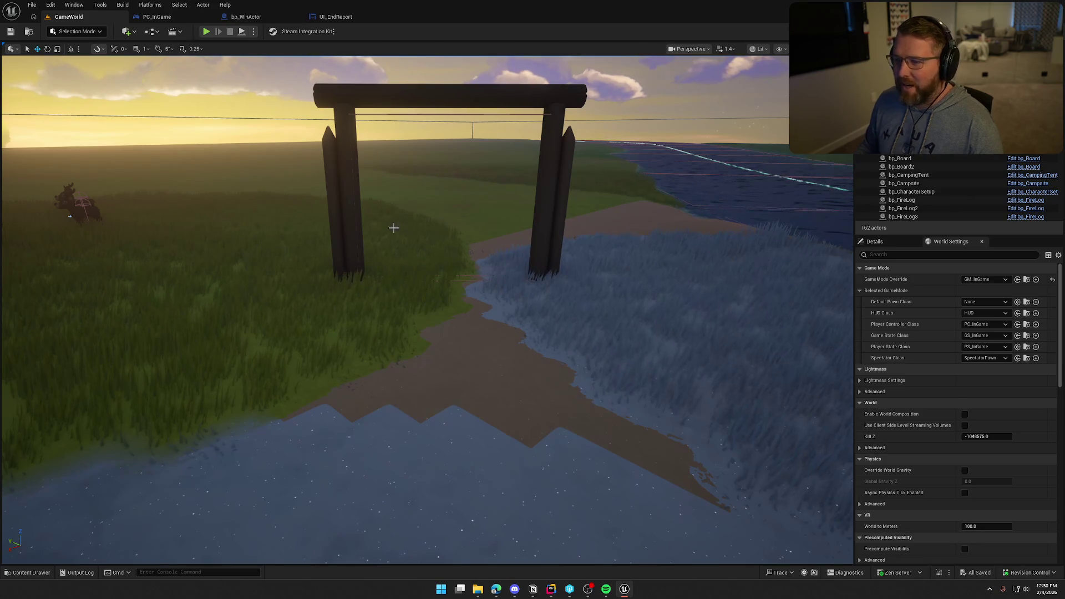
pyautogui.click(877, 241)
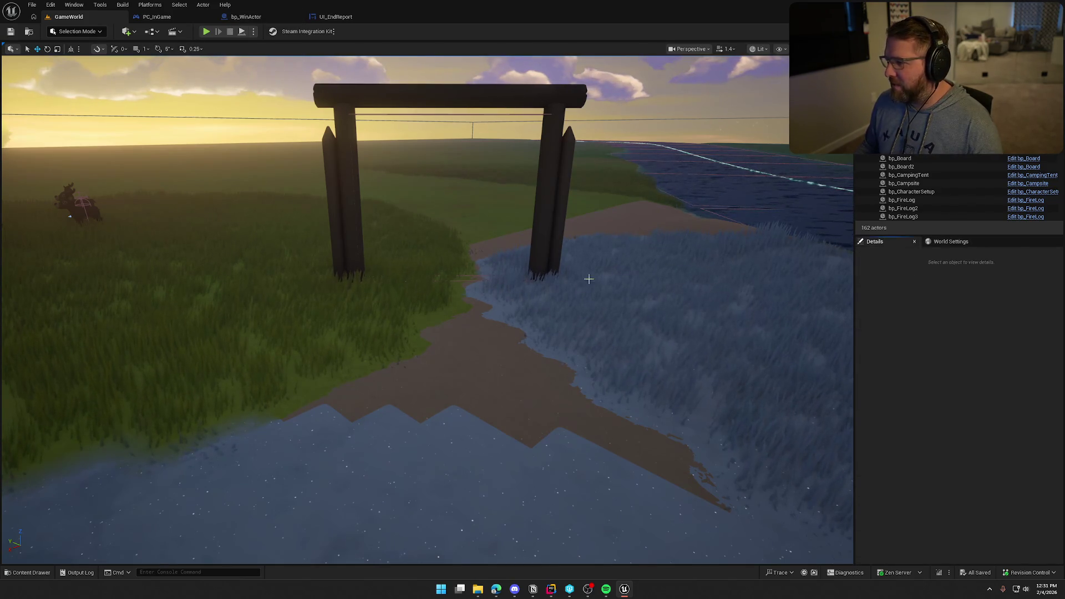
pyautogui.moveTo(587, 280); pyautogui.dragTo(458, 254)
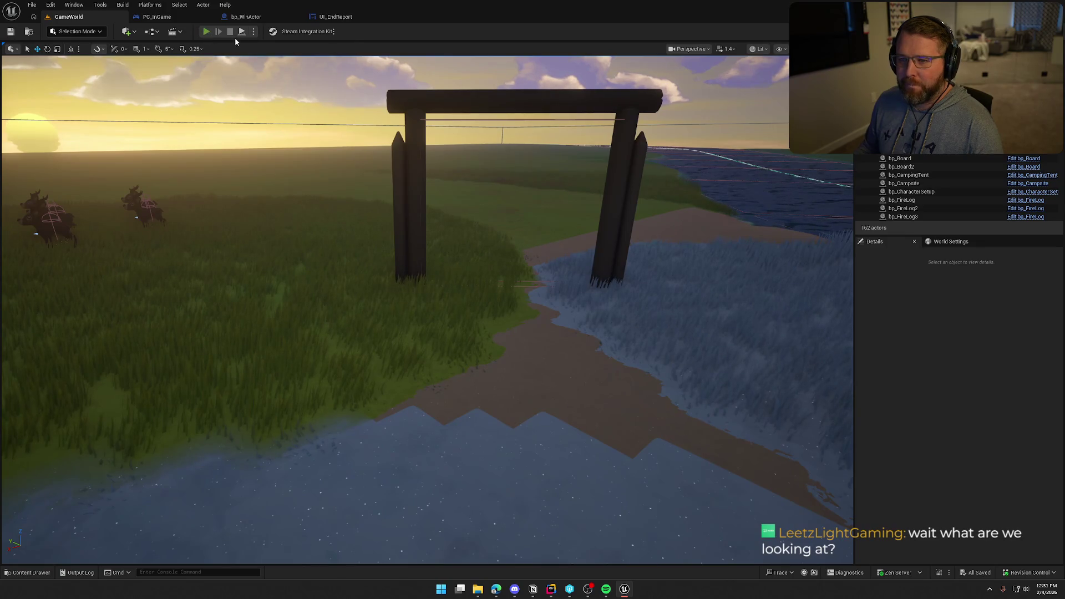
pyautogui.hotkey('alt', 'p')
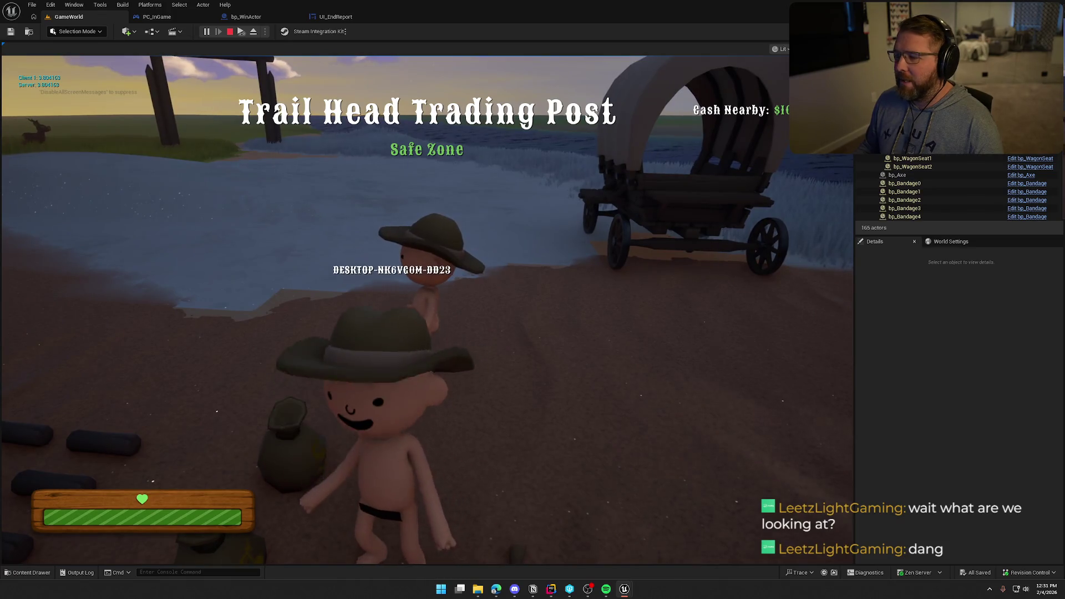
# Step: Dismiss the Start menu and give the running game focus again
pyautogui.press('super')
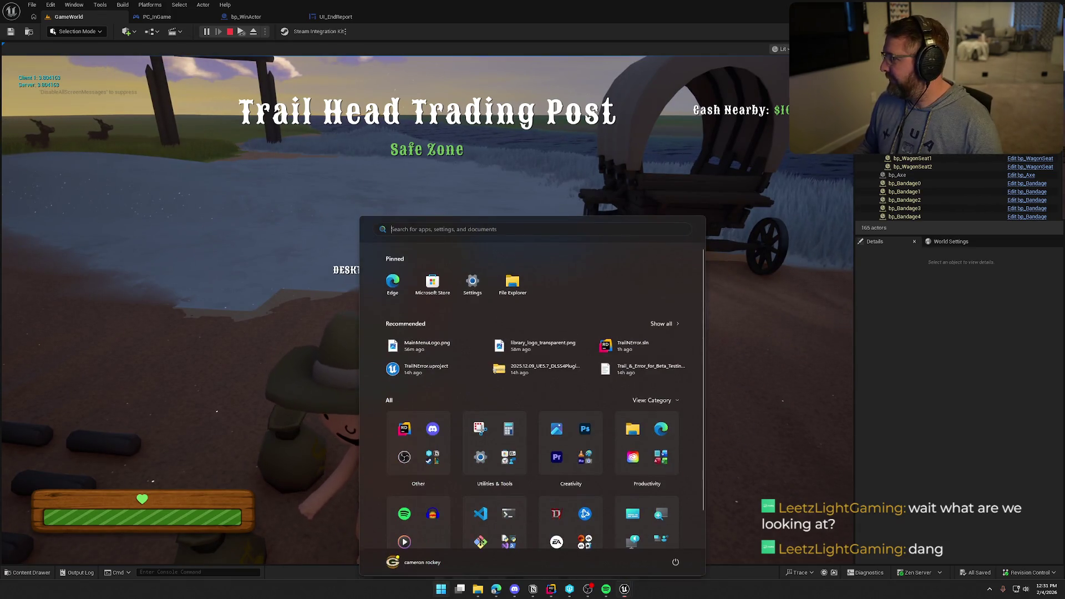
pyautogui.press('super')
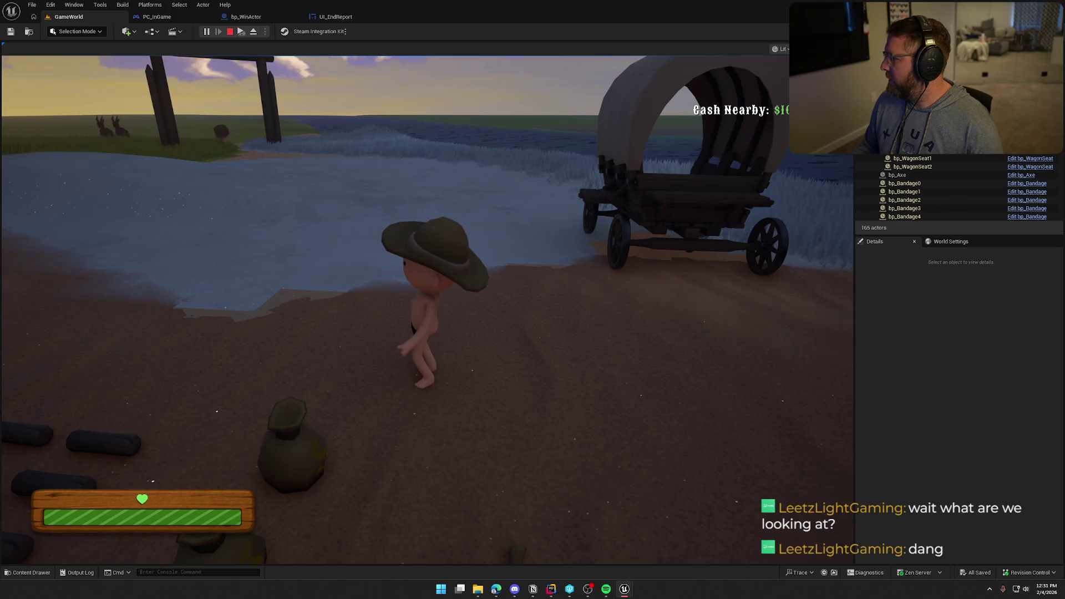
pyautogui.press('super')
pyautogui.click(427, 305)
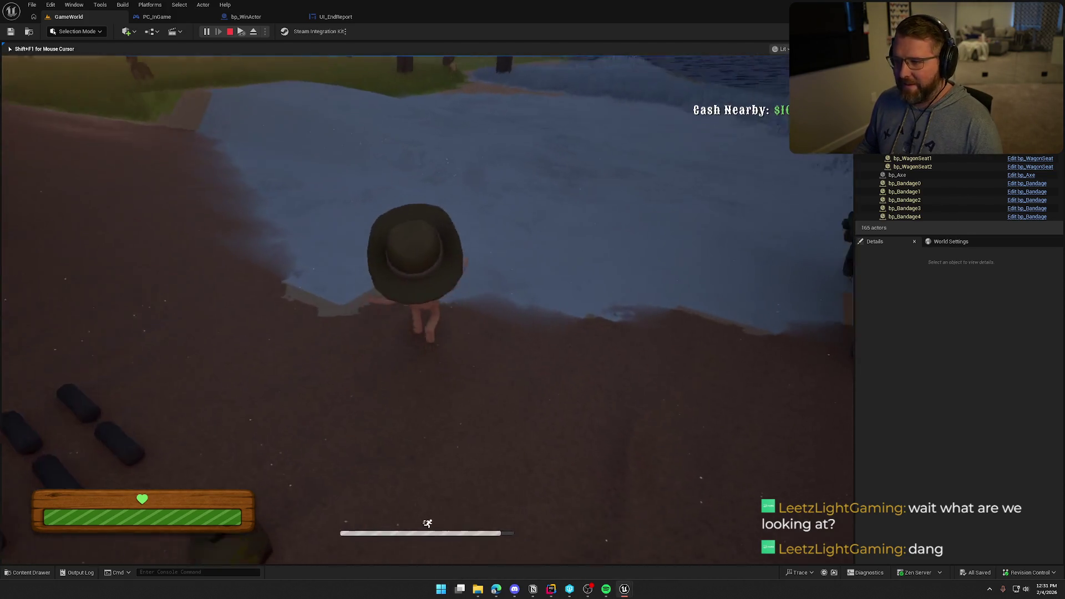
# Step: Run the character through the water toward the other player, then stop the play session
pyautogui.hotkey('shift', 'w')
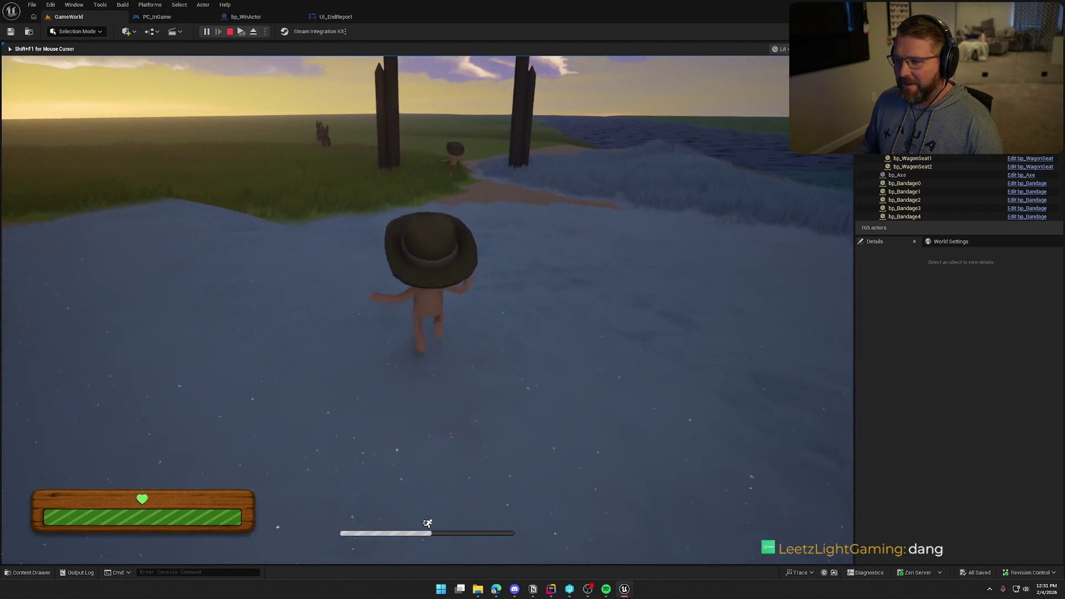
pyautogui.press('a')
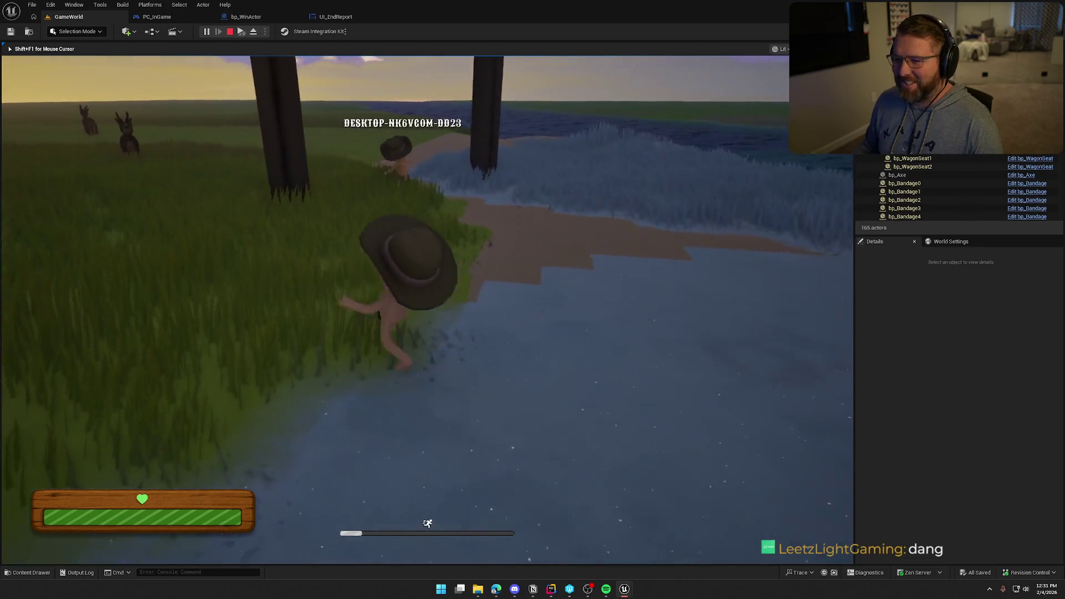
pyautogui.press('w')
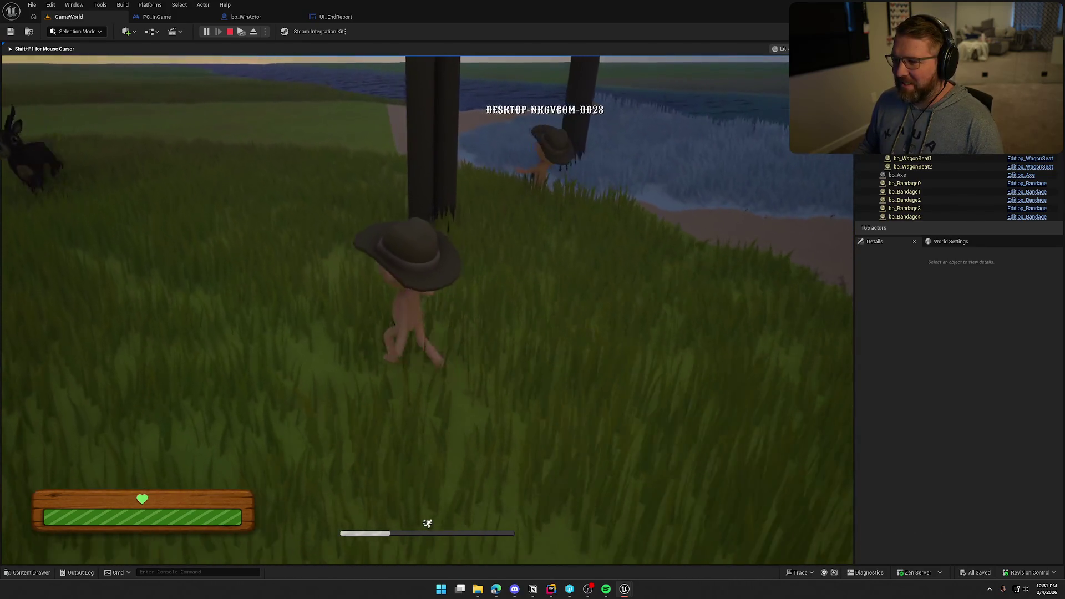
pyautogui.press('w')
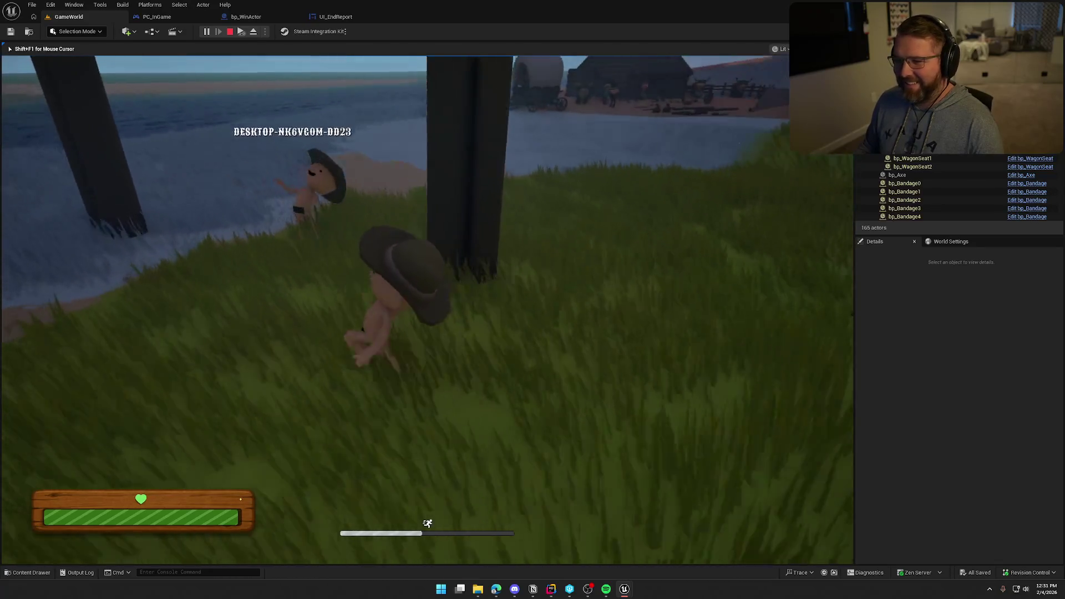
pyautogui.press('w')
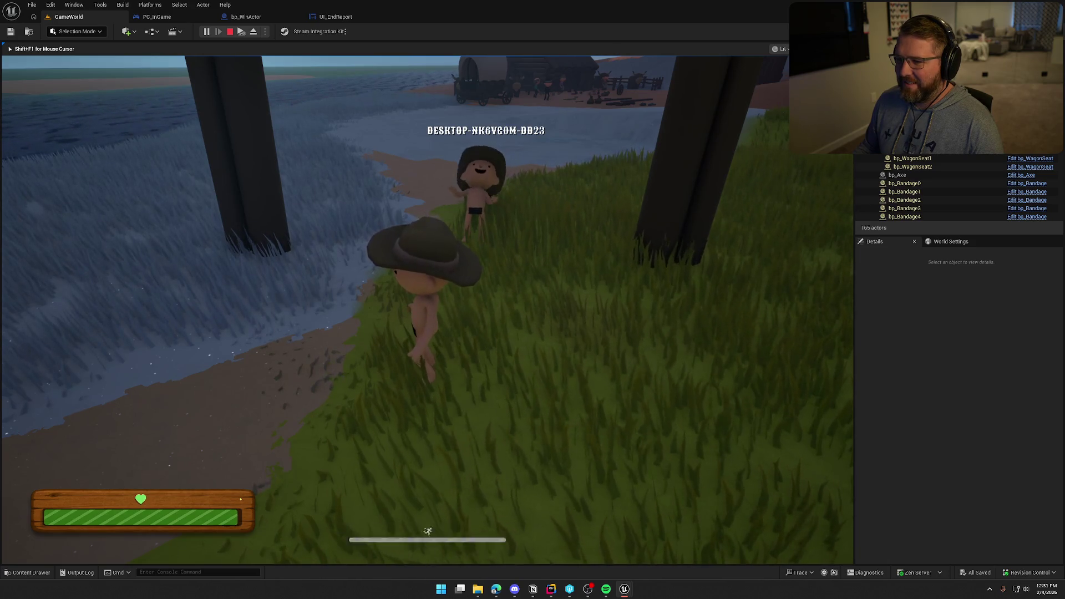
pyautogui.hotkey('shift', 'F1')
# Step: Open the bp_WinActor event graph and shift the nodes after the overlap event right to make room
pyautogui.click(336, 16)
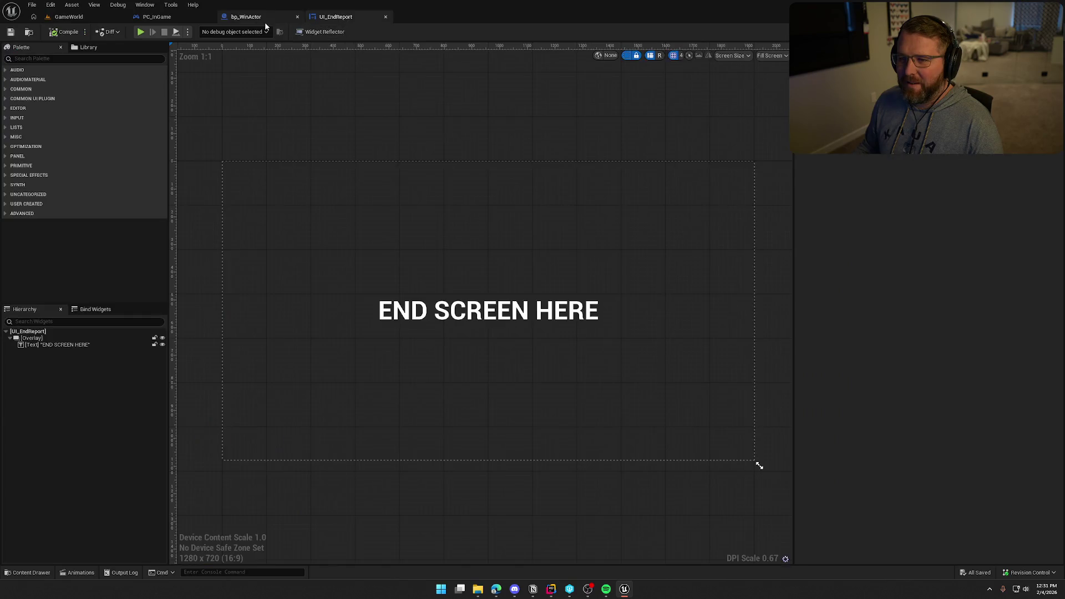
pyautogui.click(185, 17)
pyautogui.click(262, 17)
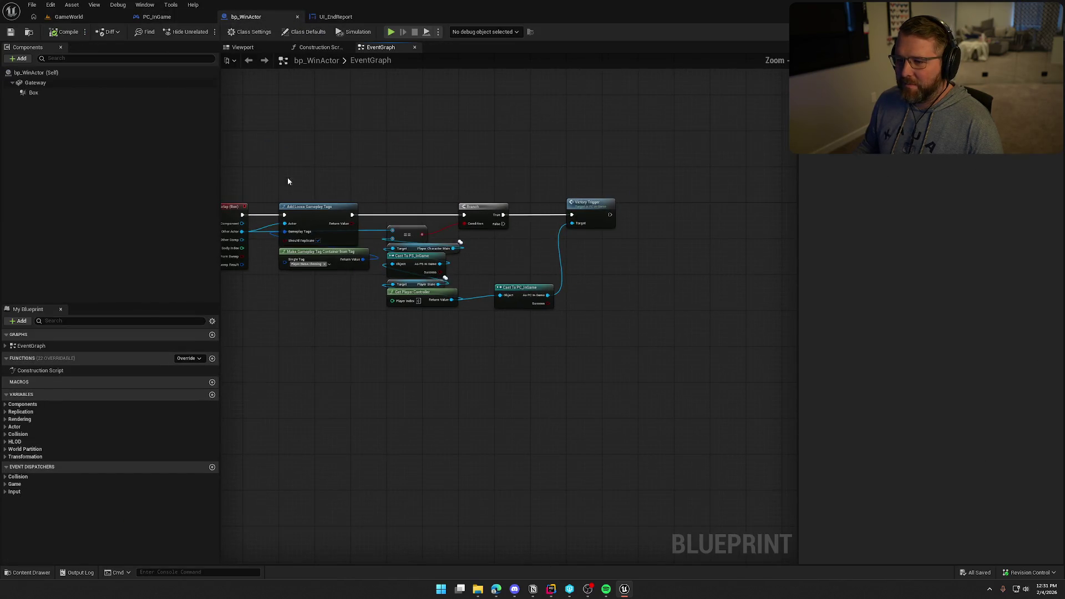
pyautogui.moveTo(288, 182); pyautogui.dragTo(465, 289)
pyautogui.scroll(2, 360, 253)
pyautogui.moveTo(461, 205); pyautogui.dragTo(568, 204)
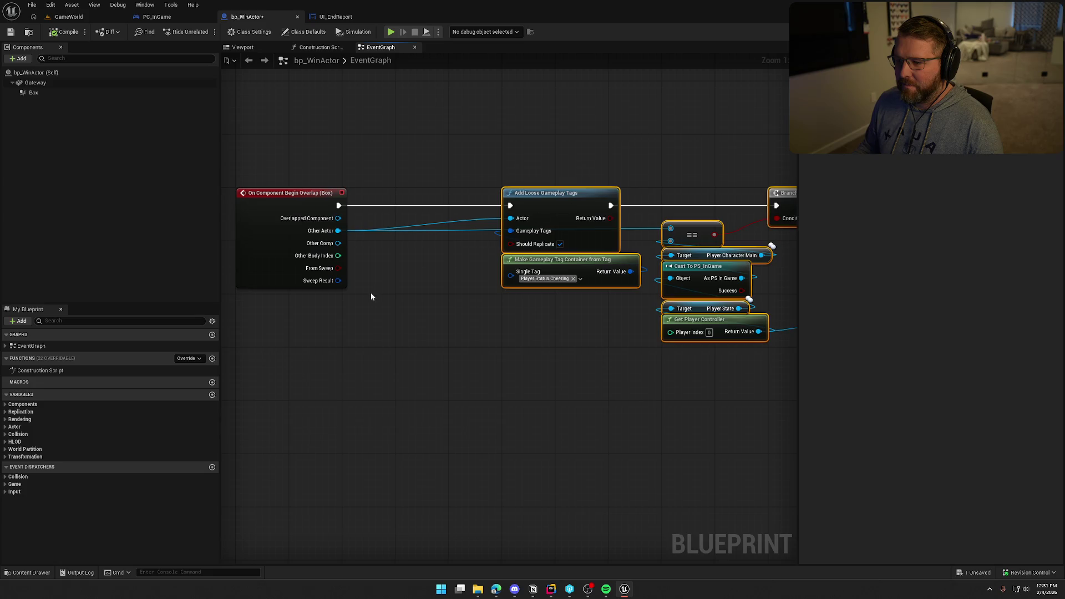
pyautogui.click(341, 229)
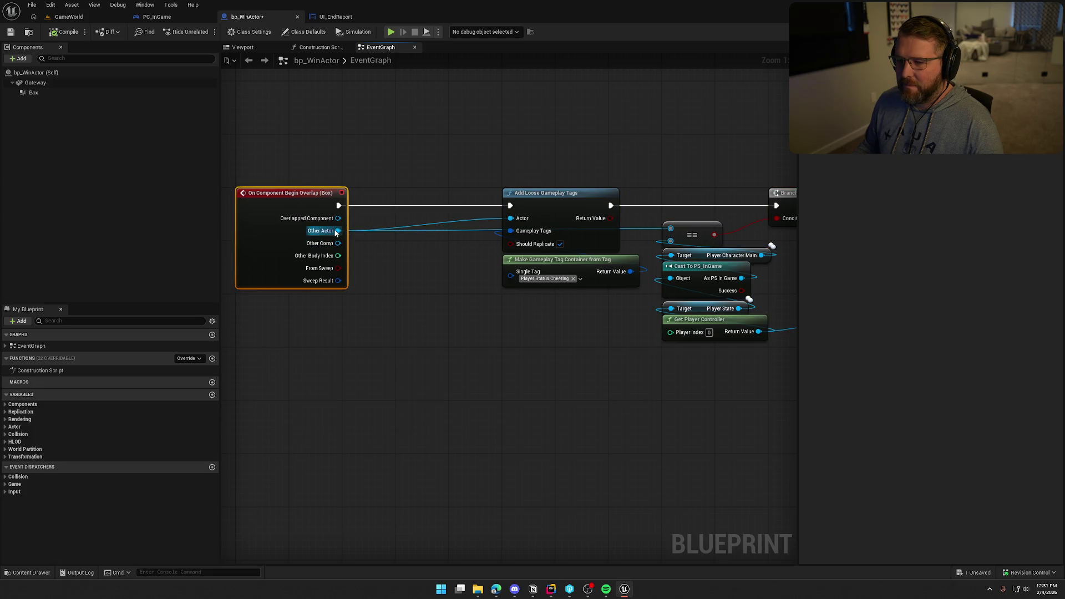
# Step: Cast Other Actor to bp_Player before Add Loose Gameplay Tags, tagging the As Bp Player output
pyautogui.moveTo(338, 231); pyautogui.dragTo(372, 258)
pyautogui.write('cast to ')
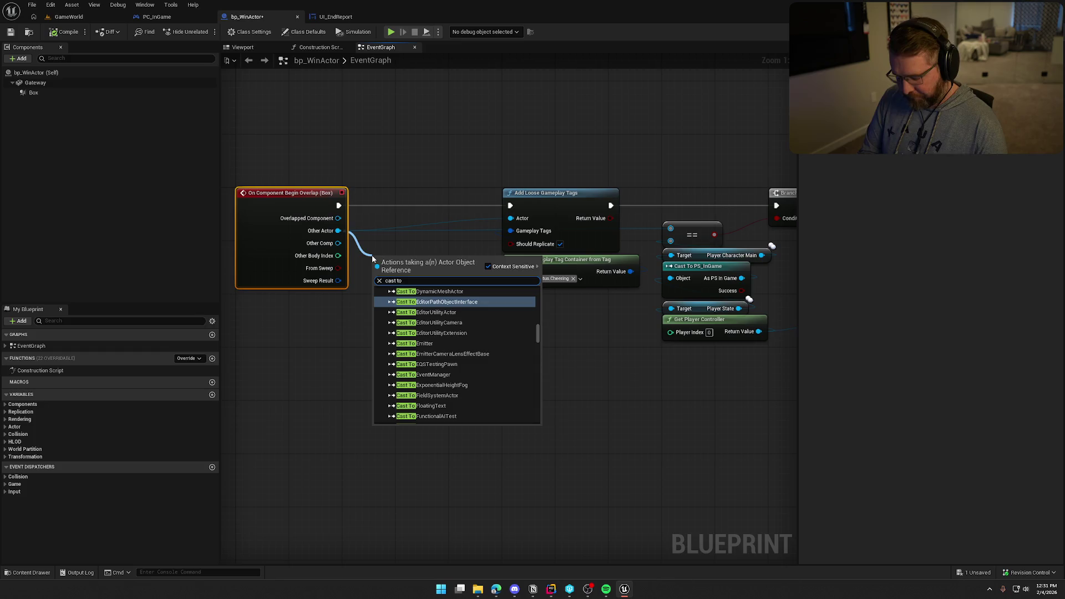
pyautogui.write('bp player')
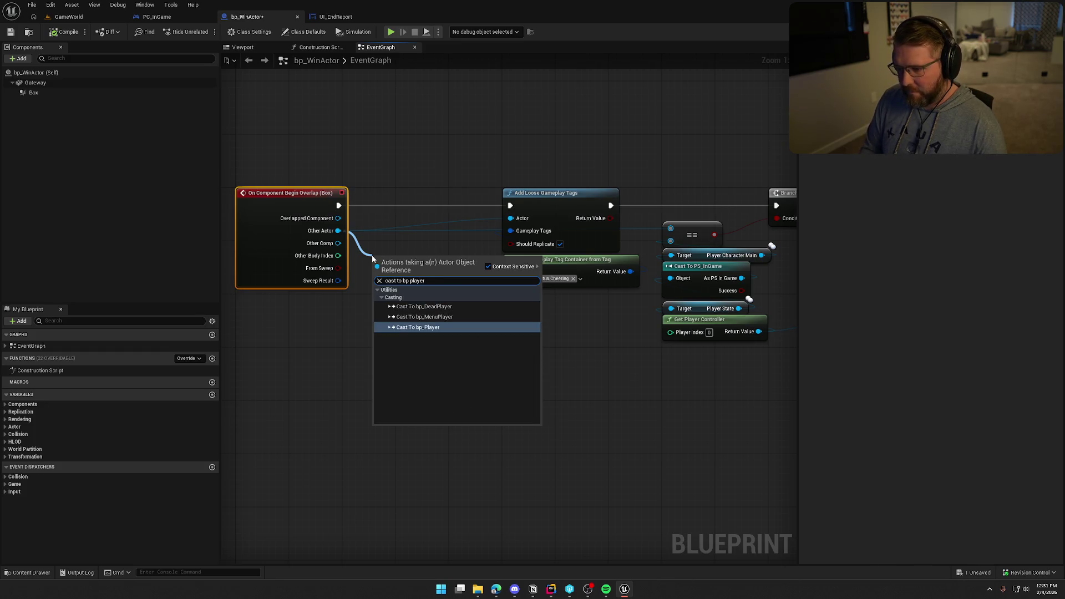
pyautogui.press('Return')
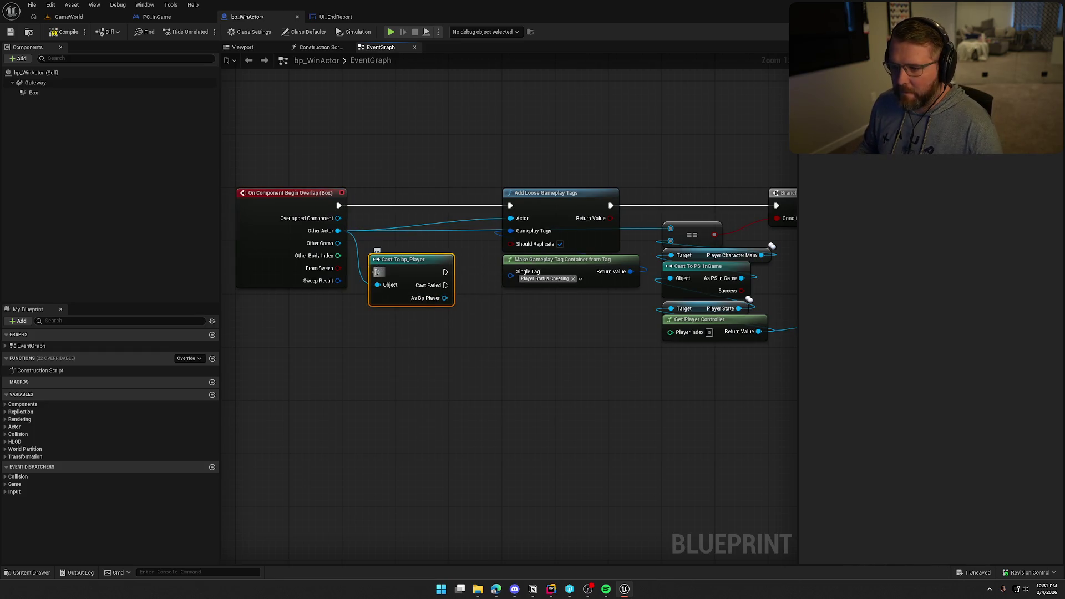
pyautogui.moveTo(377, 272)
pyautogui.mouseDown()
pyautogui.moveTo(339, 206)
pyautogui.moveTo(510, 205)
pyautogui.mouseUp()
pyautogui.moveTo(473, 363); pyautogui.dragTo(421, 345)
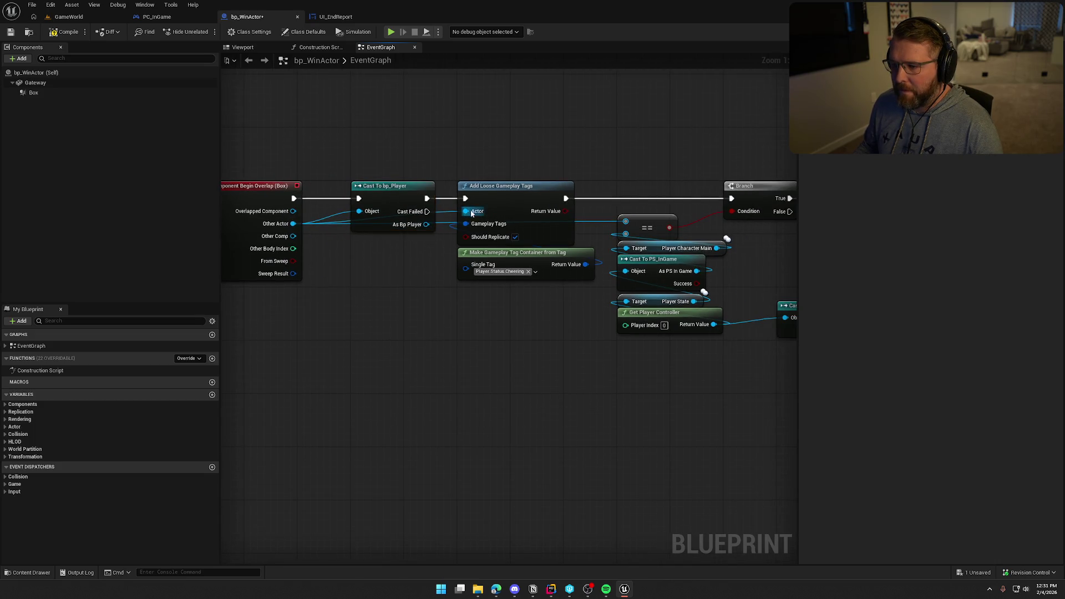
pyautogui.moveTo(465, 211); pyautogui.dragTo(426, 224)
pyautogui.moveTo(405, 331); pyautogui.dragTo(386, 330)
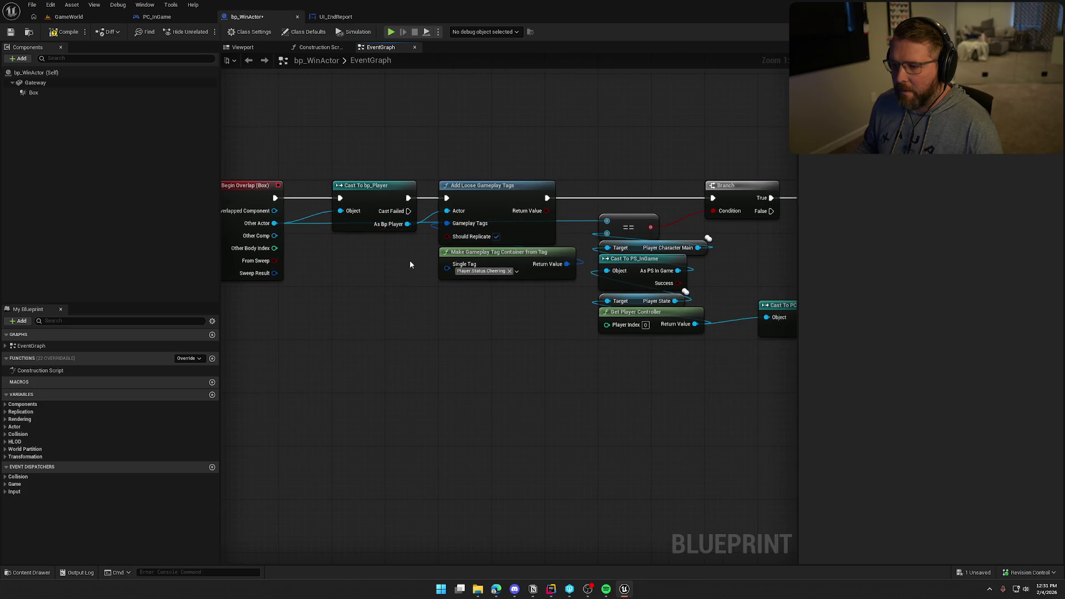
# Step: Place a Sequence node and begin wiring its execution input
pyautogui.scroll(-2, 352, 352)
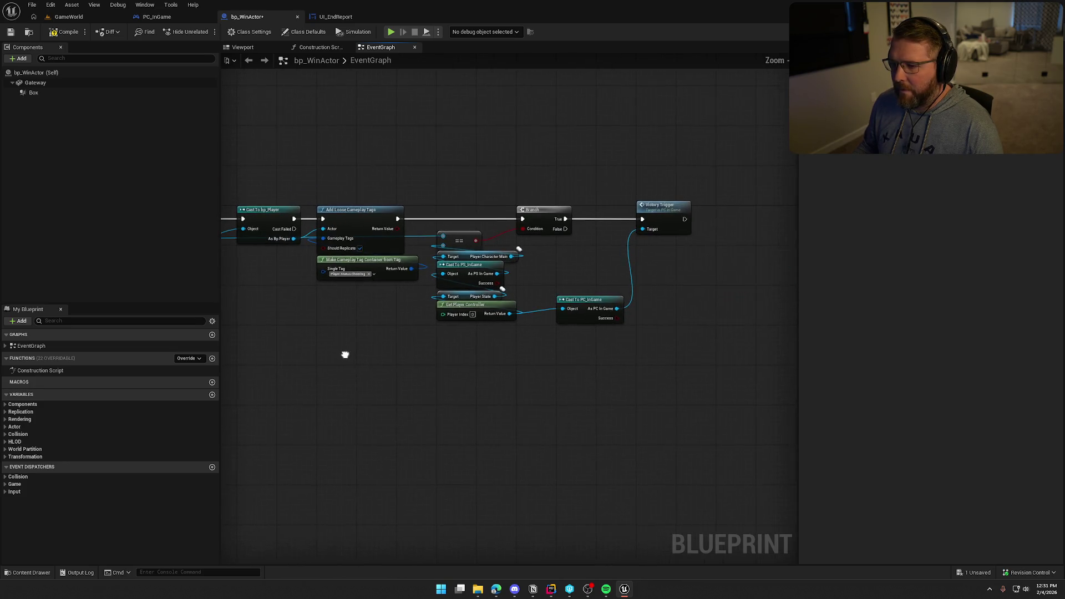
pyautogui.click(374, 299)
pyautogui.moveTo(380, 313)
pyautogui.mouseDown()
pyautogui.moveTo(323, 244)
pyautogui.moveTo(387, 312)
pyautogui.moveTo(376, 247)
pyautogui.mouseUp()
# Step: Detach the tagging node from the Branch and move the cast-and-tag nodes up and right
pyautogui.press('Escape')
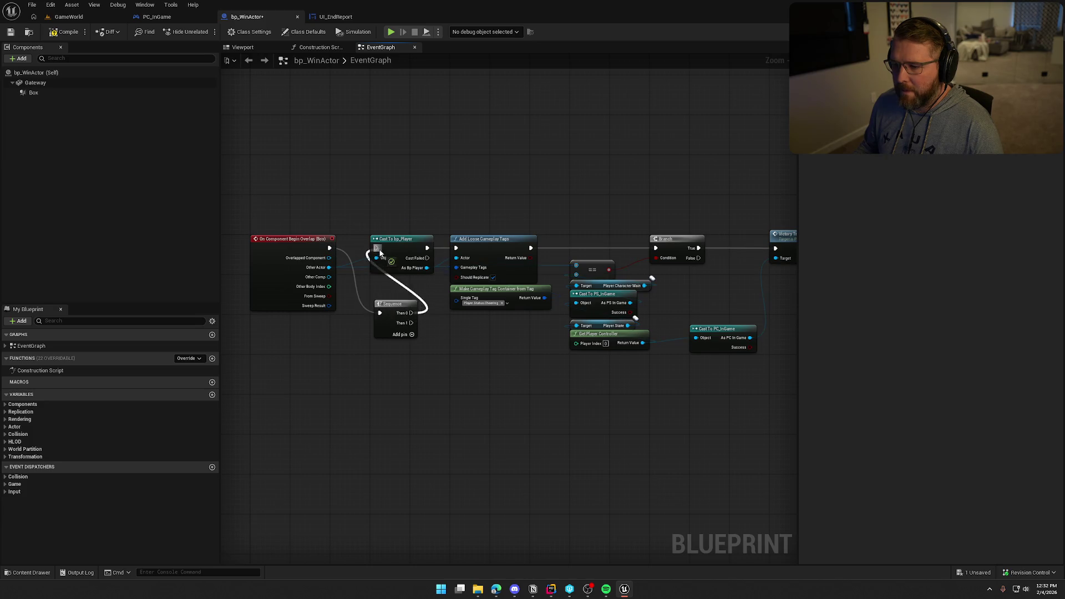
pyautogui.keyDown('alt'); pyautogui.click(530, 248); pyautogui.keyUp('alt')
pyautogui.moveTo(558, 297)
pyautogui.mouseDown()
pyautogui.moveTo(417, 264)
pyautogui.moveTo(482, 142)
pyautogui.moveTo(494, 307)
pyautogui.mouseUp()
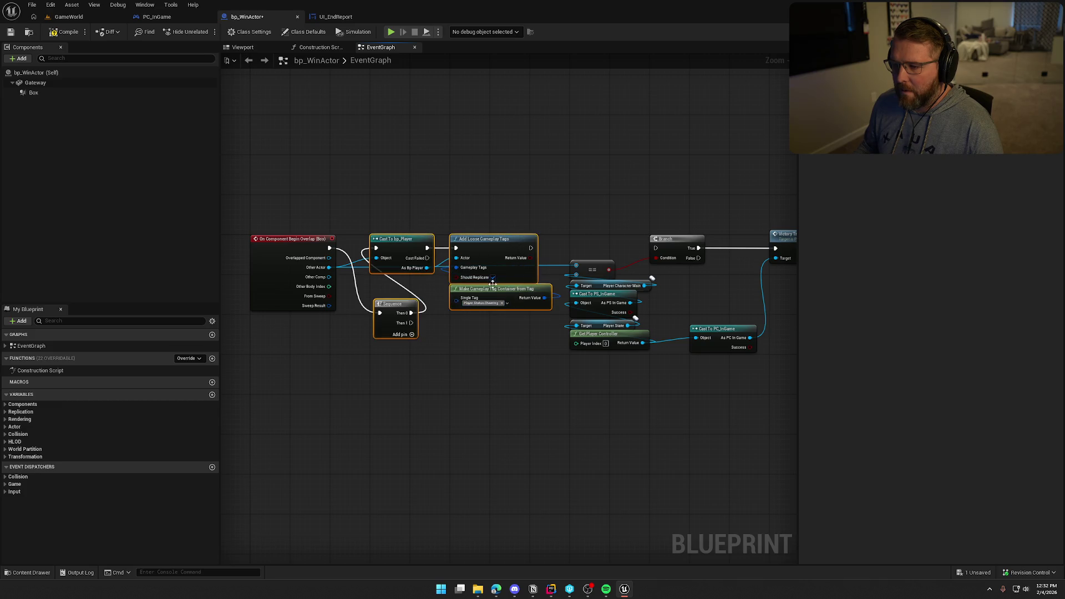
pyautogui.moveTo(410, 308); pyautogui.dragTo(408, 244)
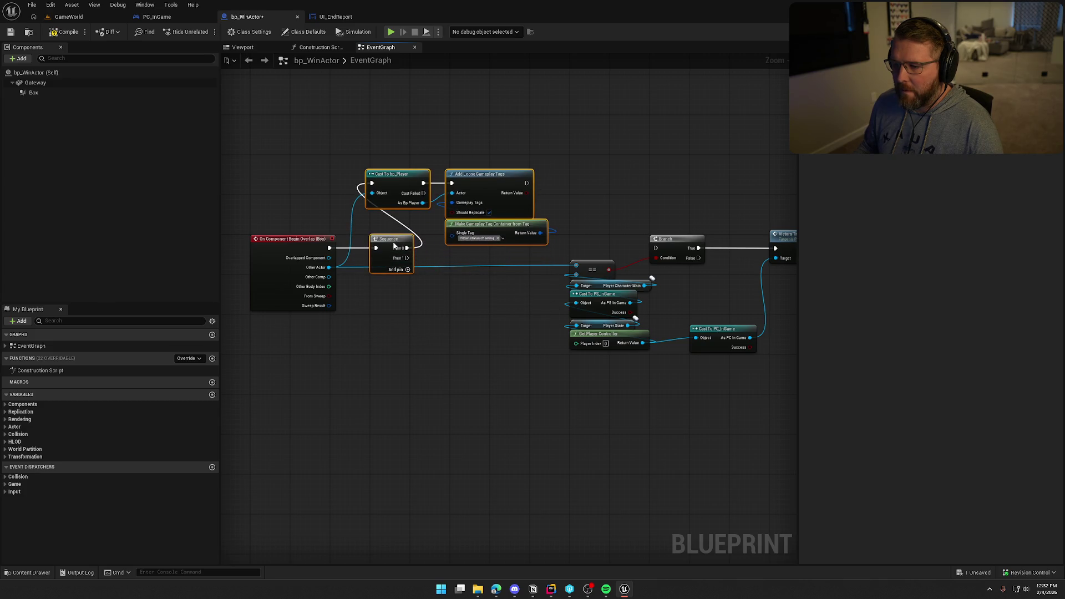
pyautogui.moveTo(321, 156)
pyautogui.mouseDown()
pyautogui.moveTo(391, 213)
pyautogui.moveTo(507, 233)
pyautogui.mouseUp()
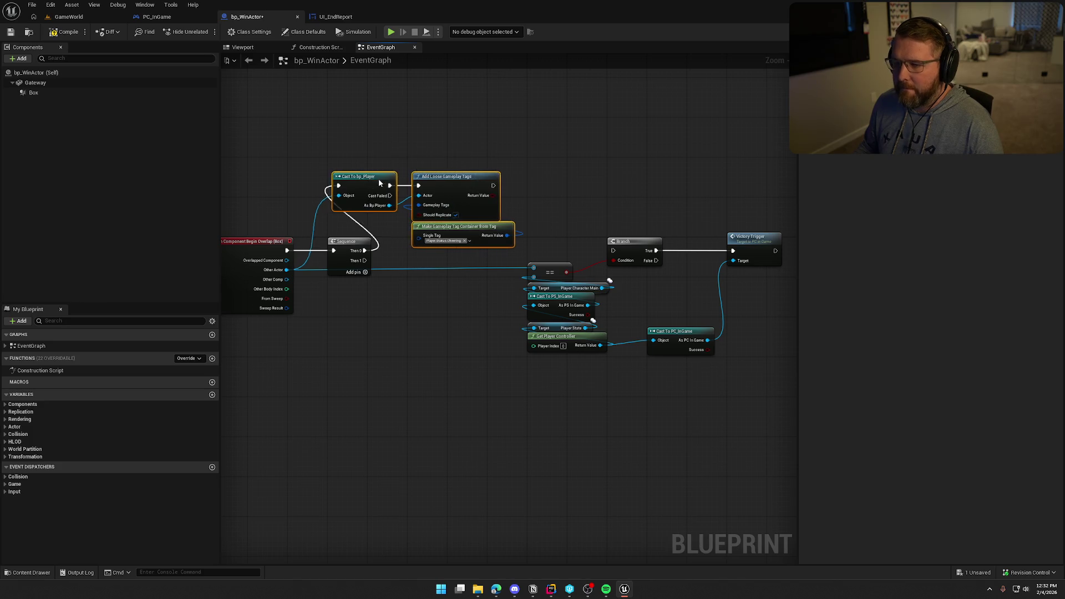
pyautogui.moveTo(366, 178)
pyautogui.mouseDown()
pyautogui.moveTo(457, 163)
pyautogui.moveTo(444, 164)
pyautogui.mouseUp()
pyautogui.click(440, 251)
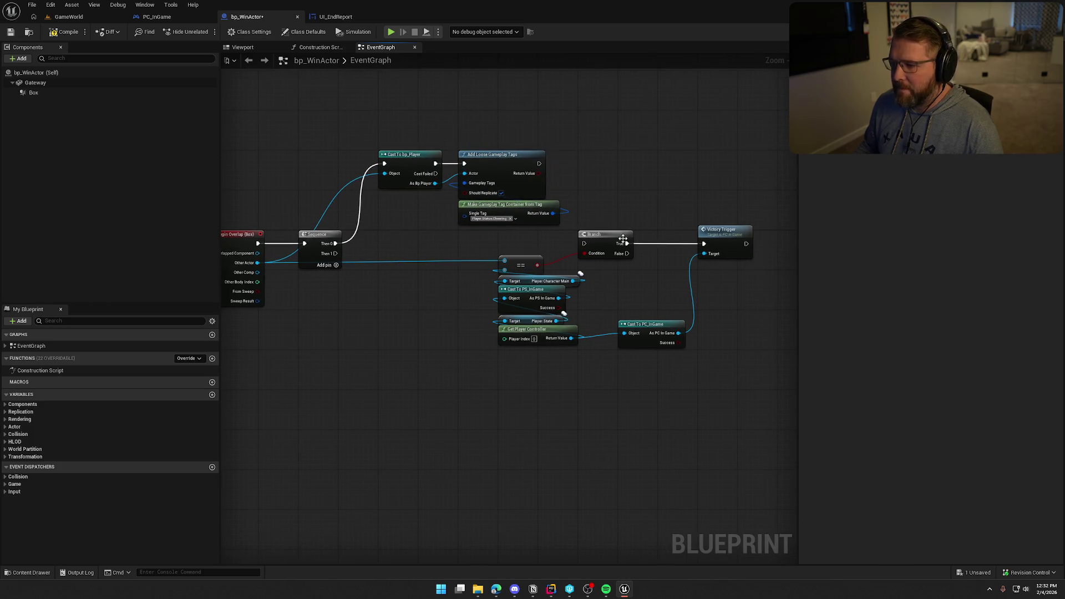
# Step: Run the Branch from the Sequence's Then 1 output and shift the Branch and victory nodes left
pyautogui.moveTo(584, 244); pyautogui.dragTo(335, 254)
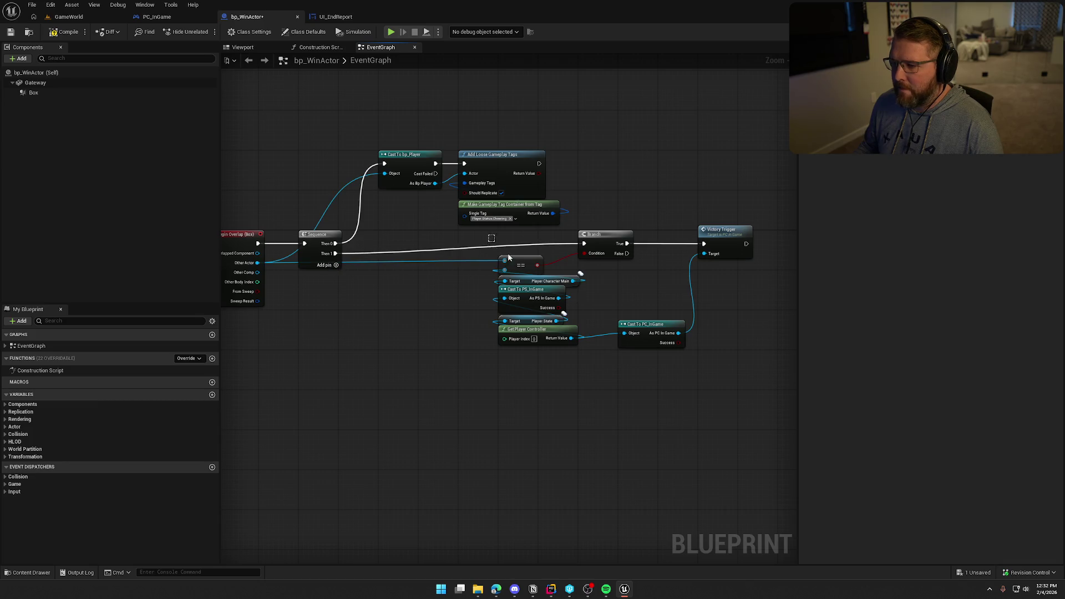
pyautogui.moveTo(491, 243); pyautogui.dragTo(755, 350)
pyautogui.moveTo(604, 241)
pyautogui.mouseDown()
pyautogui.moveTo(447, 247)
pyautogui.moveTo(478, 250)
pyautogui.mouseUp()
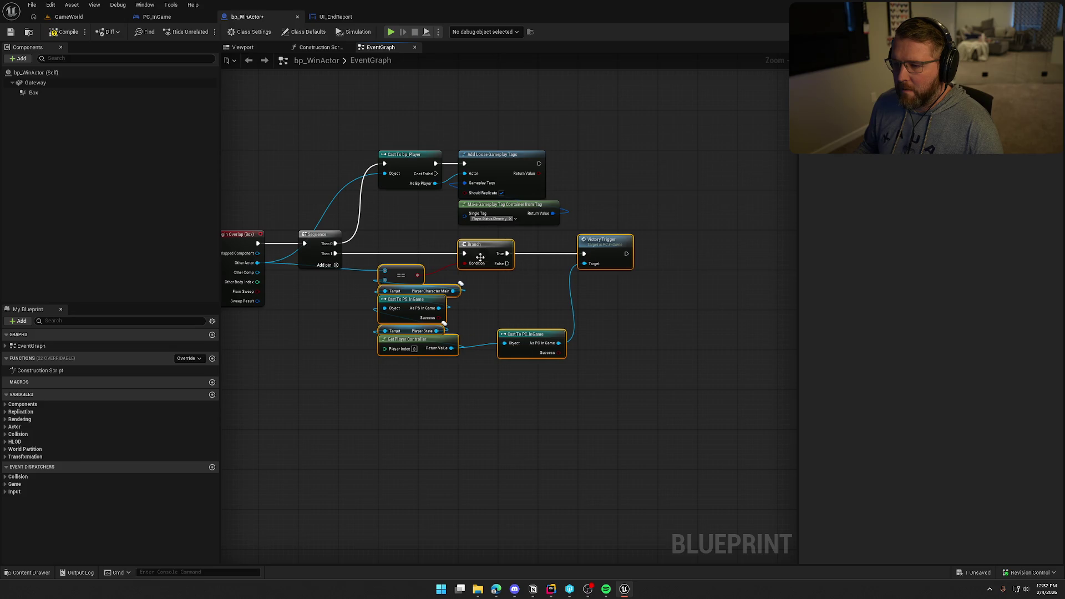
pyautogui.click(491, 283)
pyautogui.scroll(2, 495, 303)
pyautogui.moveTo(520, 314)
pyautogui.mouseDown()
pyautogui.moveTo(525, 326)
pyautogui.moveTo(487, 238)
pyautogui.moveTo(374, 236)
pyautogui.mouseUp()
# Step: Add Set Physical Animation State on As Bp Player, executing after Add Loose Gameplay Tags
pyautogui.moveTo(411, 170)
pyautogui.mouseDown()
pyautogui.moveTo(627, 177)
pyautogui.moveTo(616, 176)
pyautogui.mouseUp()
pyautogui.write('set')
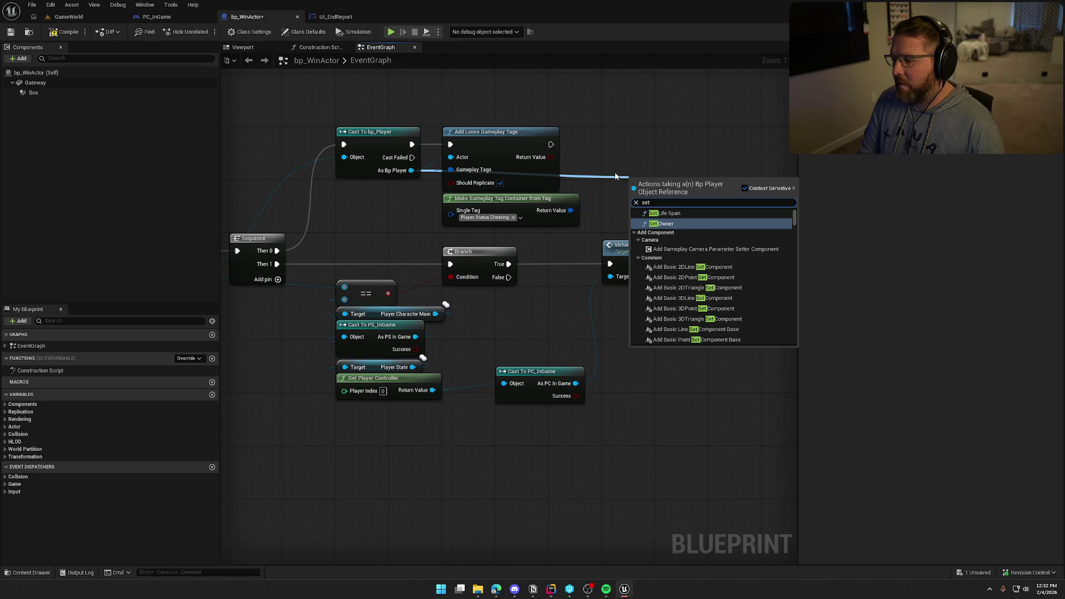
pyautogui.write(' phy')
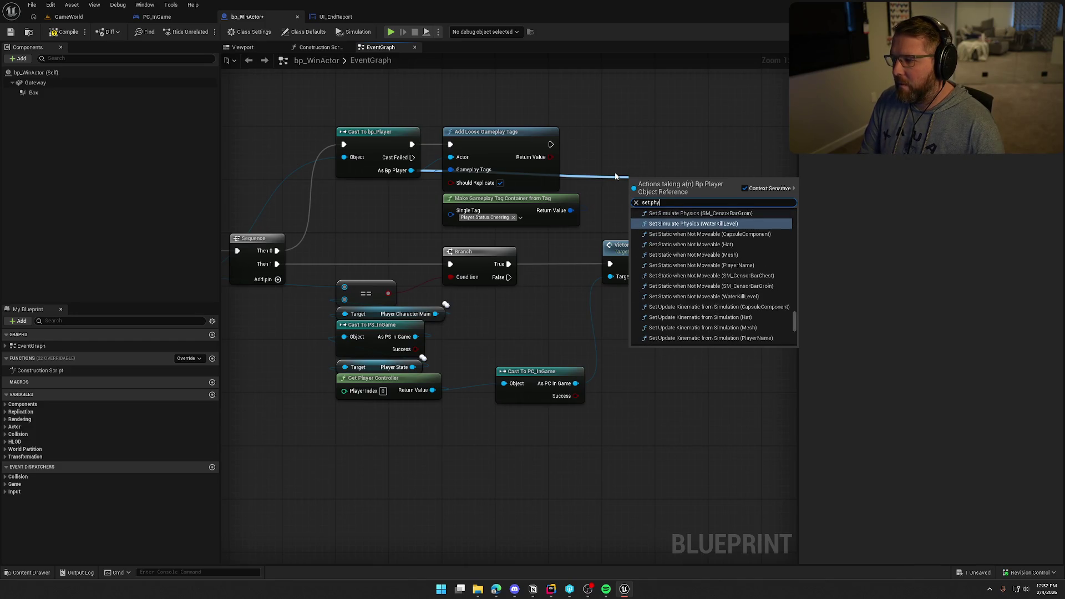
pyautogui.write('sical')
pyautogui.press('Return')
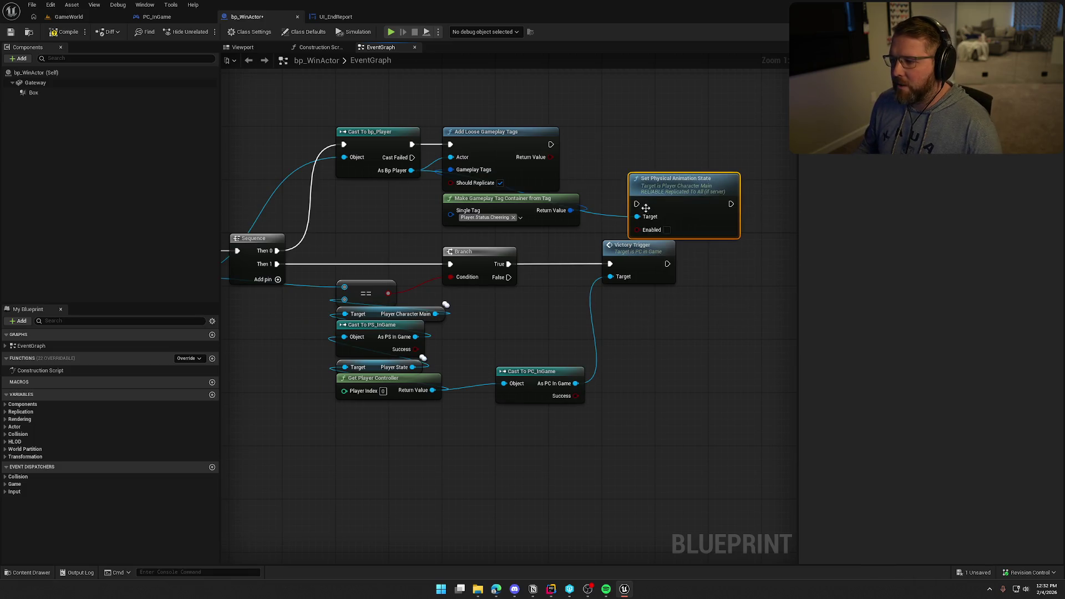
pyautogui.moveTo(637, 204)
pyautogui.mouseDown()
pyautogui.moveTo(550, 144)
pyautogui.moveTo(634, 143)
pyautogui.moveTo(629, 131)
pyautogui.mouseUp()
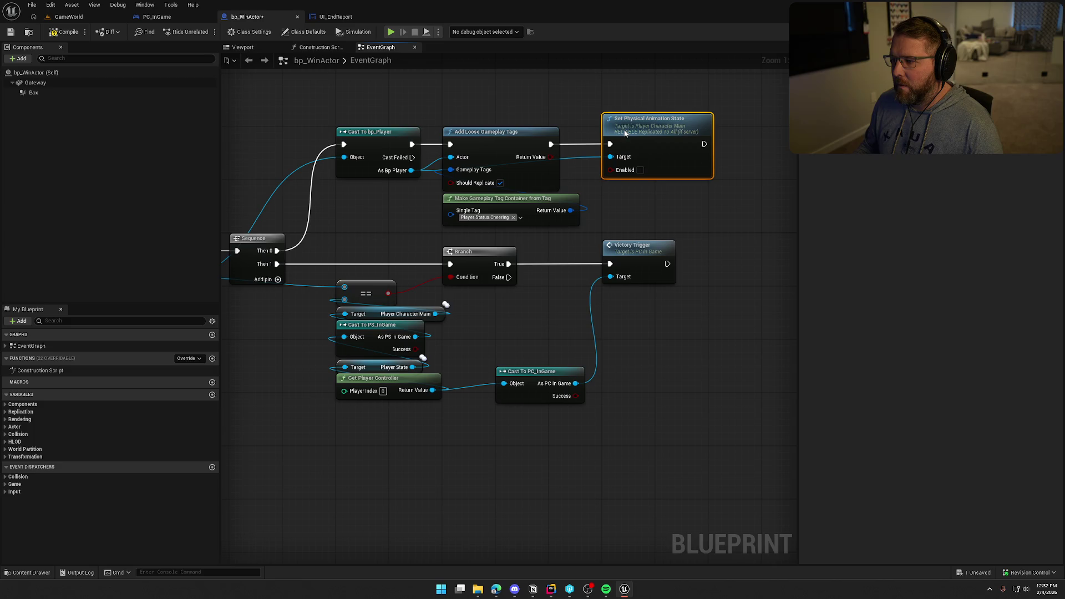
pyautogui.click(563, 113)
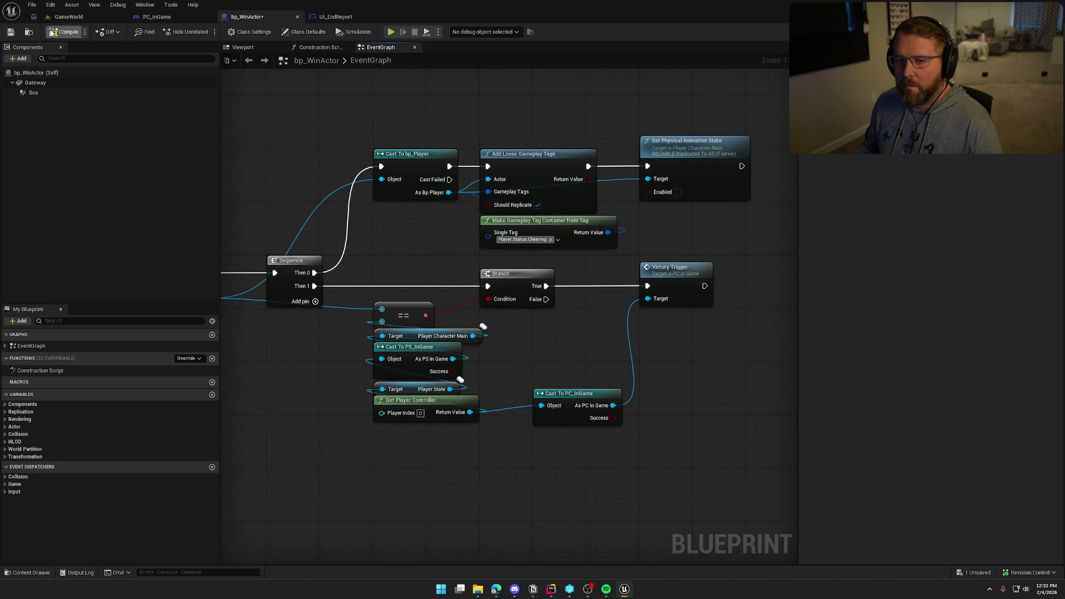
pyautogui.click(65, 17)
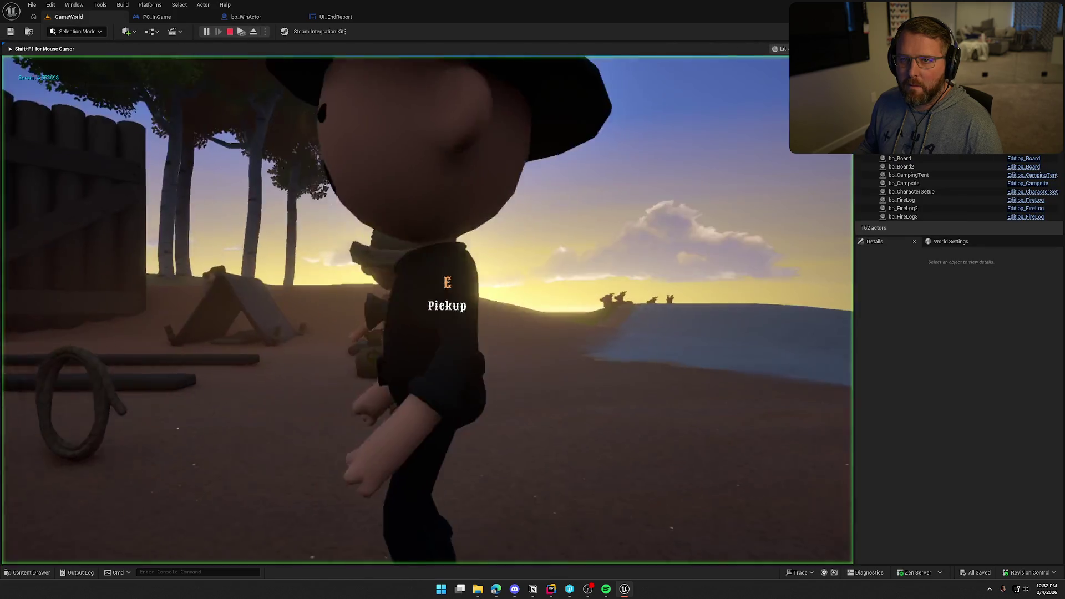
# Step: Sprint the character past the gate toward the village with the second player joined, then stop the session
pyautogui.press('super')
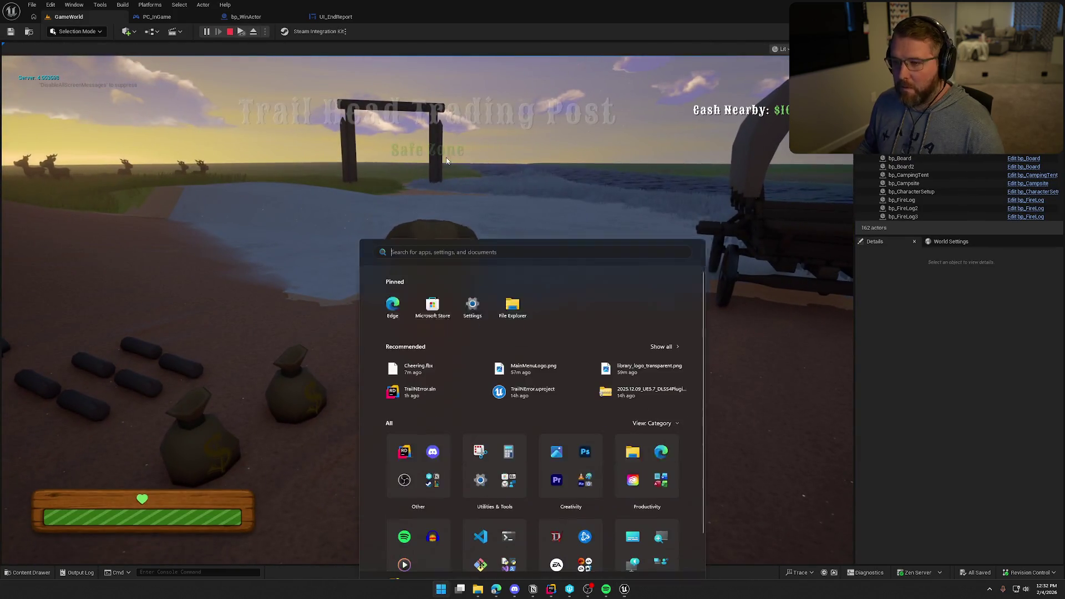
pyautogui.press('super')
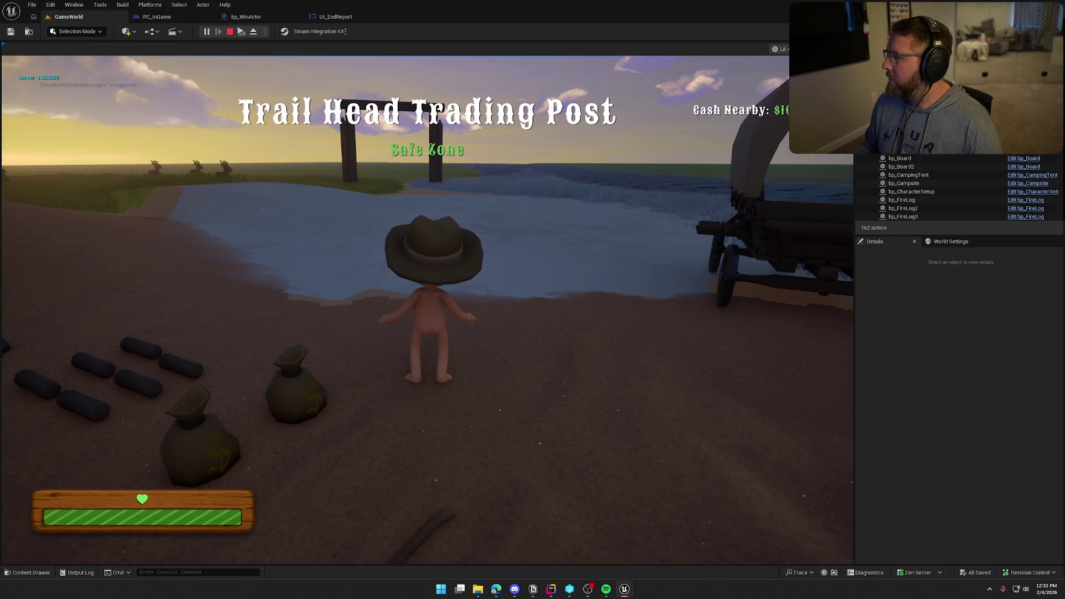
pyautogui.press('super')
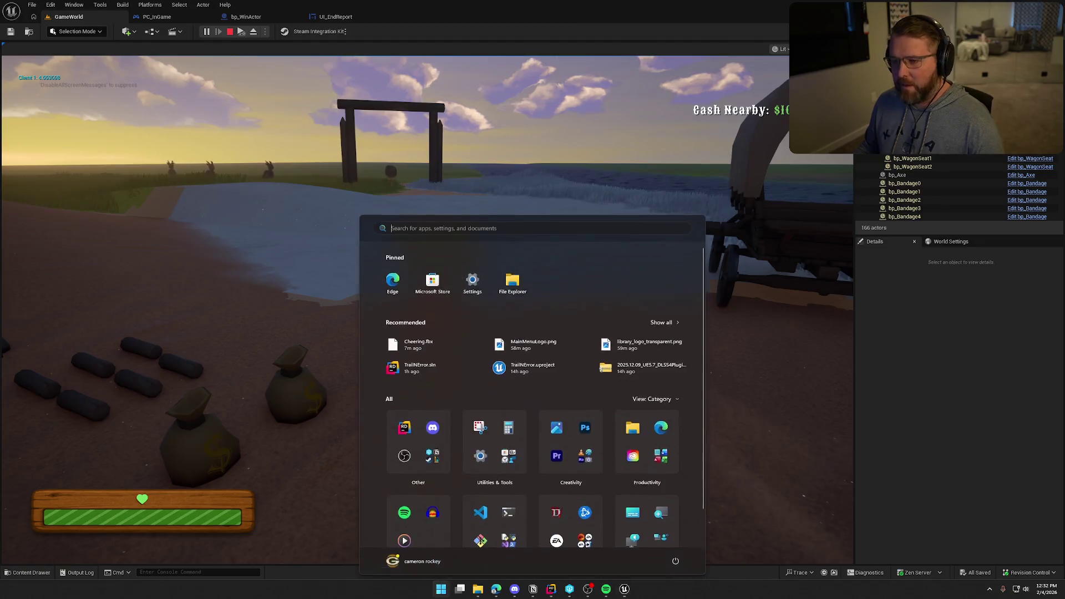
pyautogui.press('super')
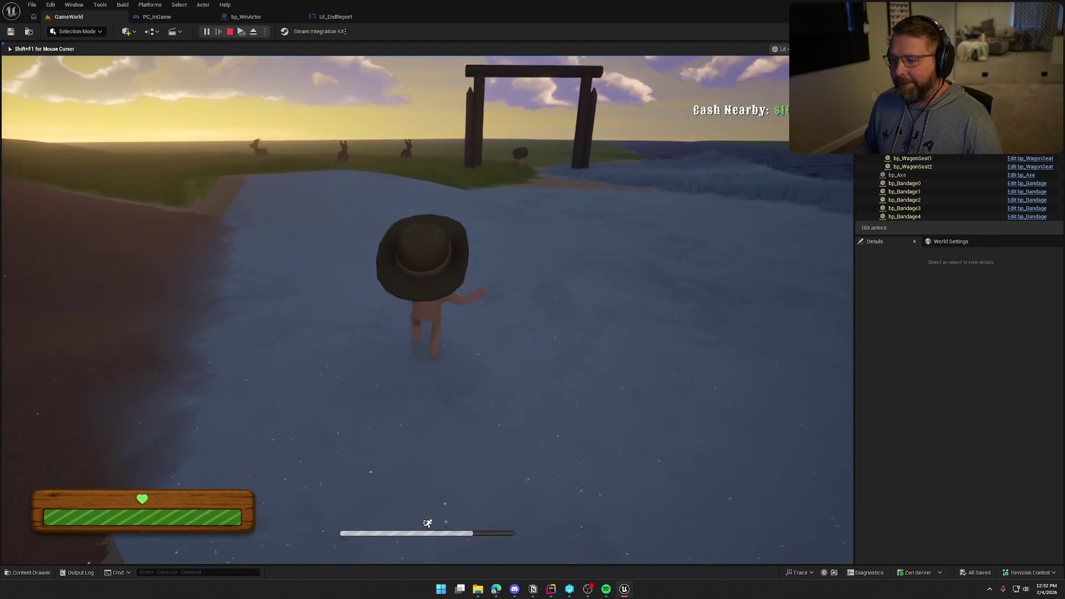
pyautogui.hotkey('shift', 'w')
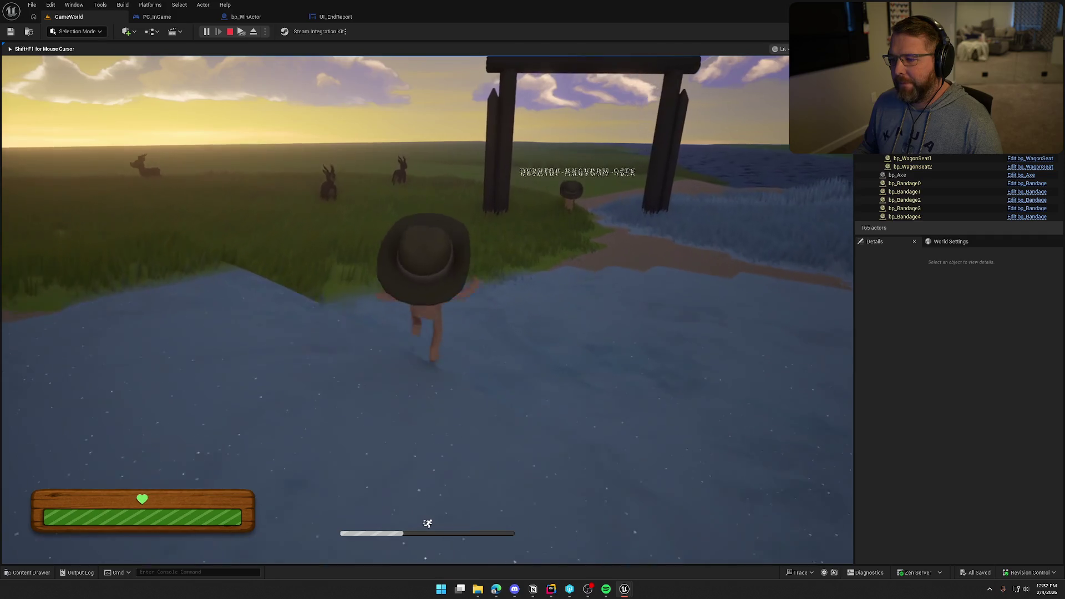
pyautogui.hotkey('shift', 'w')
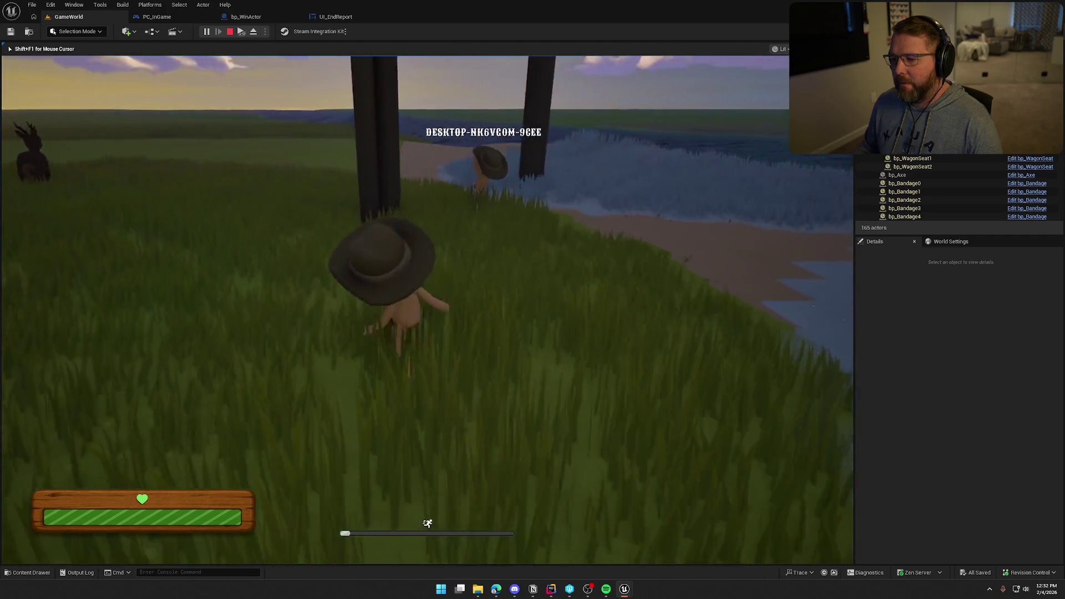
pyautogui.press('w')
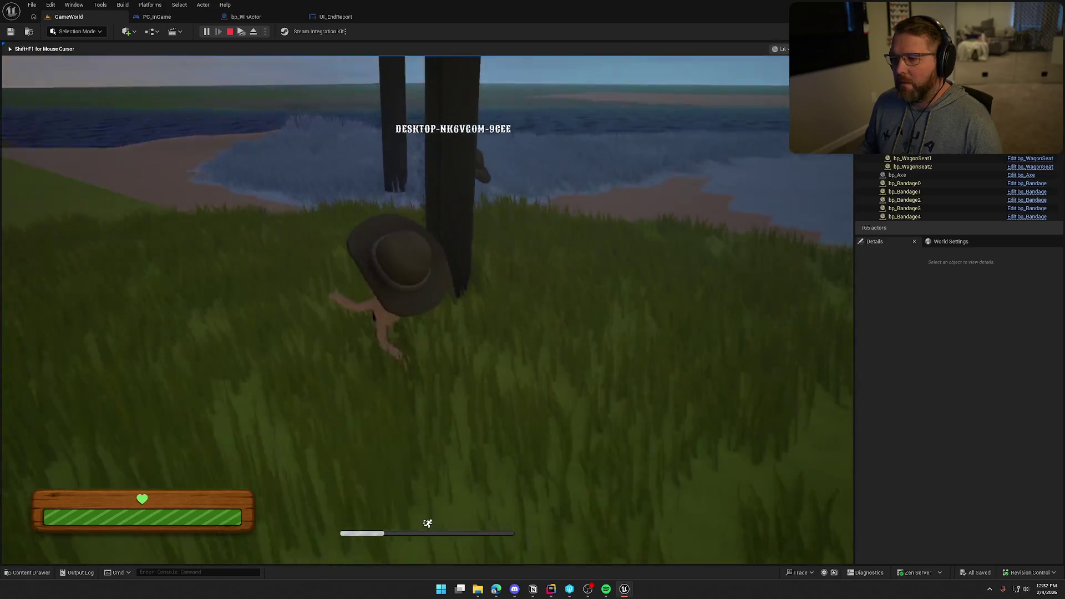
pyautogui.press('s')
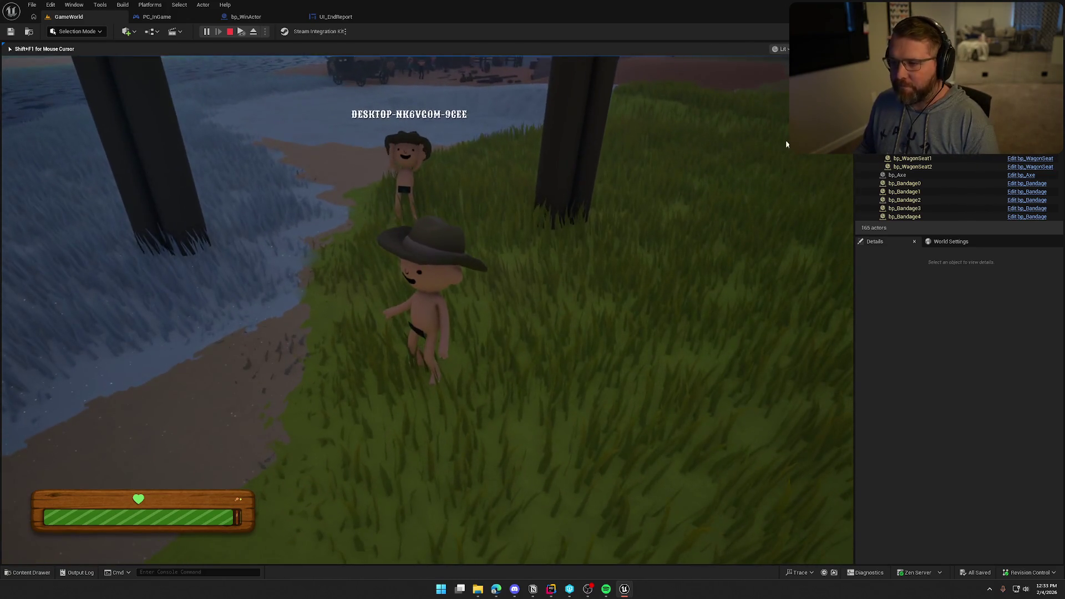
pyautogui.press('Escape')
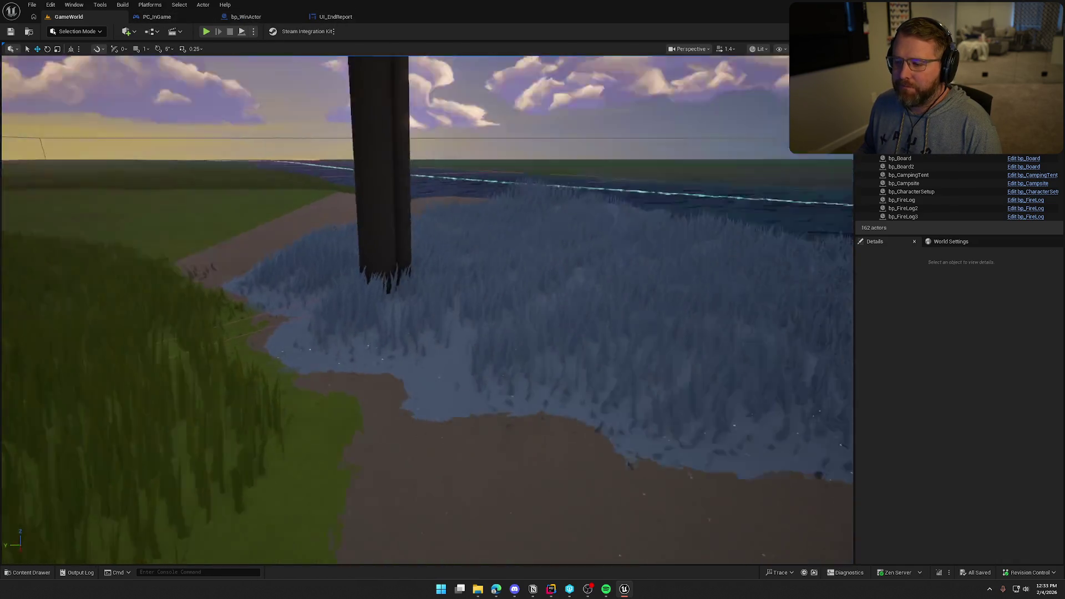
# Step: Start a new Play In Editor session and give the running game mouse control
pyautogui.moveTo(422, 333); pyautogui.dragTo(438, 238)
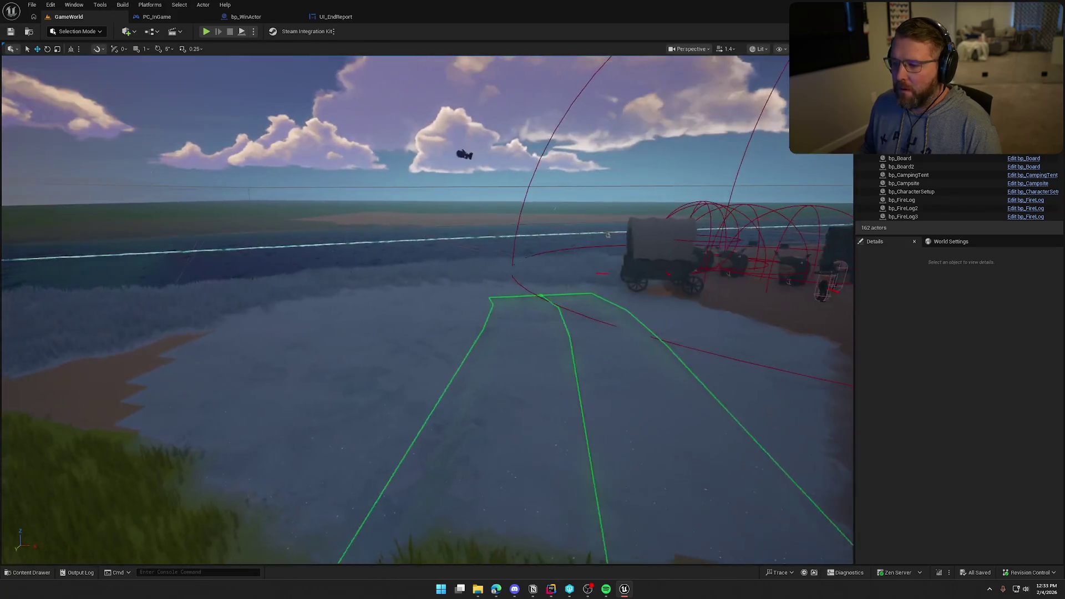
pyautogui.click(206, 32)
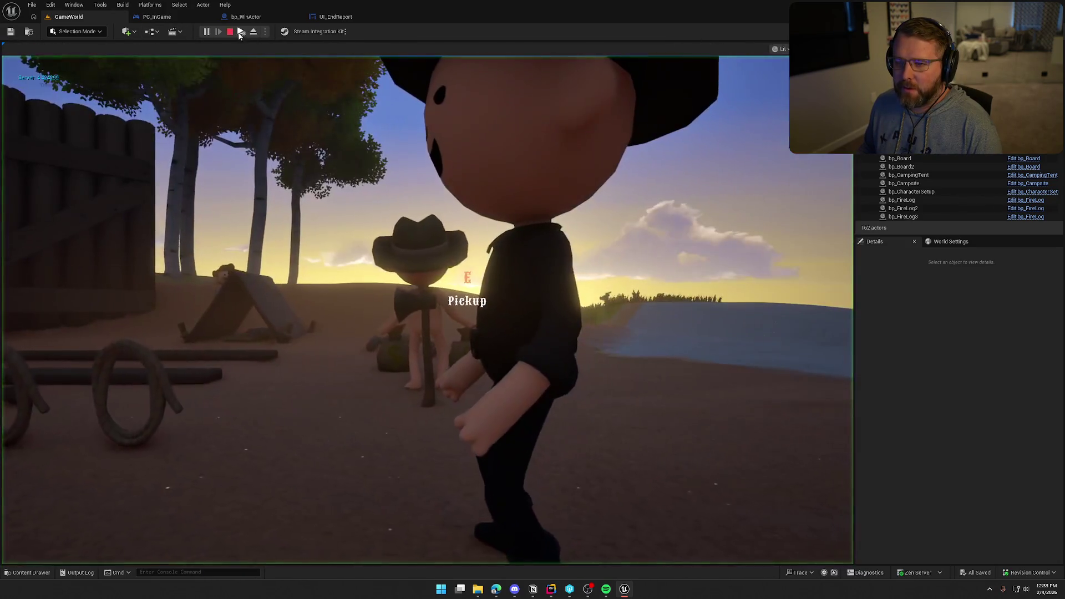
pyautogui.click(421, 299)
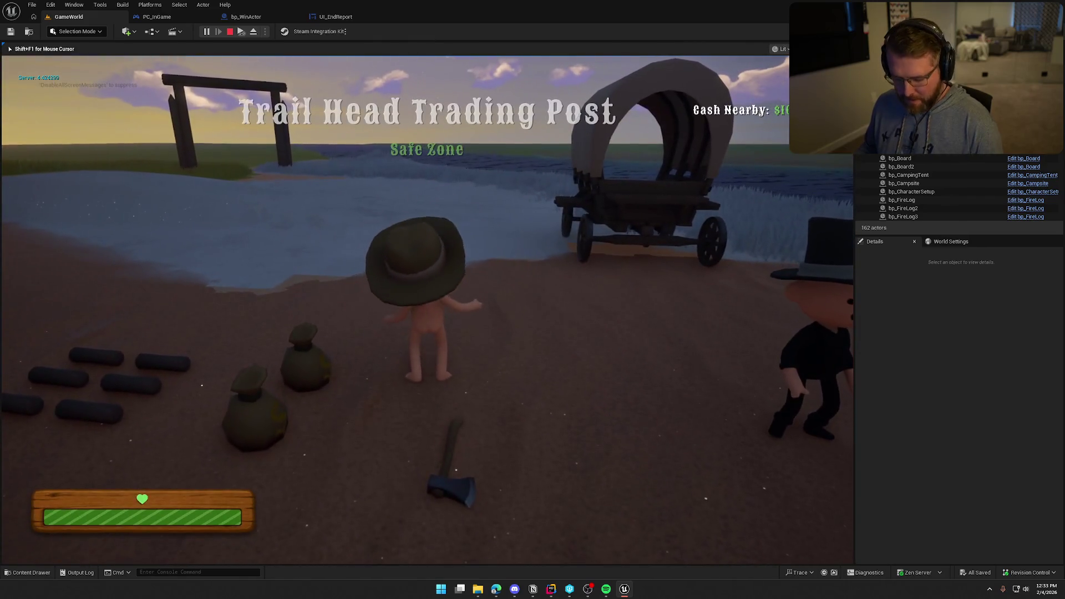
pyautogui.press('super')
pyautogui.click(242, 34)
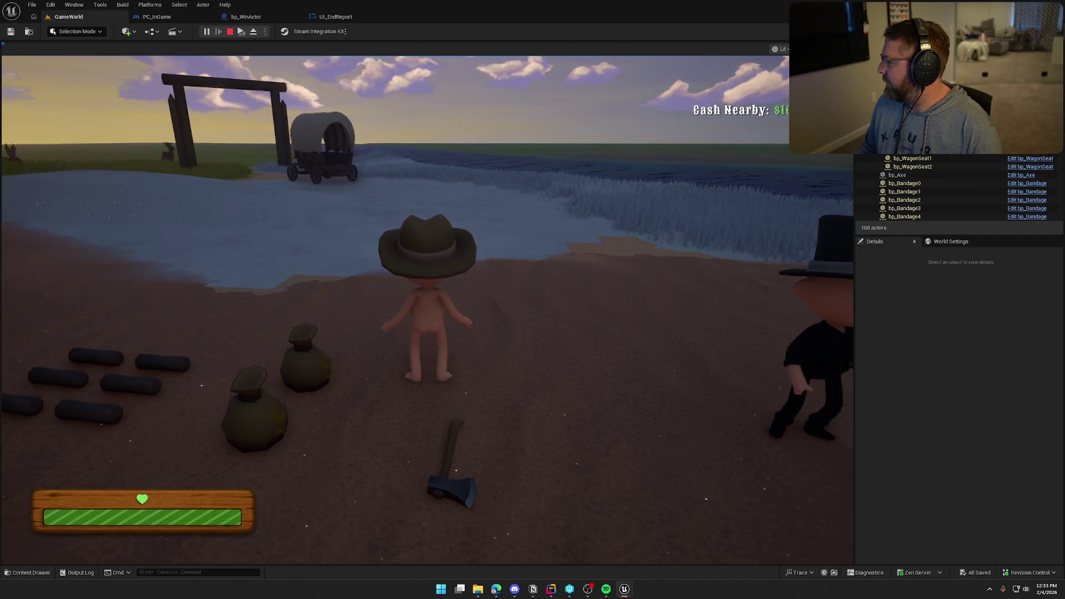
pyautogui.press('super')
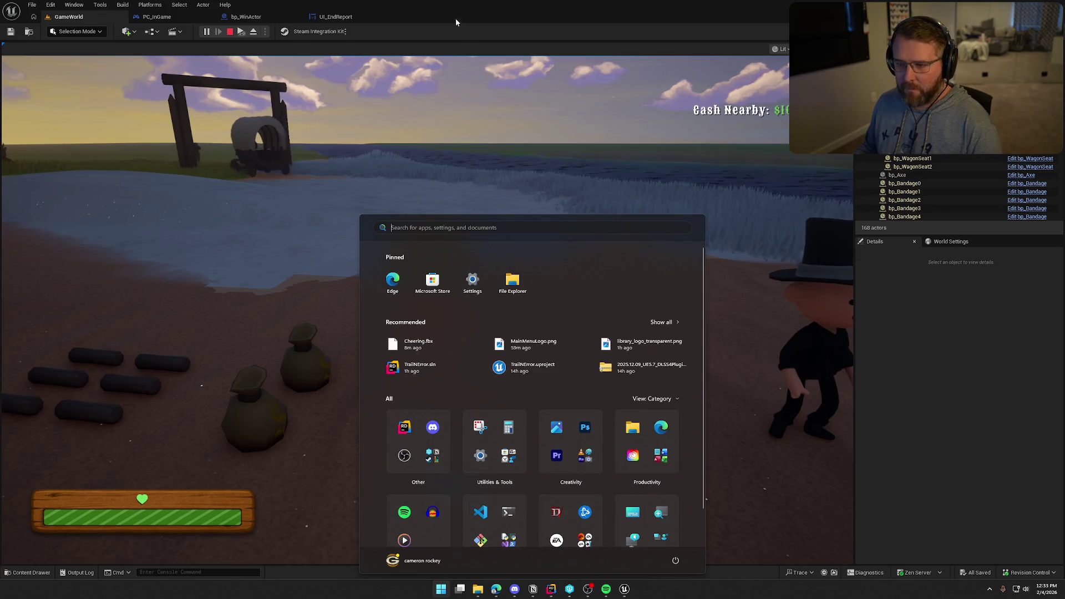
pyautogui.press('super')
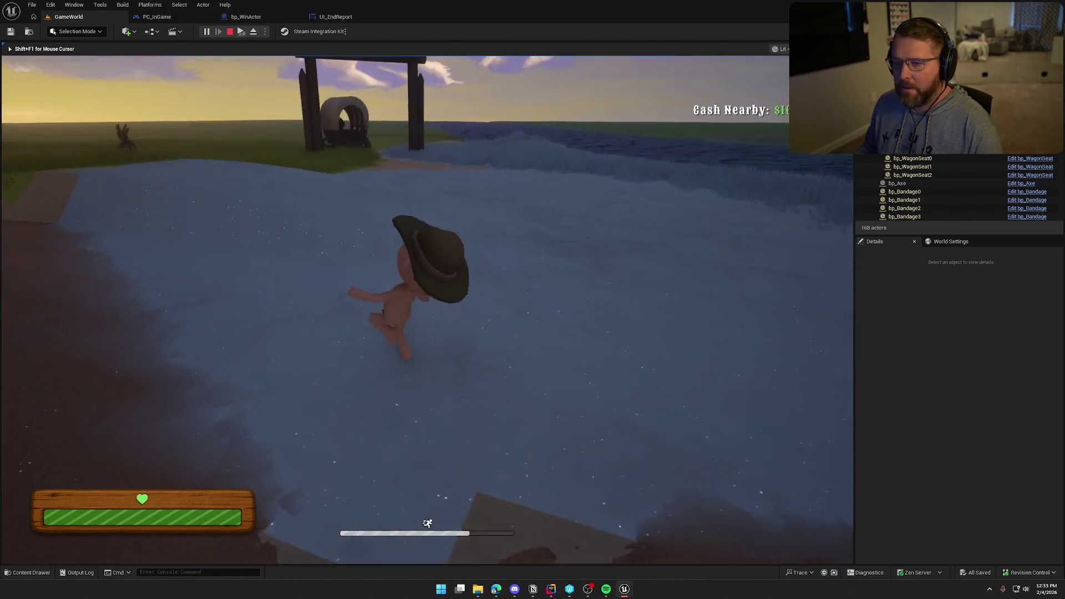
# Step: Run the character from the water through the grass to the wagon where the other player sits
pyautogui.press('w')
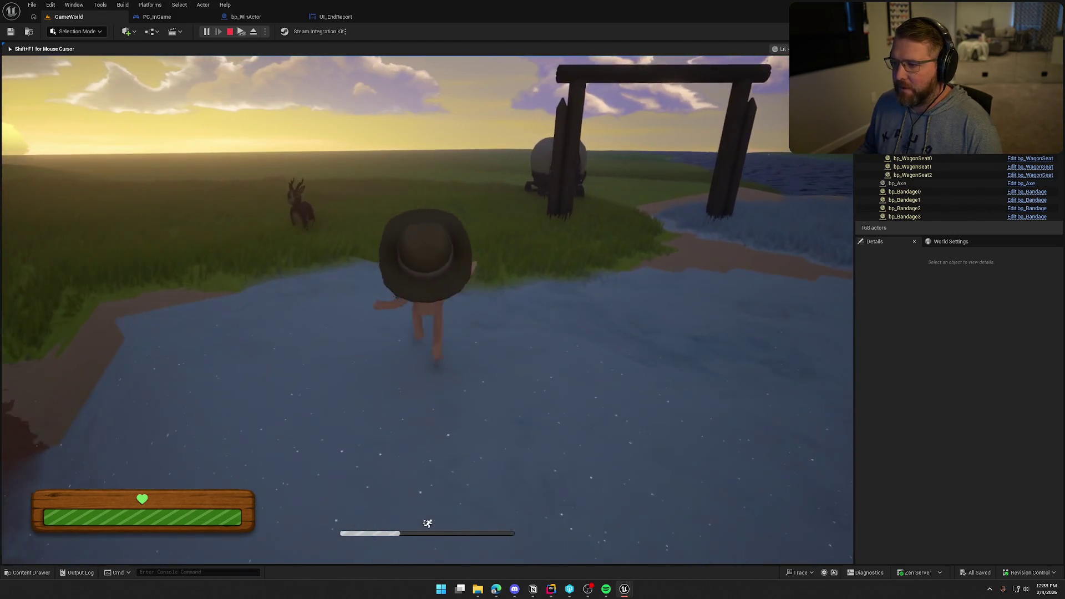
pyautogui.press('w')
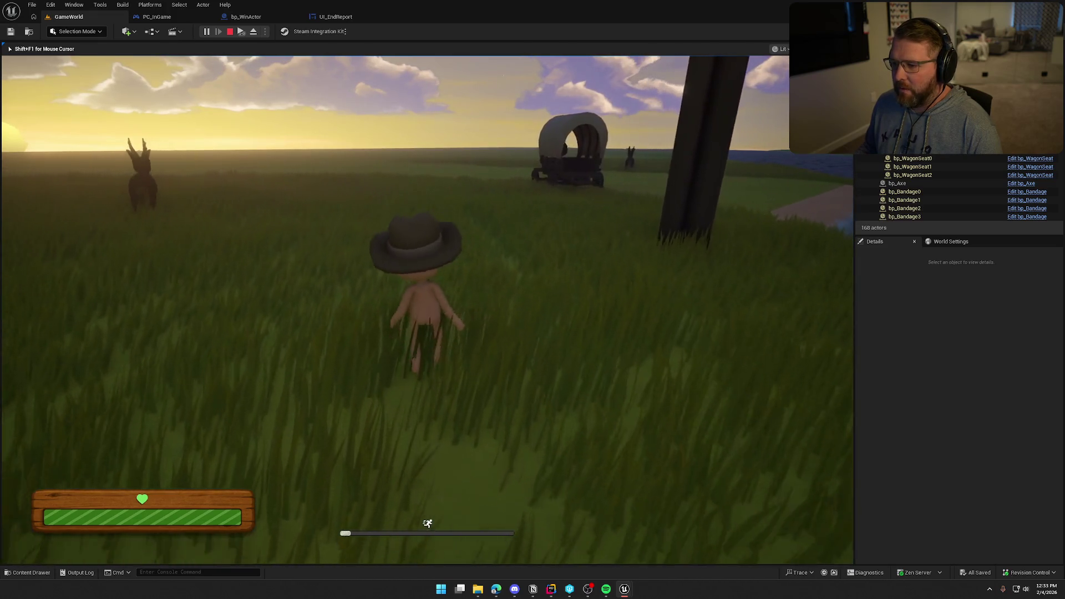
pyautogui.press('w')
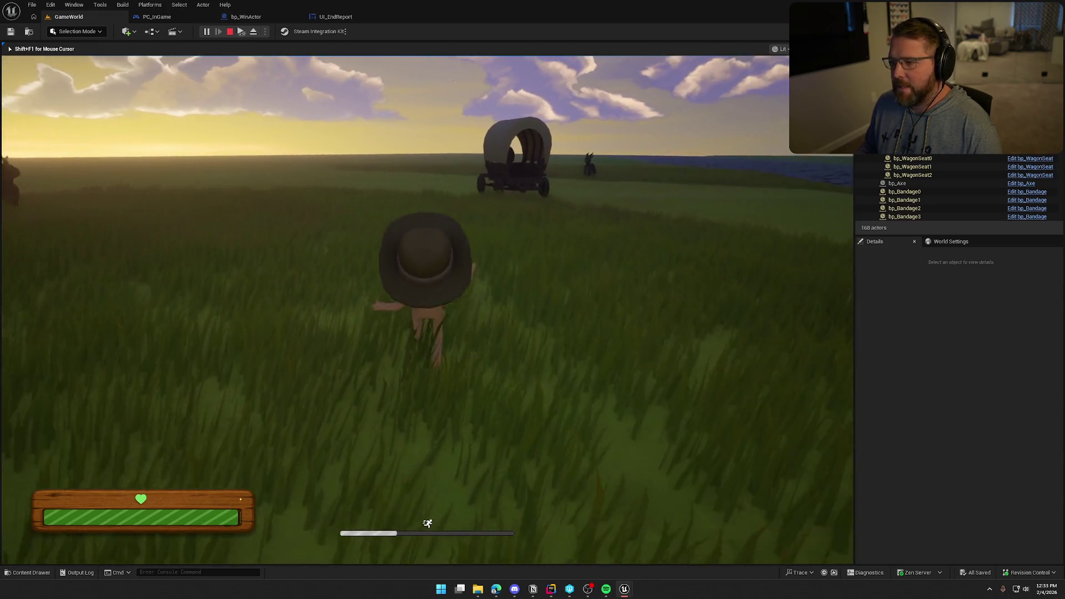
pyautogui.press('w')
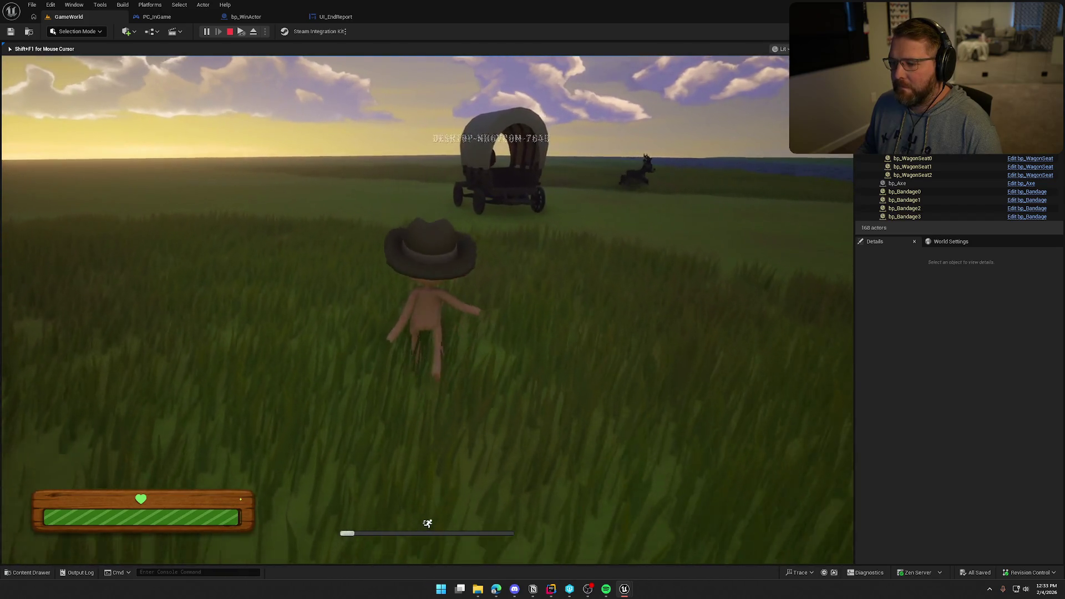
pyautogui.press('w')
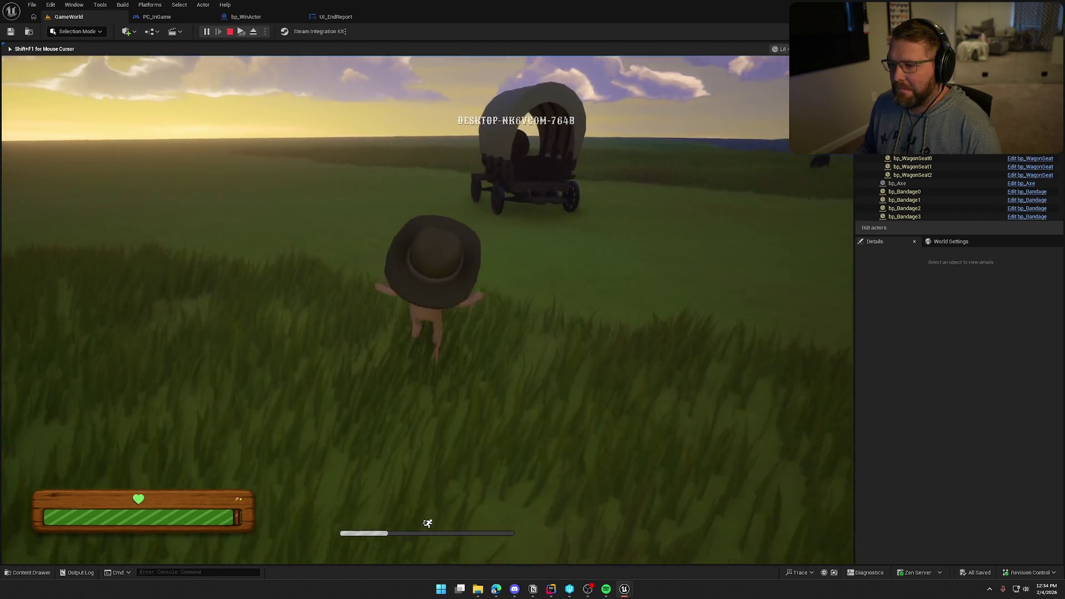
pyautogui.press('w')
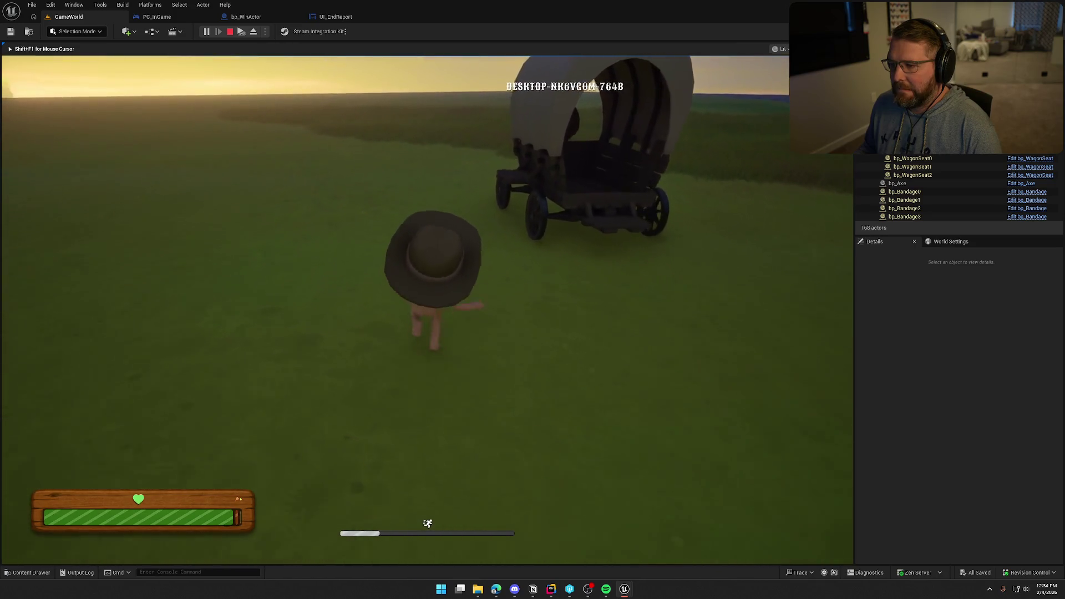
pyautogui.press('w')
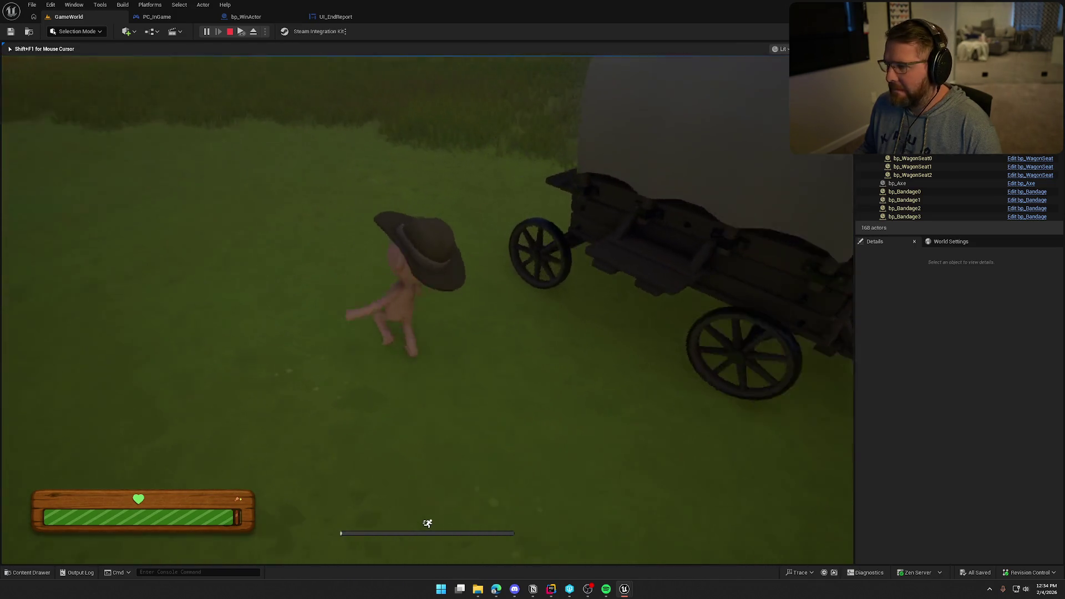
pyautogui.press('w')
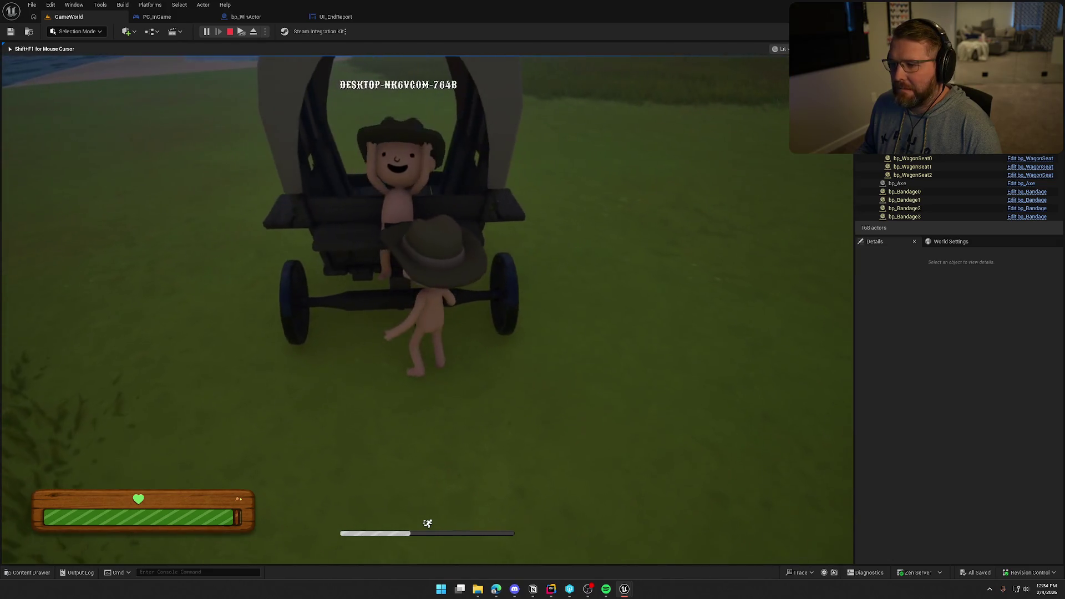
pyautogui.press('w')
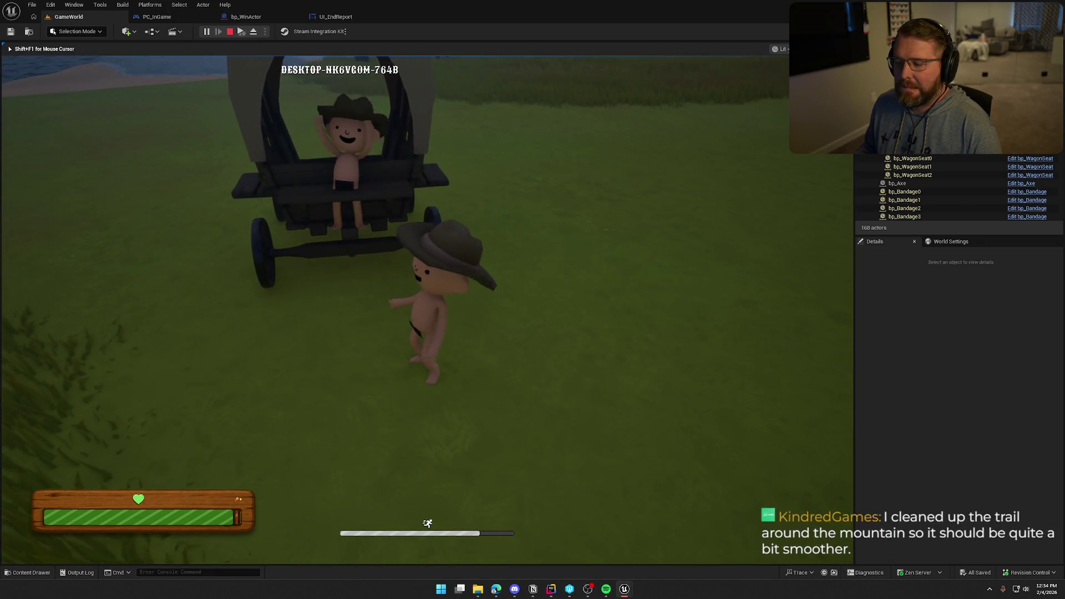
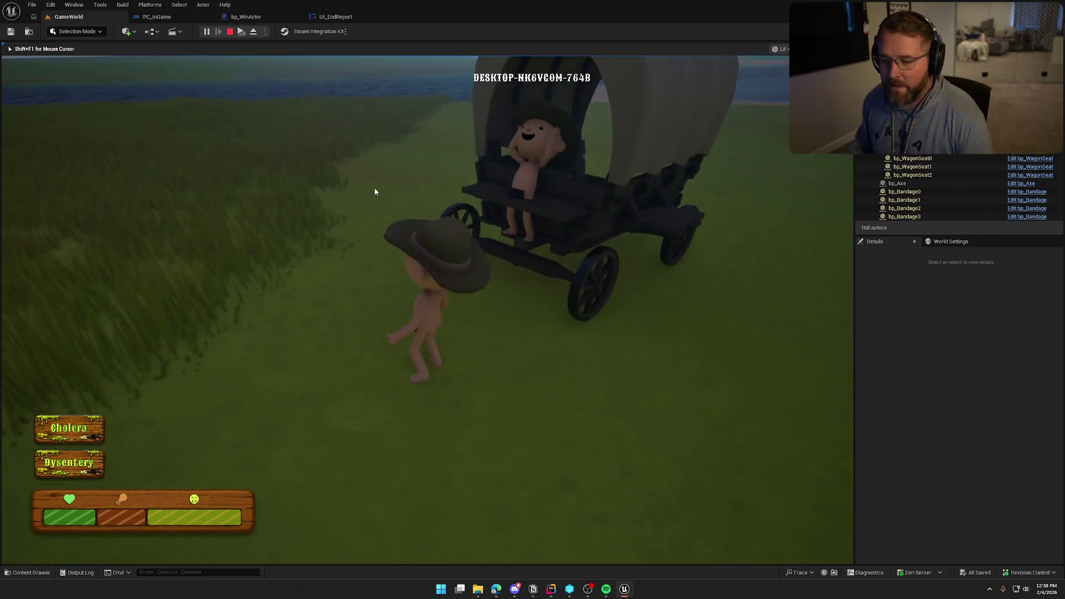
# Step: Stop the Play-In-Editor session and return to the GameWorld level viewport
pyautogui.press('Escape')
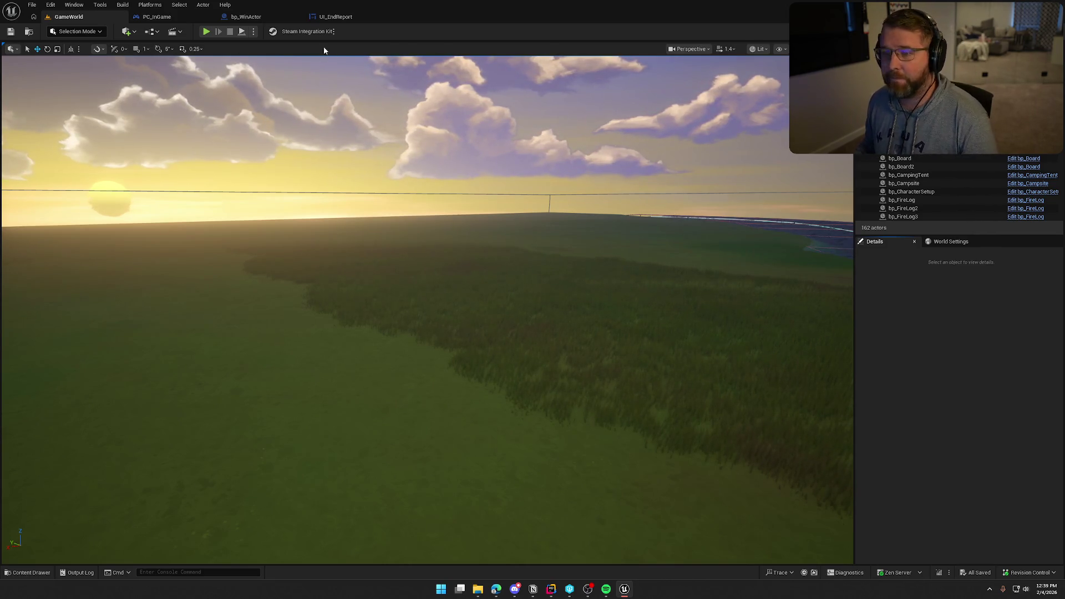
# Step: Switch to the bp_WinActor tab and zoom out its event graph
pyautogui.click(245, 16)
pyautogui.scroll(-1, 678, 371)
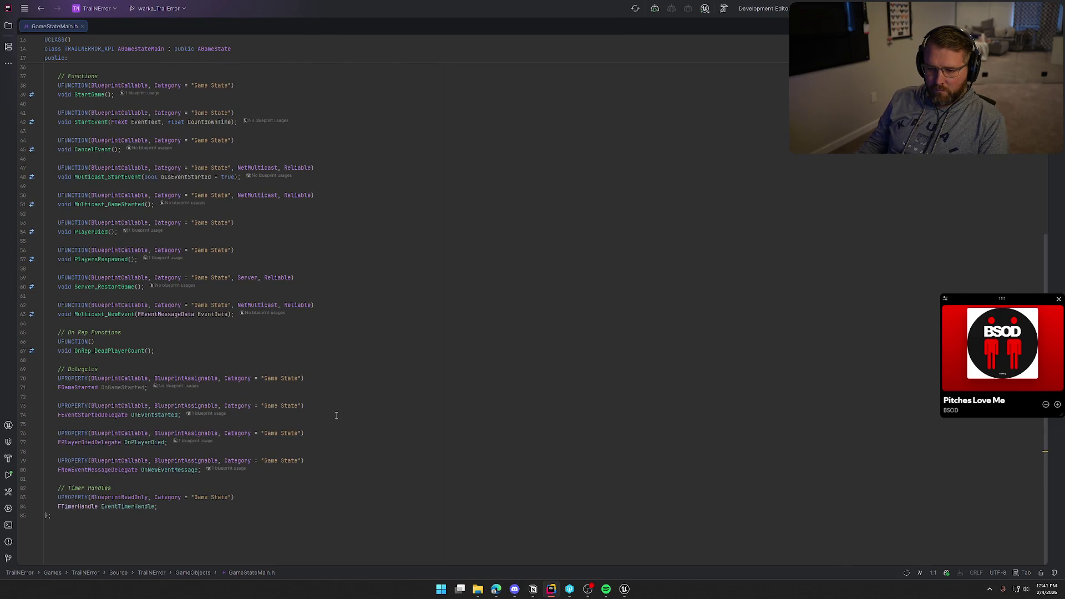
# Step: Declare a replicated Game State UPROPERTY int32 VictoryPlayerCount = 0 after DeadPlayerCount
pyautogui.scroll(3, 277, 383)
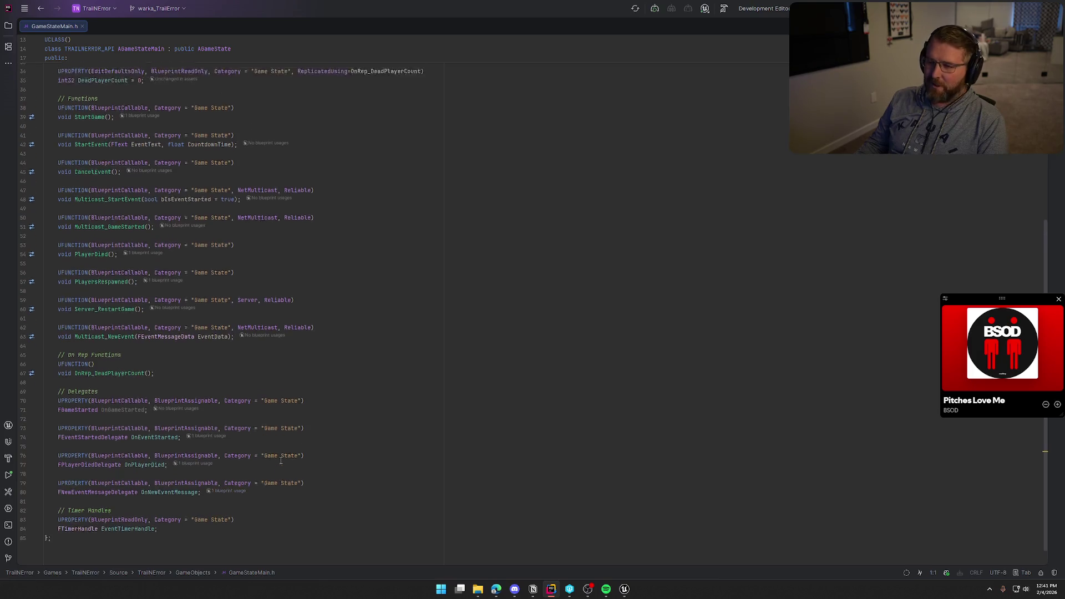
pyautogui.scroll(5, 361, 359)
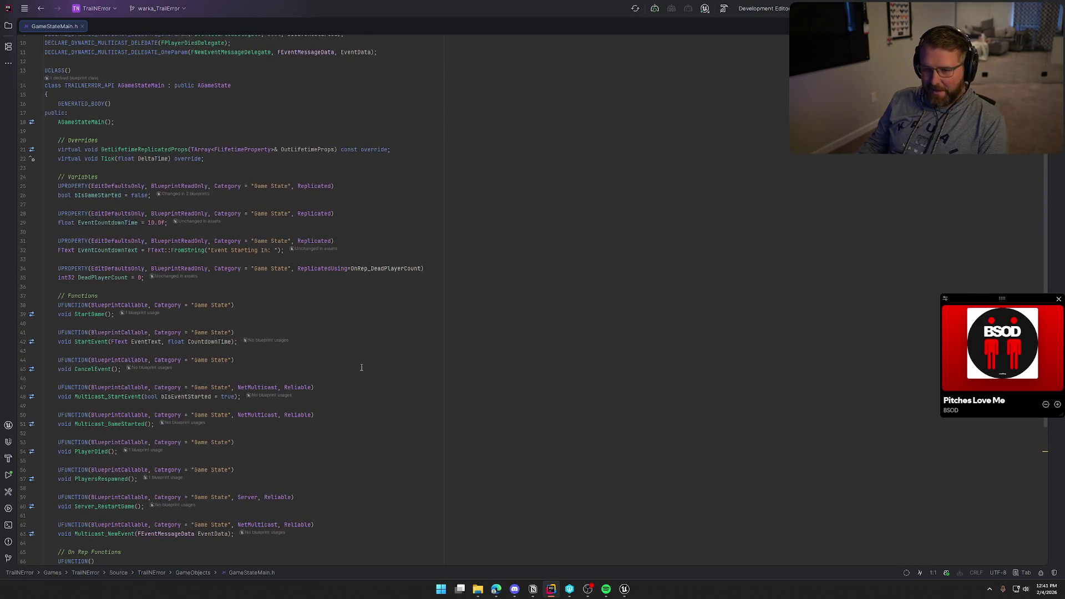
pyautogui.scroll(2, 149, 286)
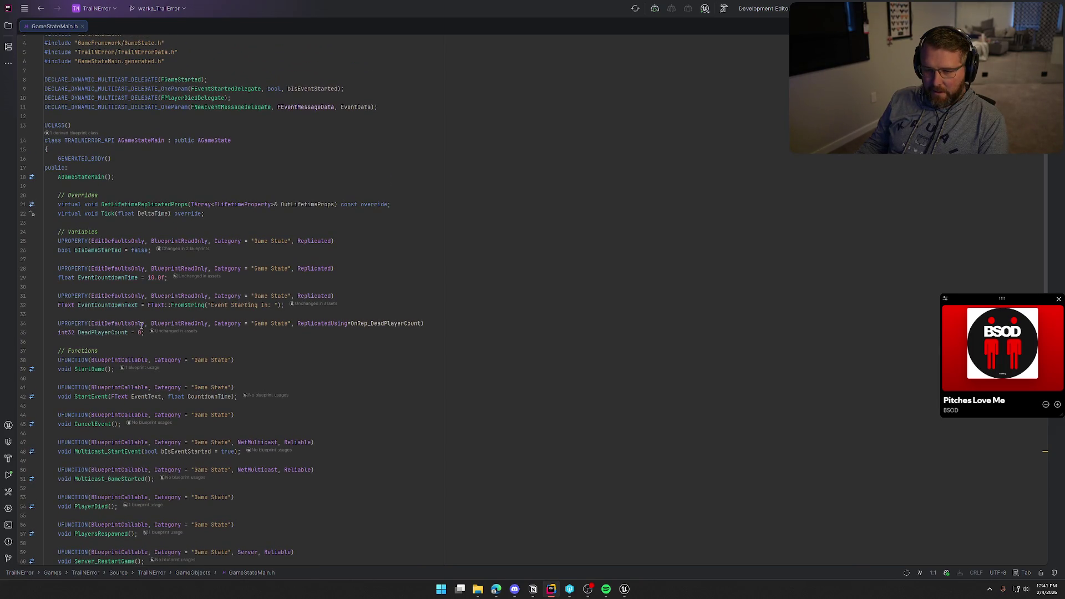
pyautogui.click(146, 333)
pyautogui.press('Return')
pyautogui.press('Return')
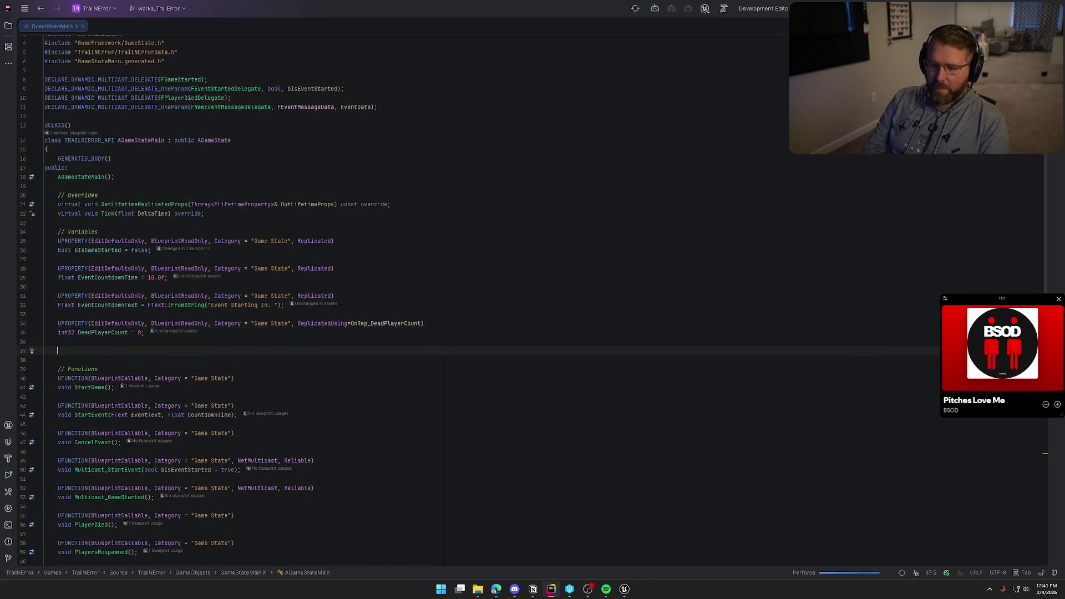
pyautogui.write('UPROPERTY(')
pyautogui.press('Return')
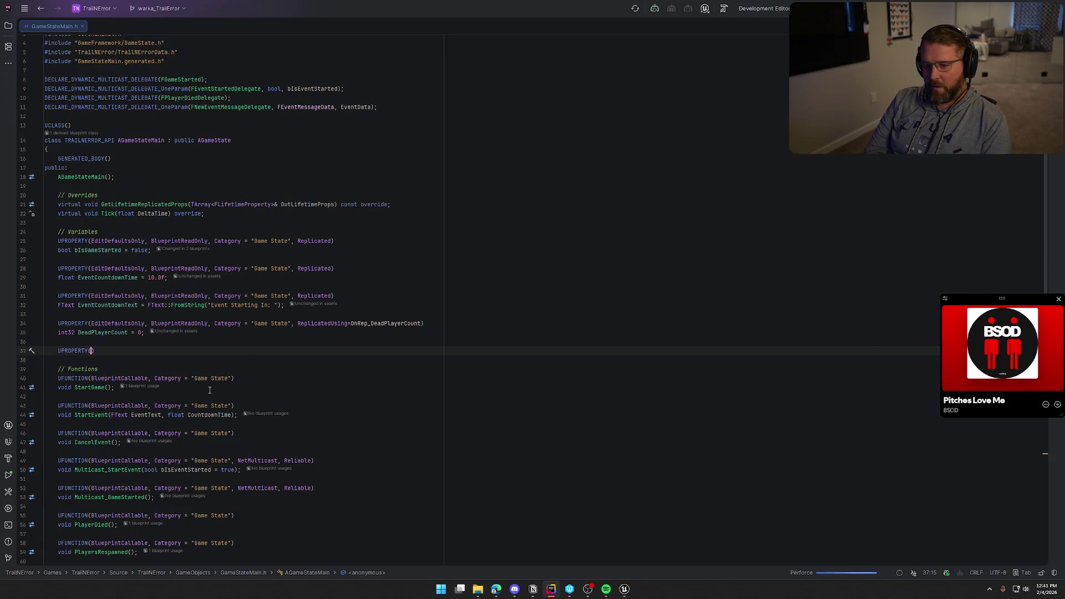
pyautogui.write('E')
pyautogui.press('Tab')
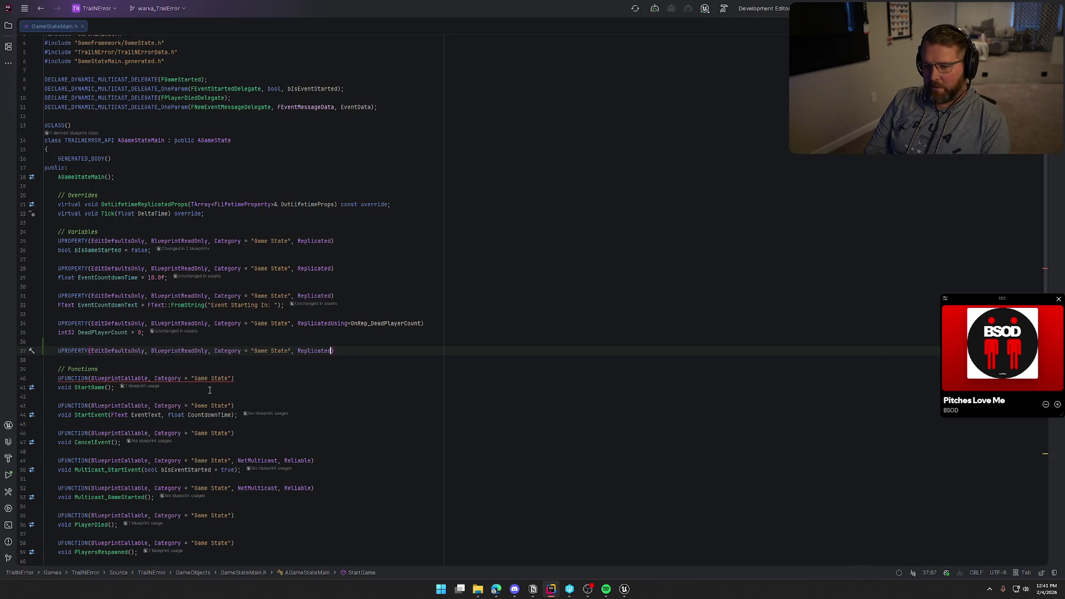
pyautogui.press('Return')
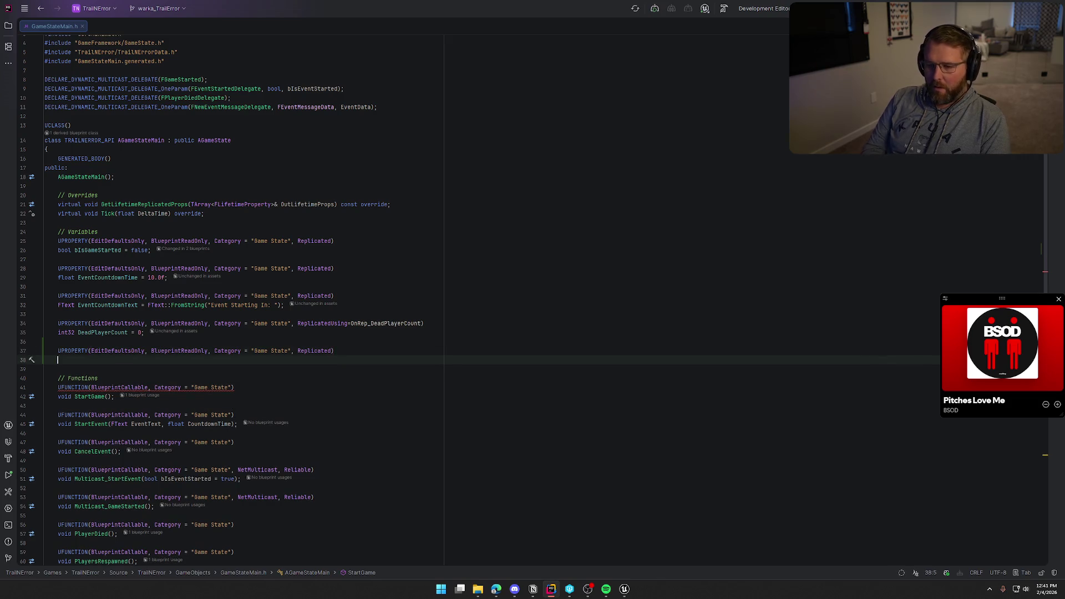
pyautogui.write('int32 ')
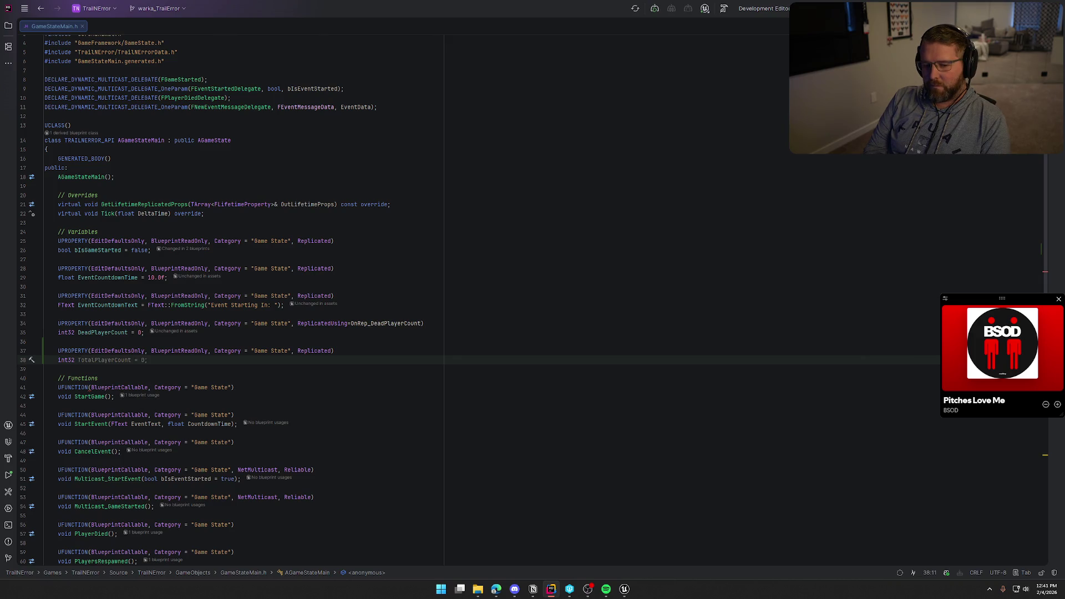
pyautogui.write('Victor')
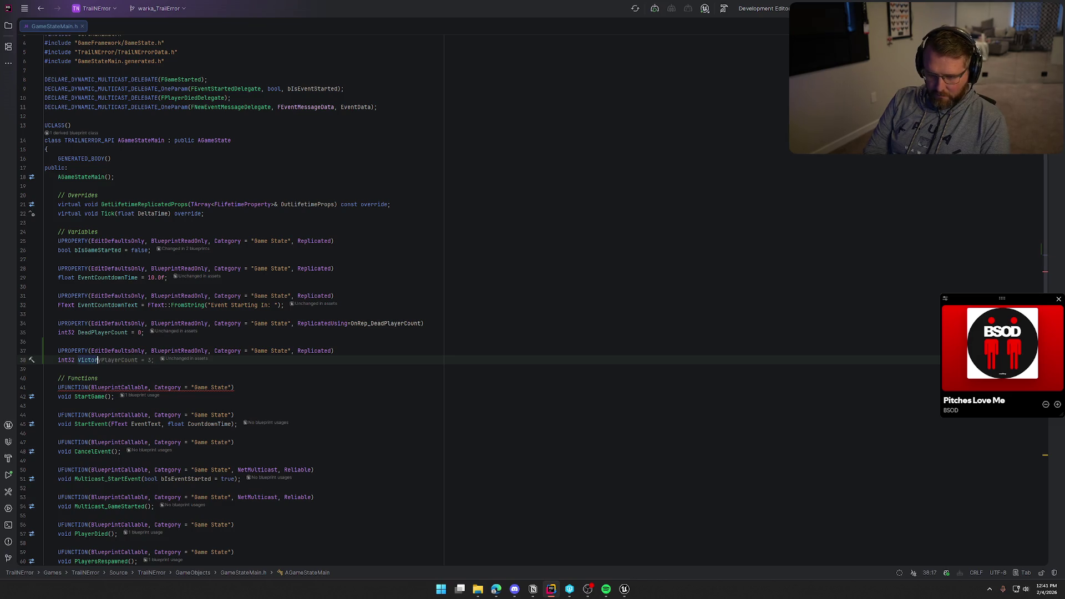
pyautogui.press('Tab')
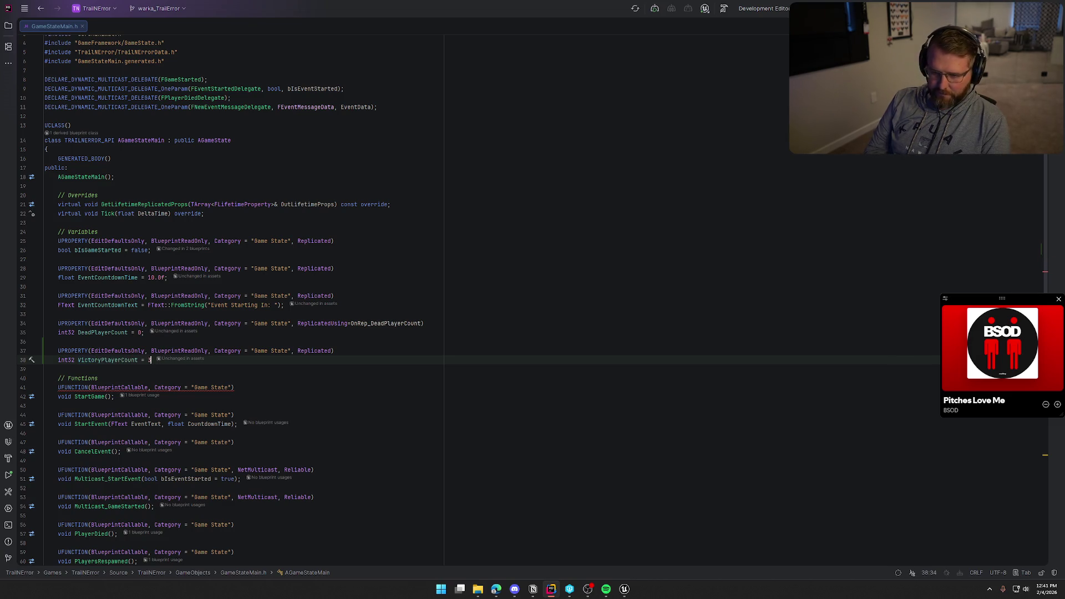
pyautogui.press('Left')
pyautogui.press('Left')
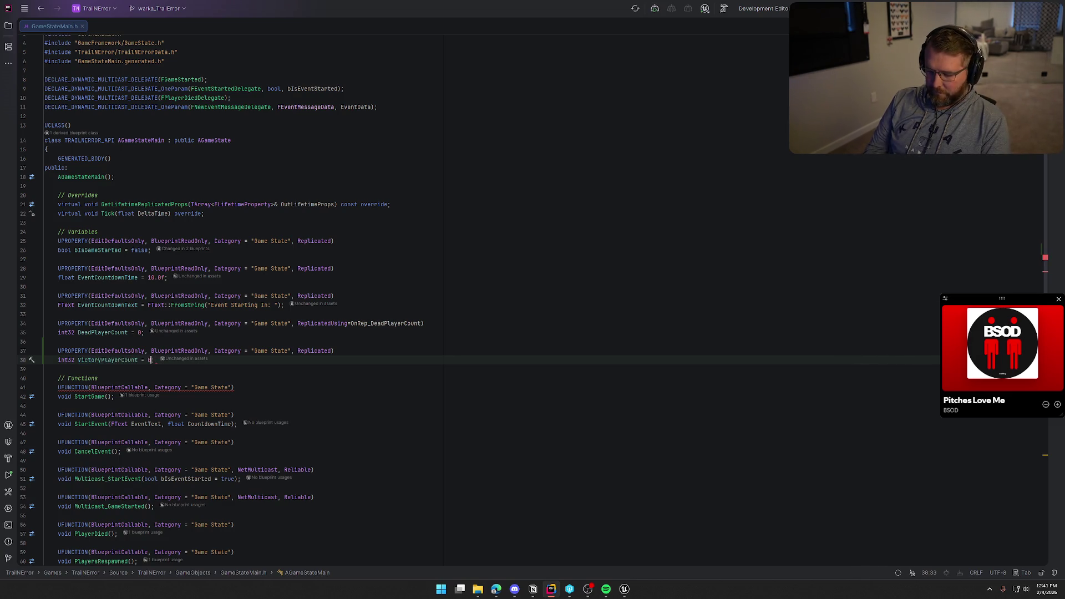
# Step: Add another replicated Game State UPROPERTY macro below it with an empty variable line
pyautogui.press('Return')
pyautogui.press('Return')
pyautogui.write('UP')
pyautogui.press('Down')
pyautogui.press('Return')
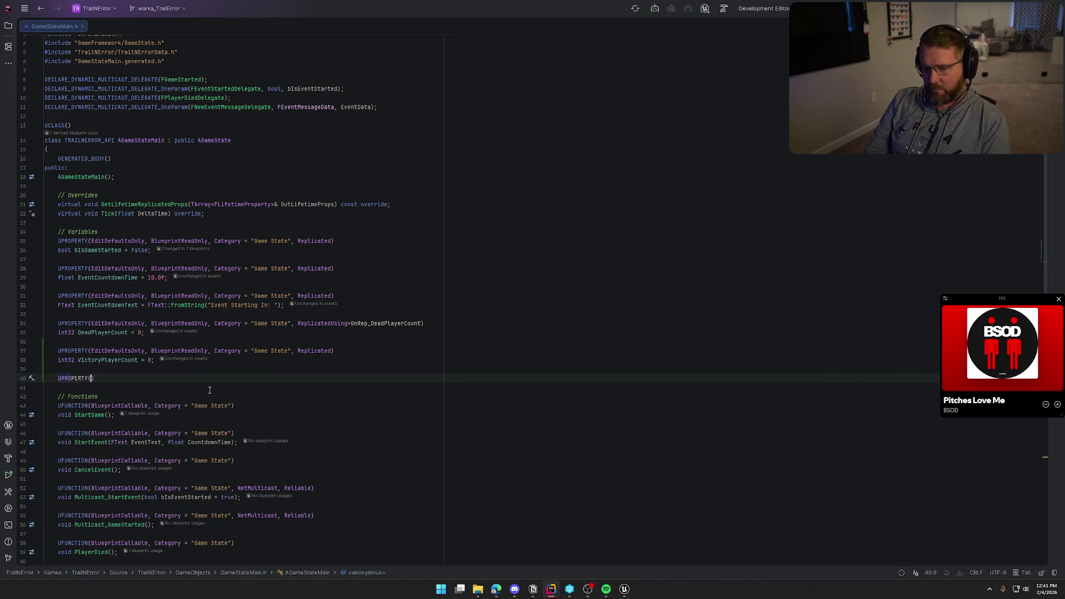
pyautogui.press('Tab')
pyautogui.press('End')
pyautogui.press('Return')
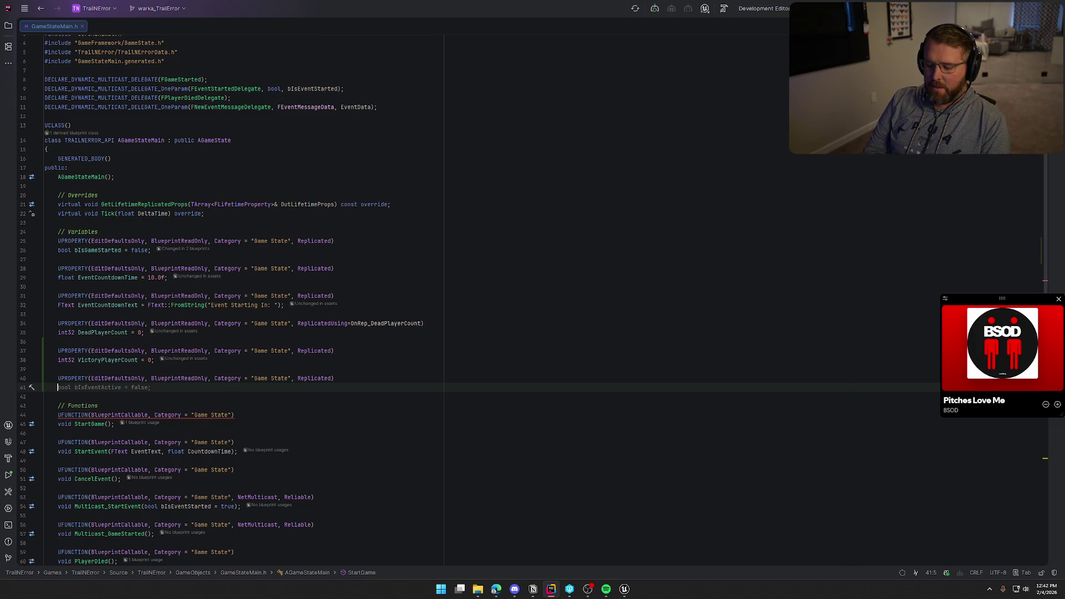
# Step: Declare float RunScore = 0.0f under the new replicated UPROPERTY on line 41
pyautogui.write('float')
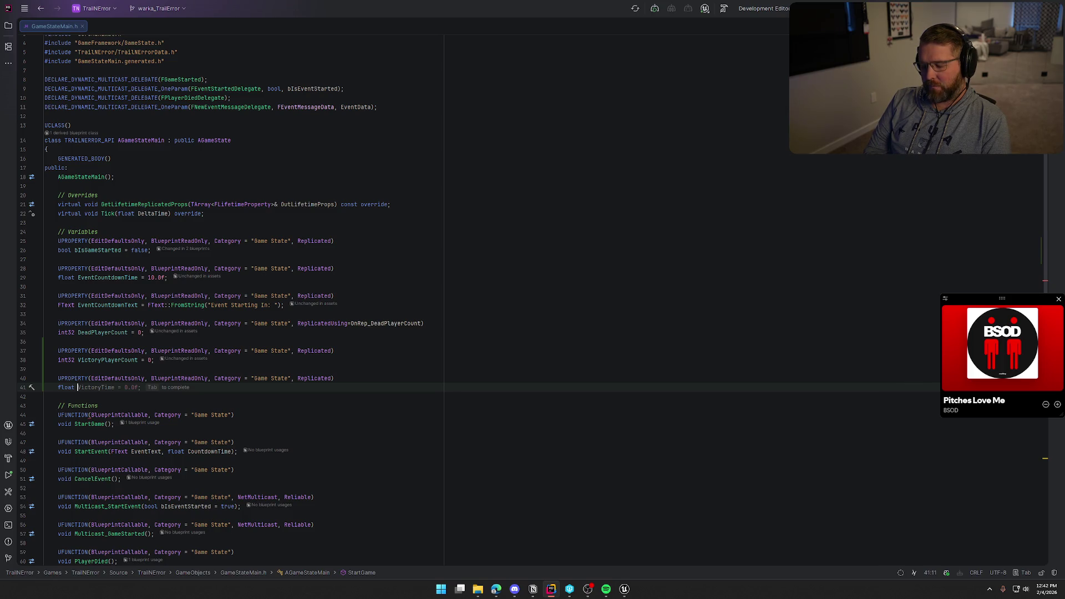
pyautogui.write('RunScore')
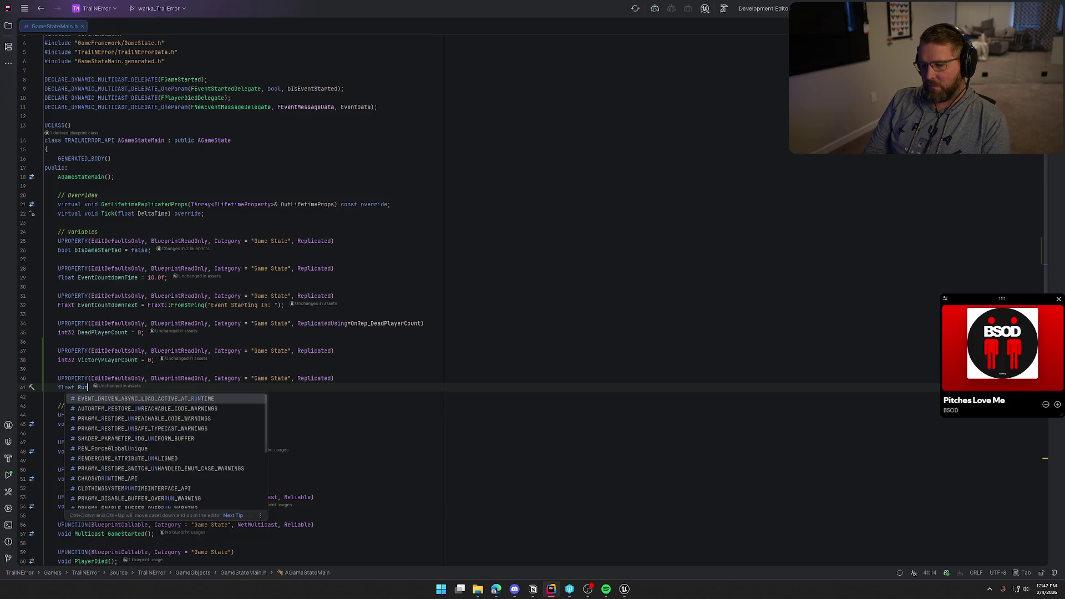
pyautogui.press('Tab')
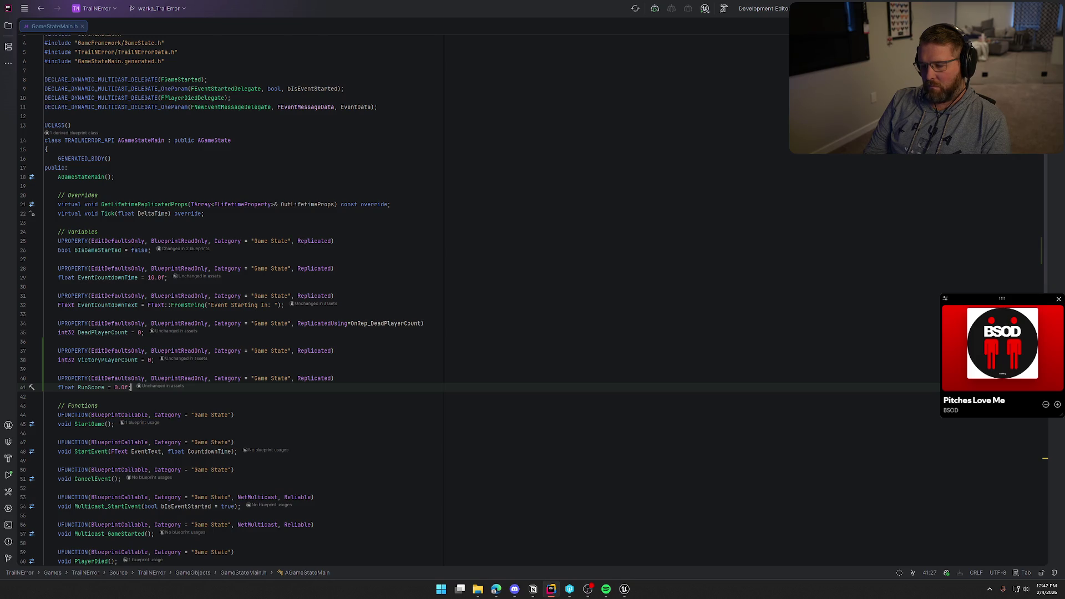
pyautogui.scroll(-4, 531, 400)
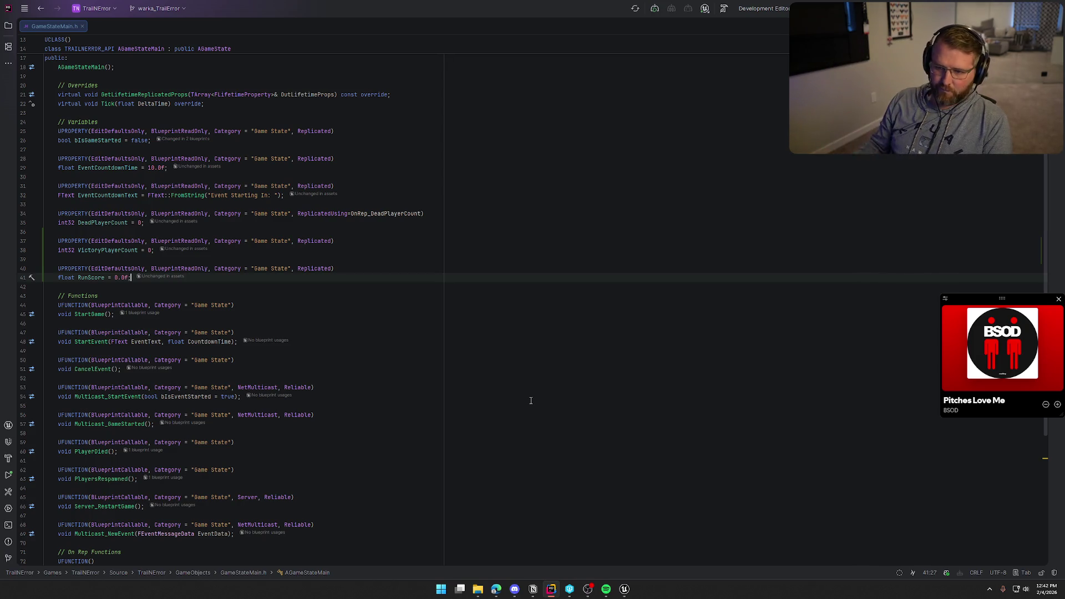
pyautogui.scroll(2, 531, 400)
pyautogui.click(160, 149)
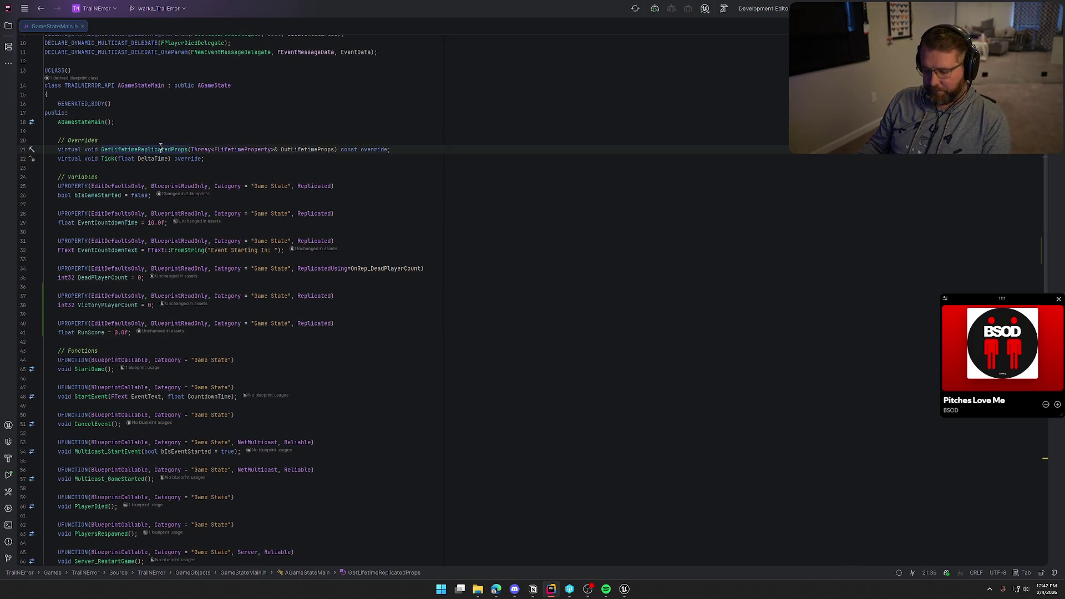
# Step: Show GameStateMain.cpp beside the header and add DOREPLIFETIME lines for VictoryPlayerCount and RunScore
pyautogui.keyDown('ctrl'); pyautogui.click(161, 149); pyautogui.keyUp('ctrl')
pyautogui.moveTo(111, 26)
pyautogui.mouseDown()
pyautogui.moveTo(946, 208)
pyautogui.moveTo(773, 280)
pyautogui.mouseUp()
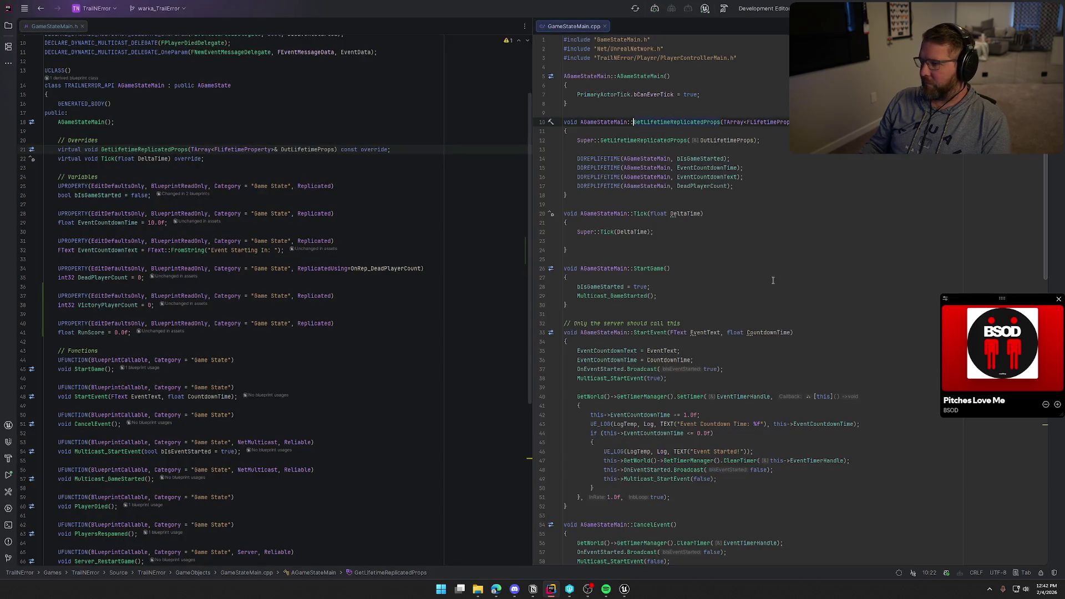
pyautogui.click(743, 186)
pyautogui.press('Return')
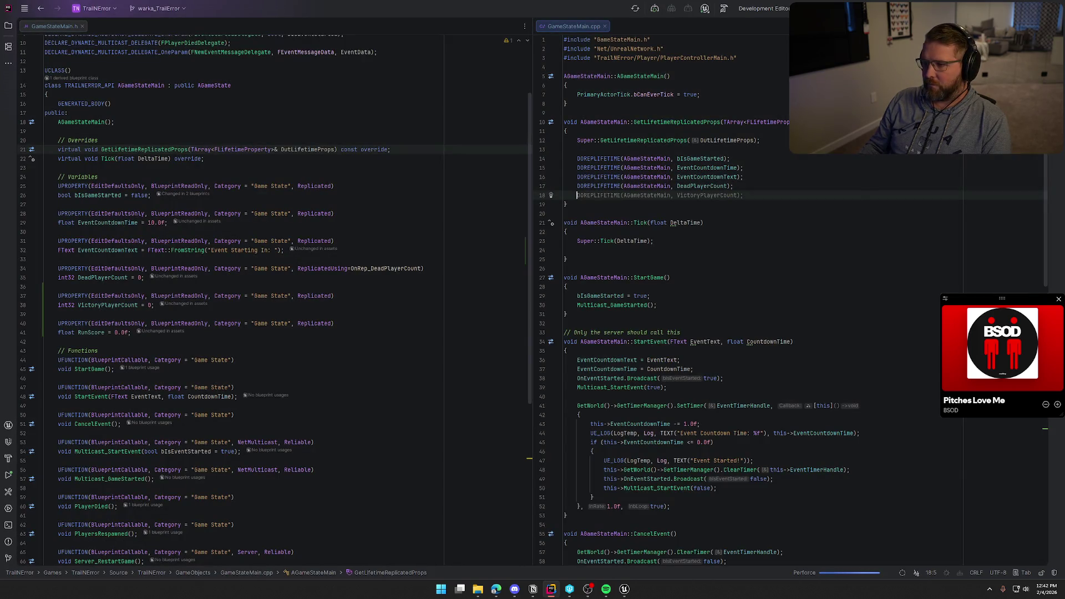
pyautogui.press('Tab')
pyautogui.press('Return')
pyautogui.press('Tab')
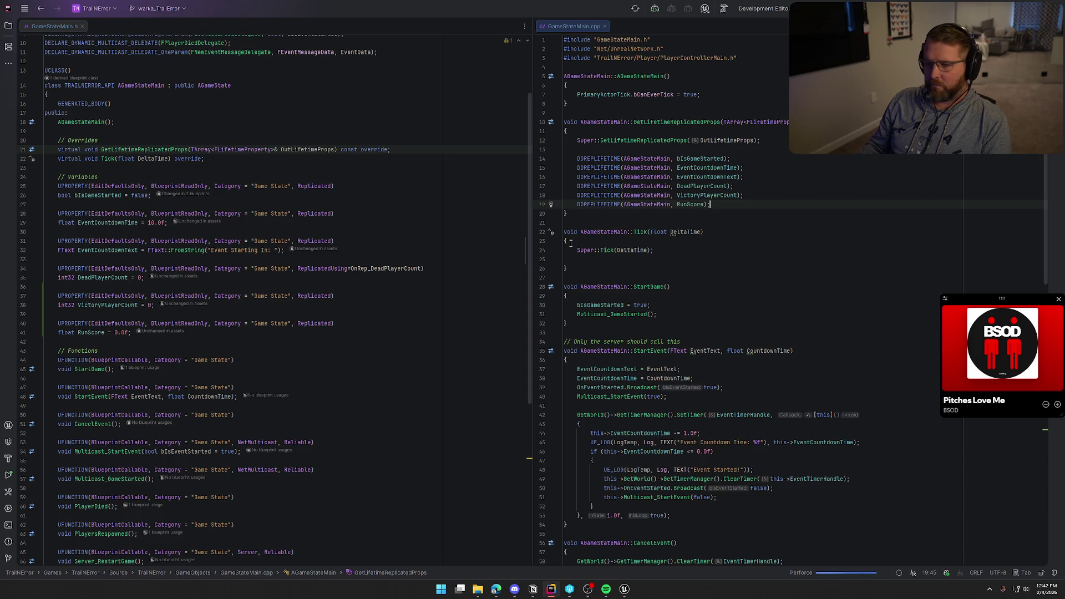
# Step: Jump from the header's OnRep_DeadPlayerCount declaration to its definition in the .cpp
pyautogui.click(139, 333)
pyautogui.scroll(-5, 320, 397)
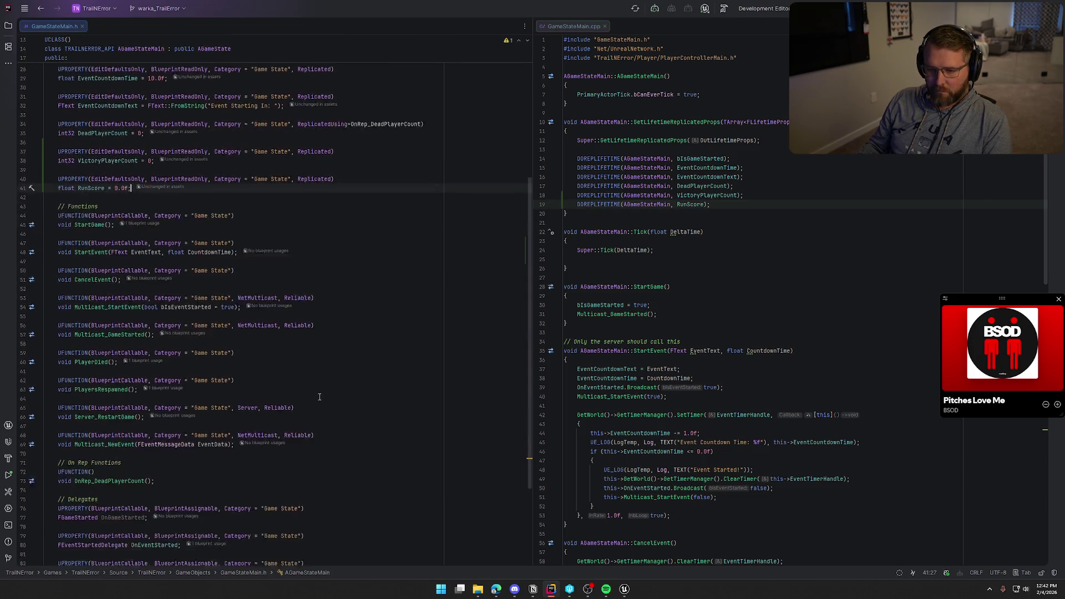
pyautogui.scroll(-5, 320, 397)
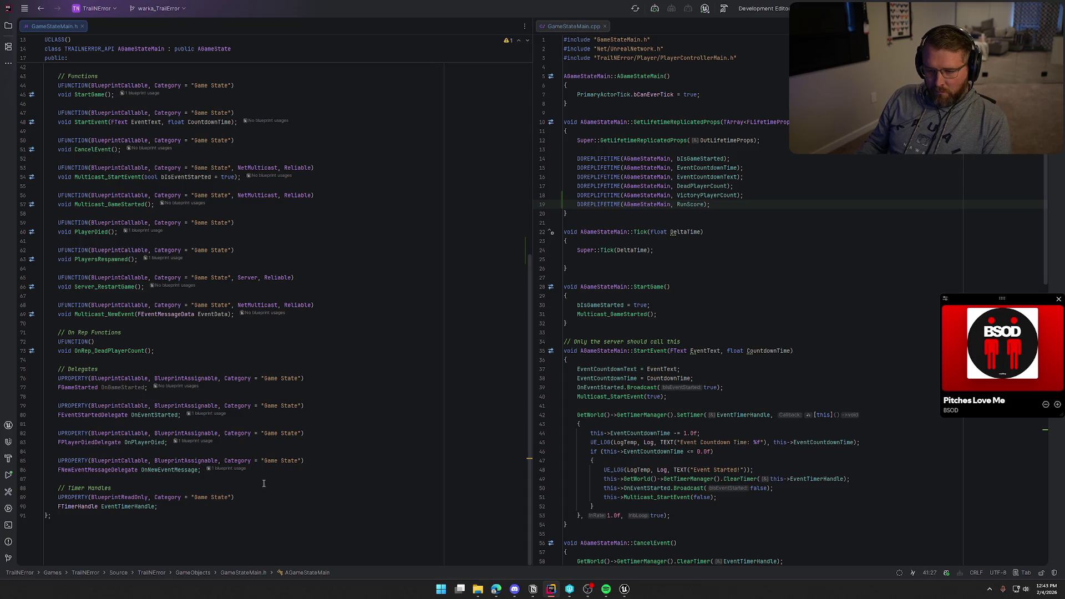
pyautogui.scroll(3, 255, 482)
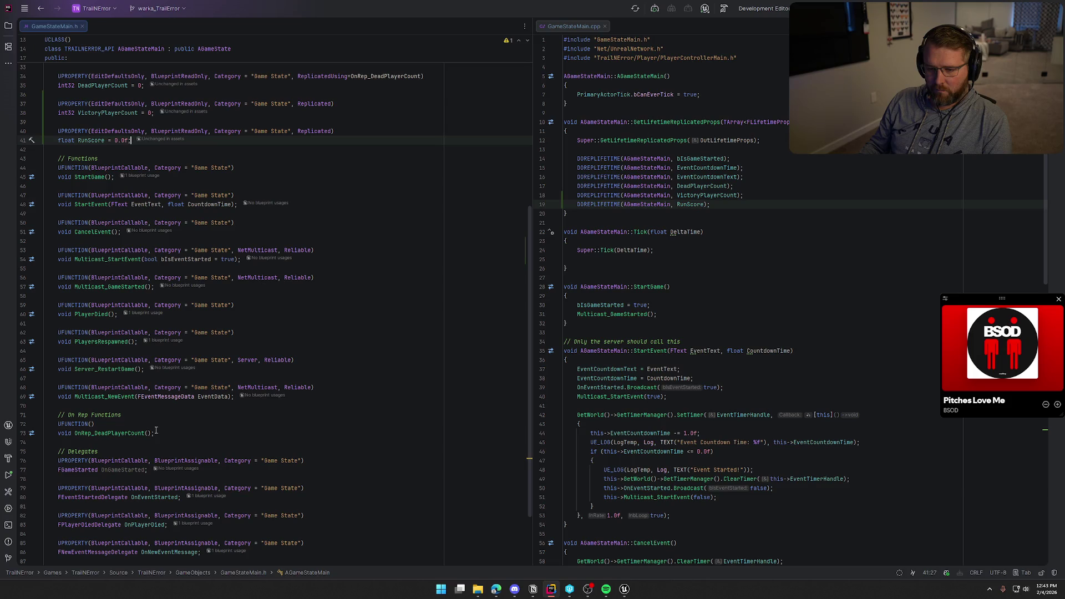
pyautogui.click(121, 436)
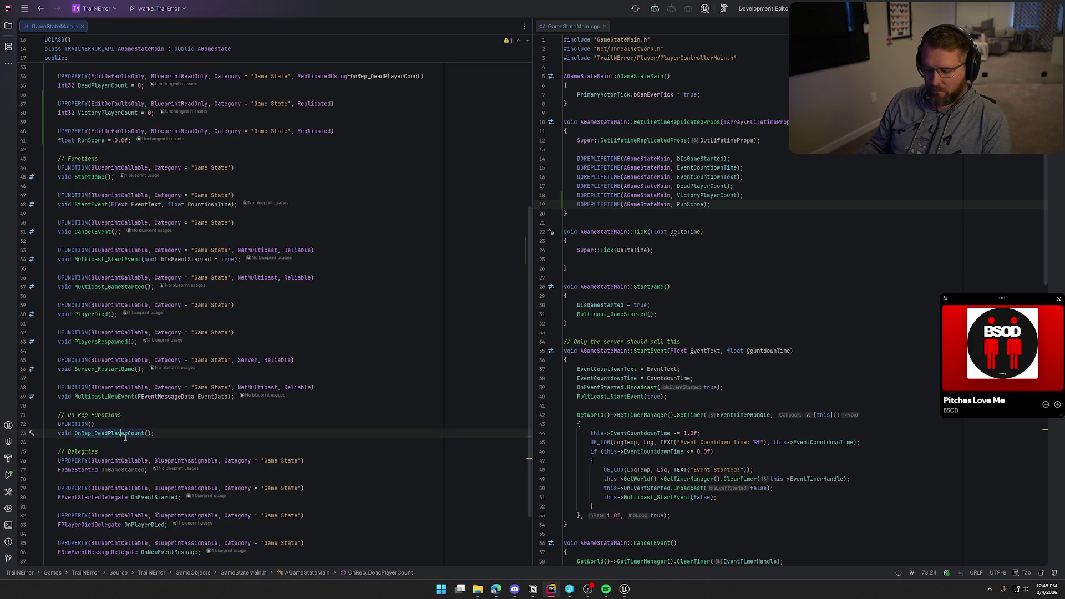
pyautogui.keyDown('ctrl'); pyautogui.click(121, 436); pyautogui.keyUp('ctrl')
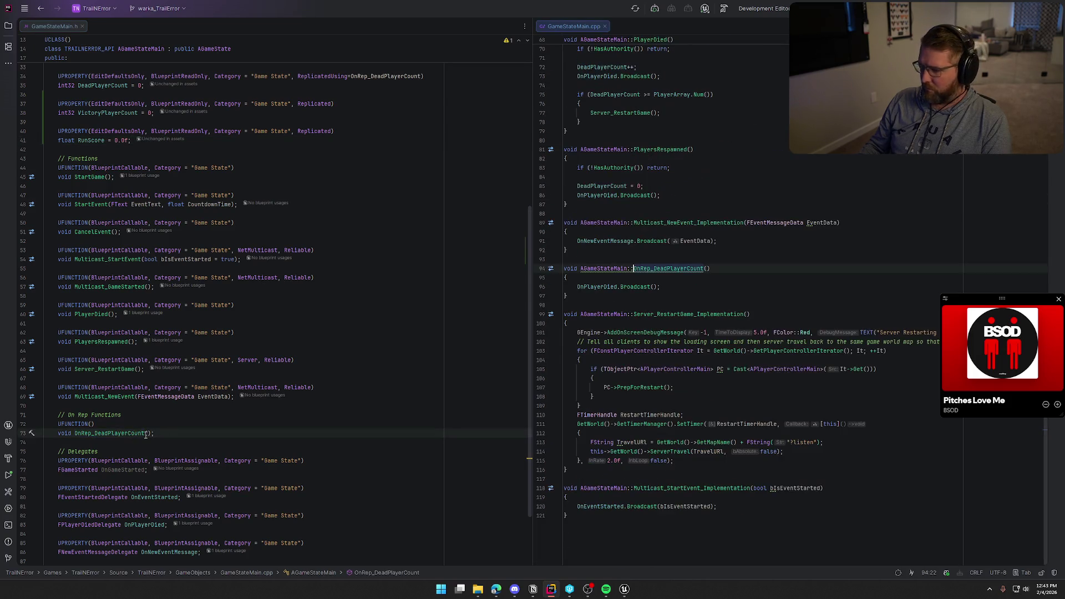
# Step: Delete the AddOnScreenDebugMessage call, its comment and the leftover empty line
pyautogui.click(578, 287)
pyautogui.click(672, 287)
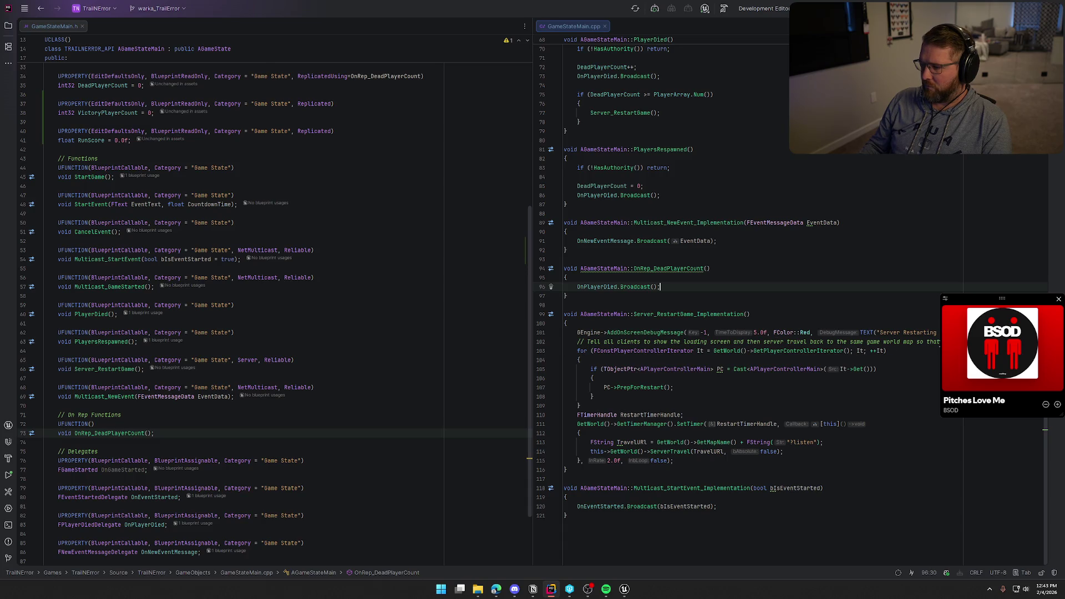
pyautogui.moveTo(563, 332); pyautogui.dragTo(939, 341)
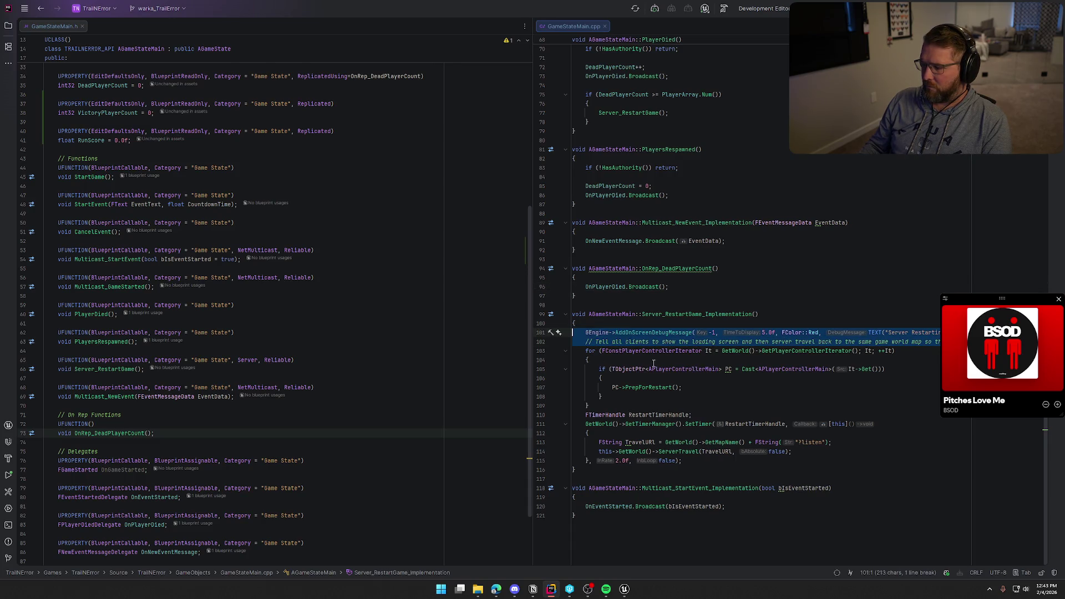
pyautogui.press('Delete')
pyautogui.press('BackSpace')
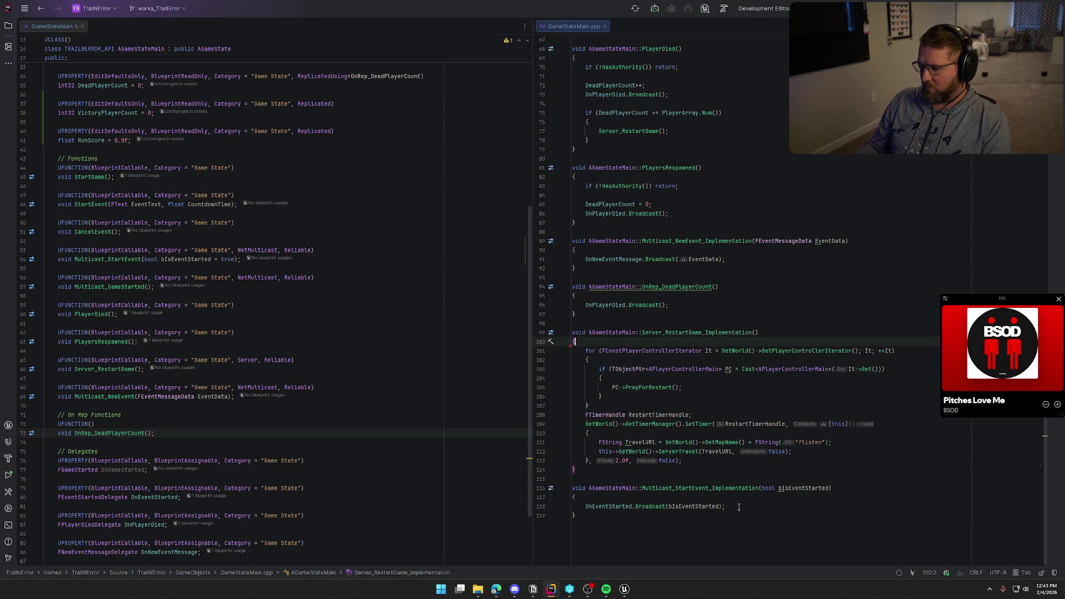
# Step: Return to the RunScore declaration in GameStateMain.h and review the declarations below it
pyautogui.scroll(15, 740, 509)
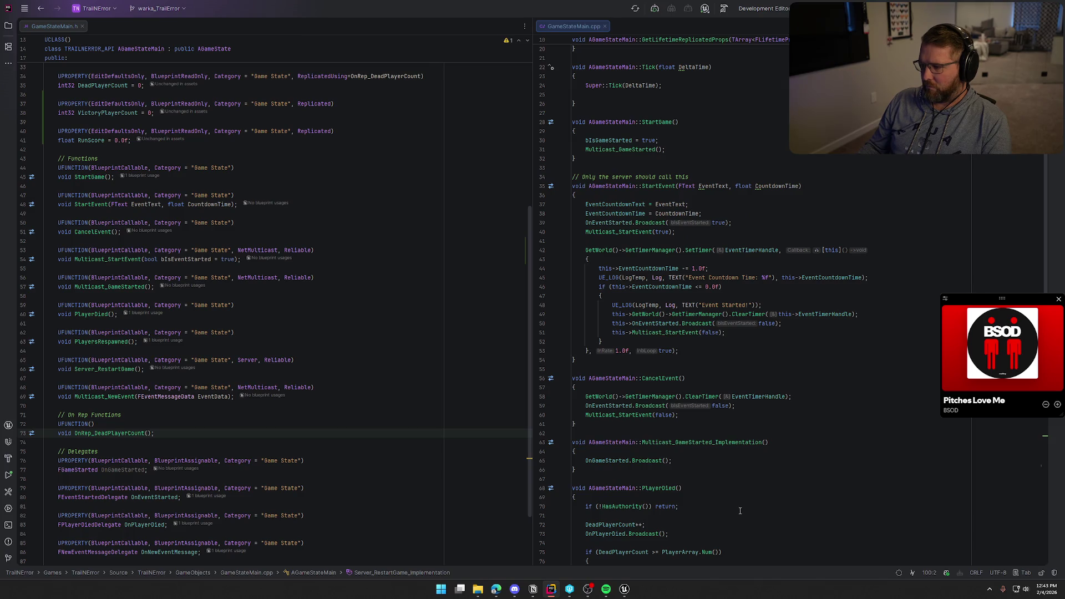
pyautogui.scroll(6, 739, 510)
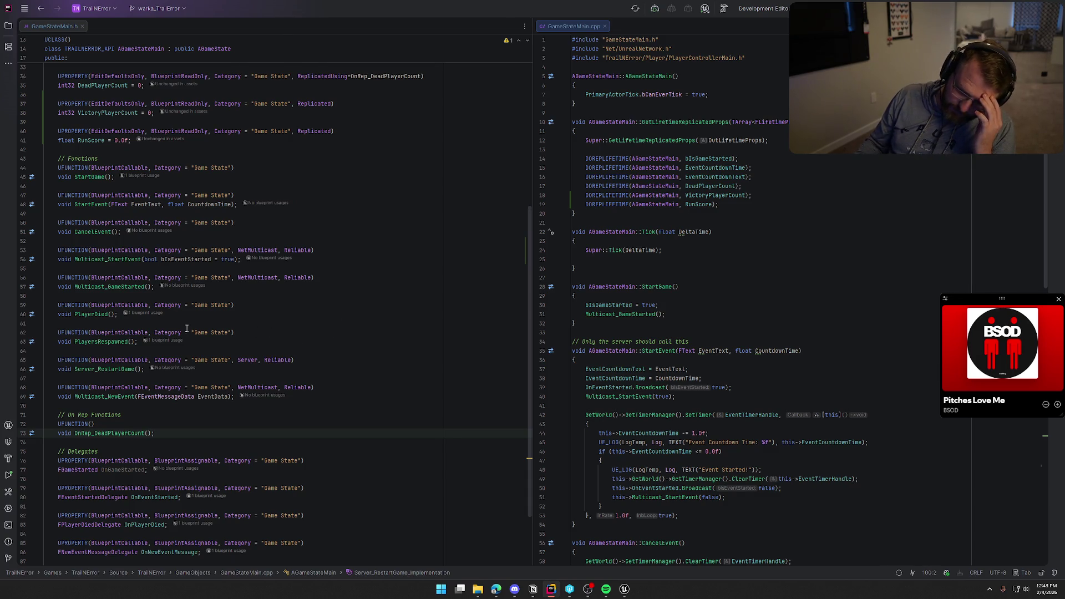
pyautogui.scroll(4, 321, 359)
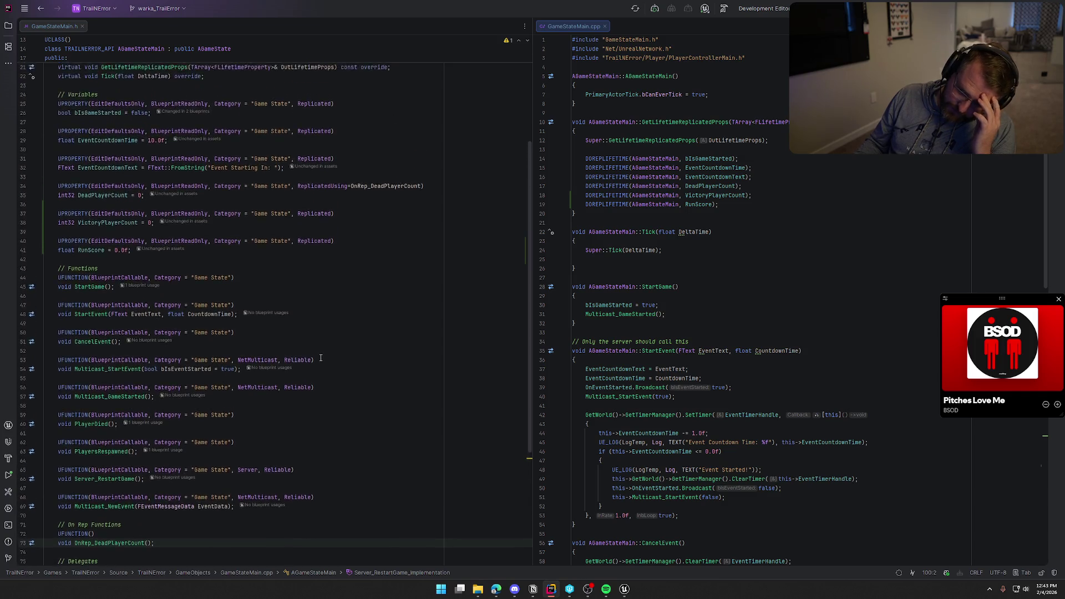
pyautogui.scroll(3, 320, 358)
pyautogui.click(131, 332)
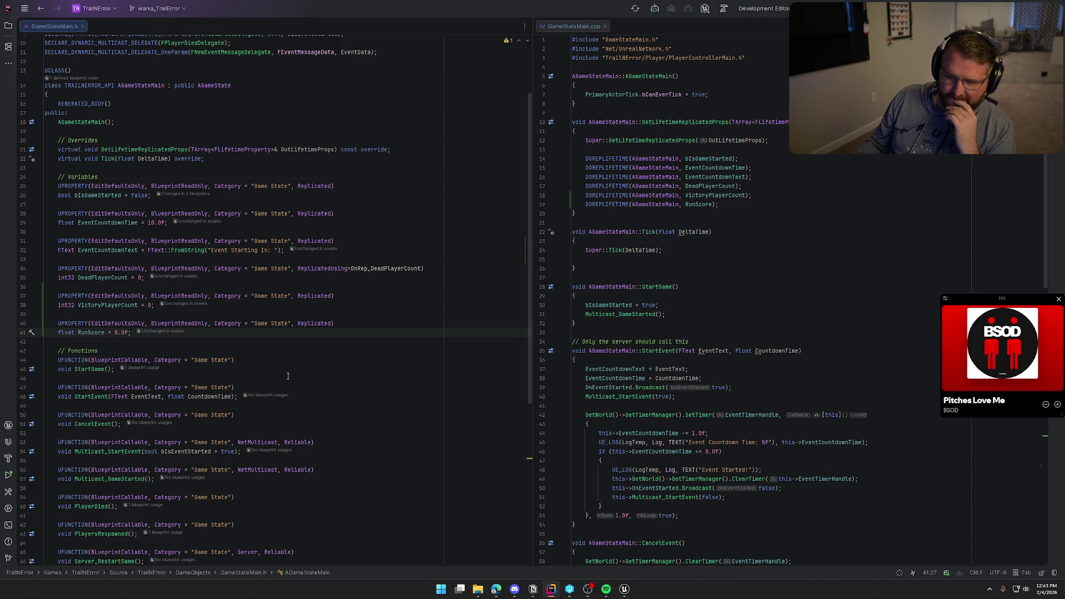
pyautogui.scroll(-4, 288, 376)
pyautogui.scroll(-1, 129, 456)
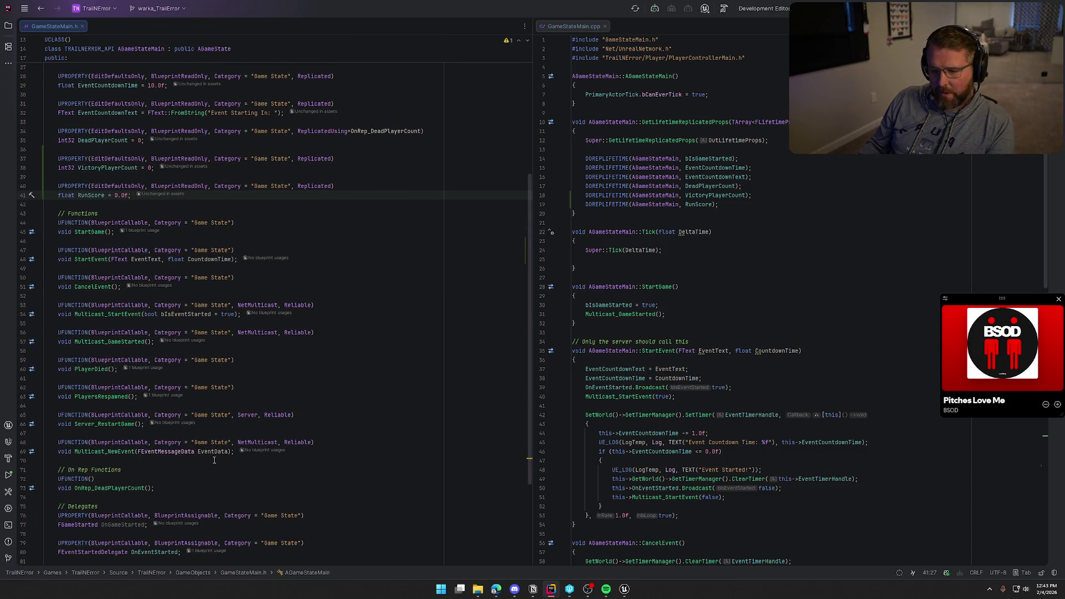
# Step: Add UFUNCTION(BlueprintCallable, Category="Game State", Server, Reliable) void Server_AddRunScore(float ScoreToAdd) after Multicast_NewEvent
pyautogui.click(232, 452)
pyautogui.press('Return')
pyautogui.press('Return')
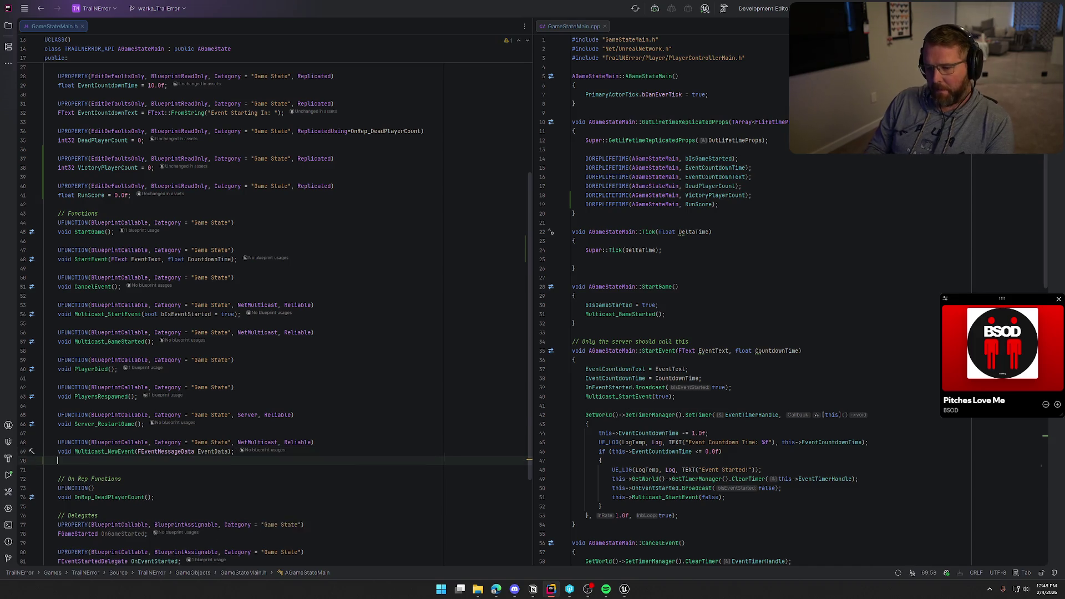
pyautogui.write('UFUNCTION')
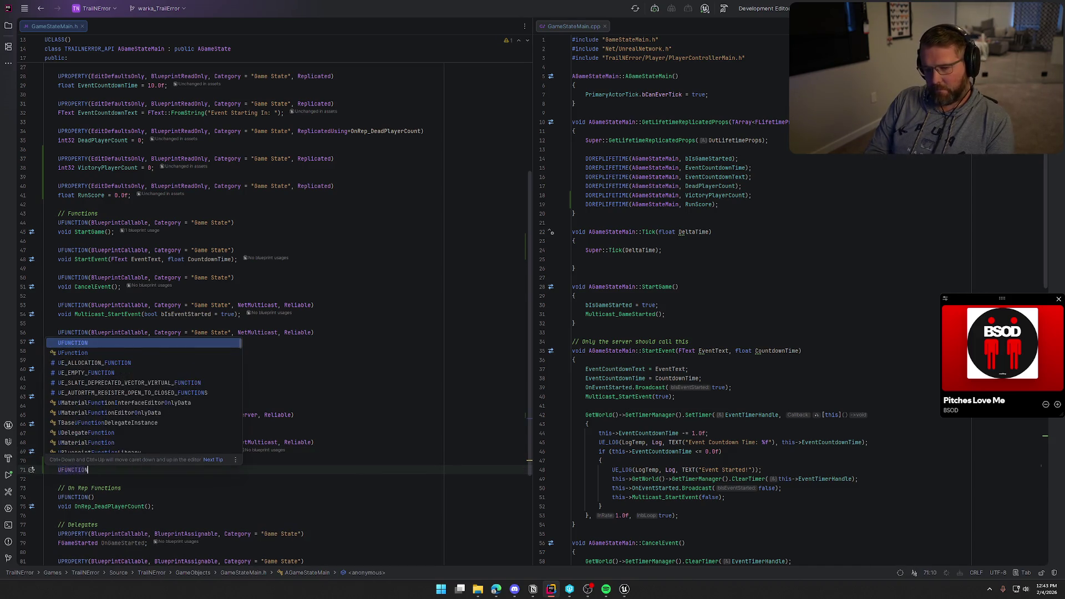
pyautogui.write('(Blue')
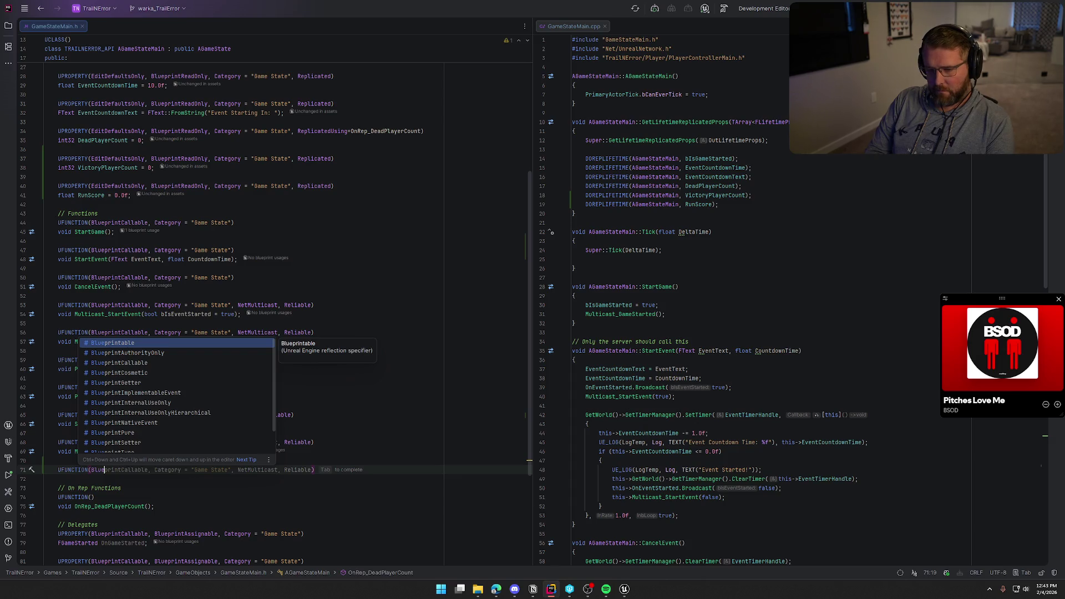
pyautogui.write('printCallable, Category = "')
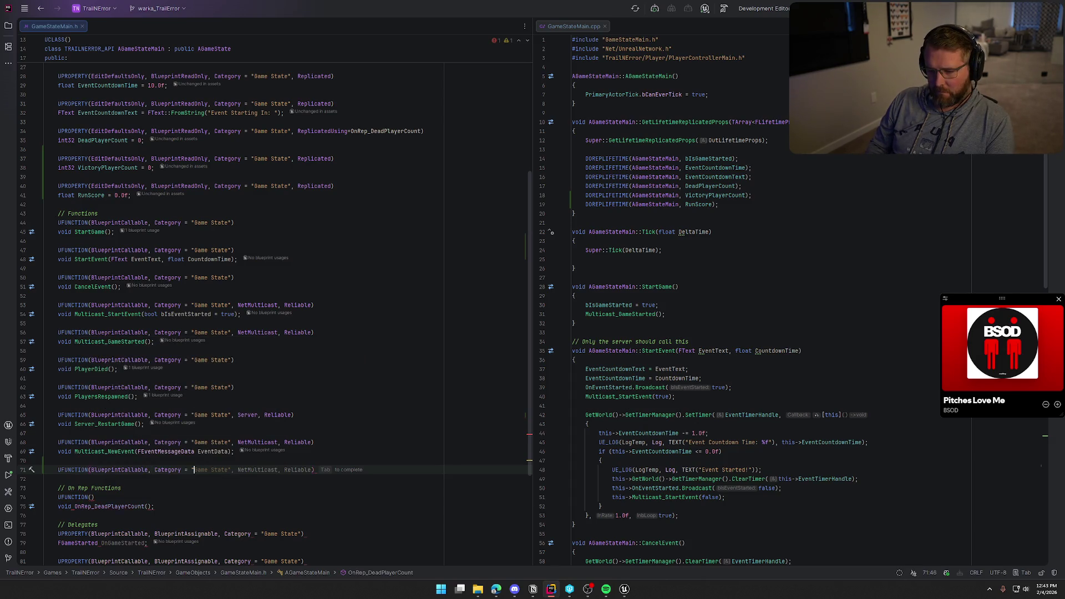
pyautogui.write('Game State", Se')
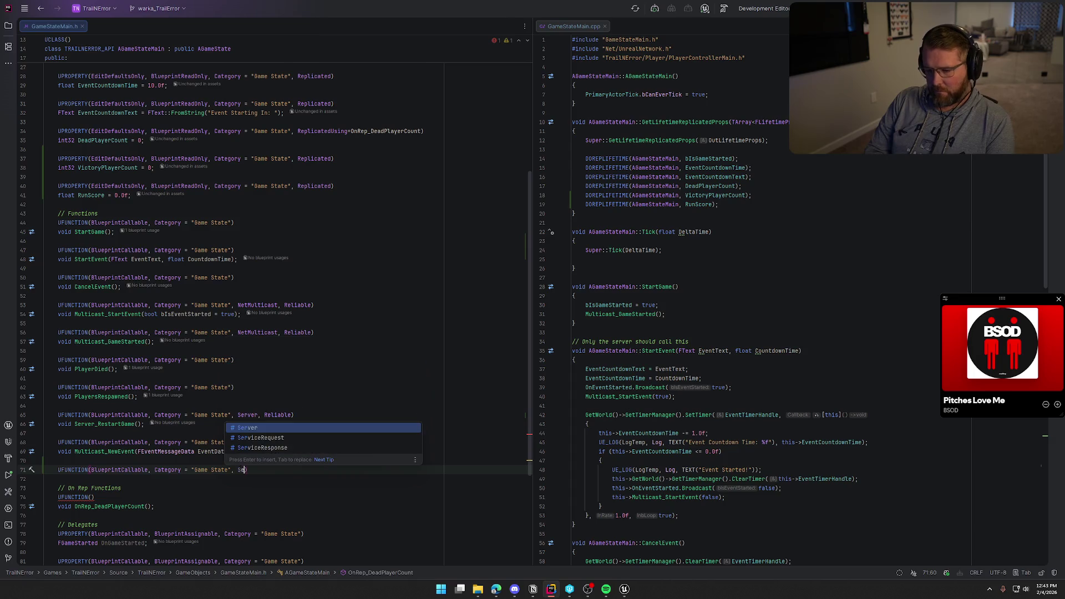
pyautogui.write('rver,')
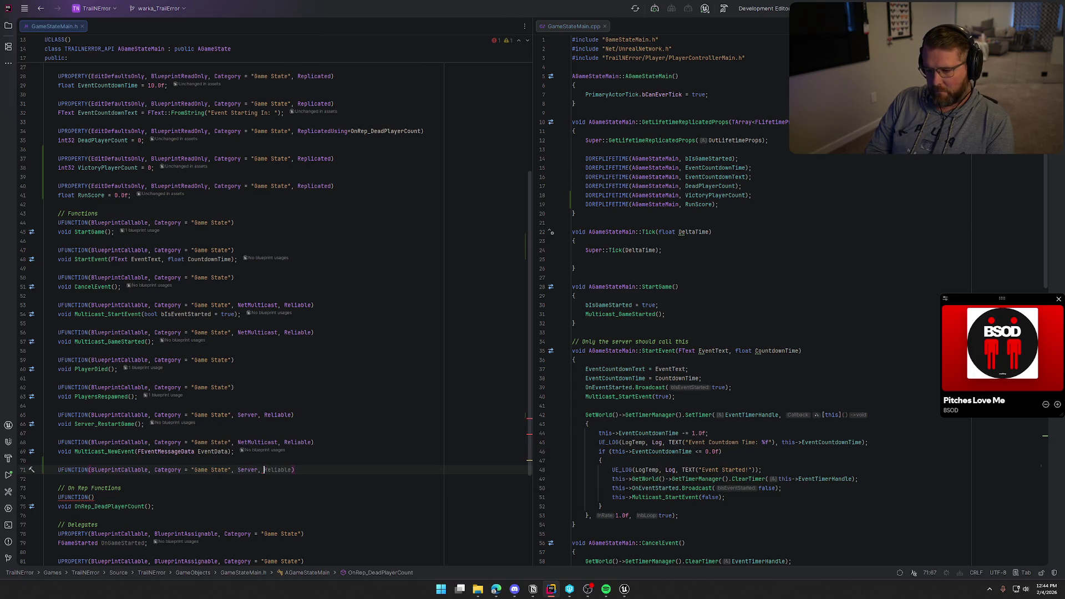
pyautogui.press('Tab')
pyautogui.press('Return')
pyautogui.write('void ')
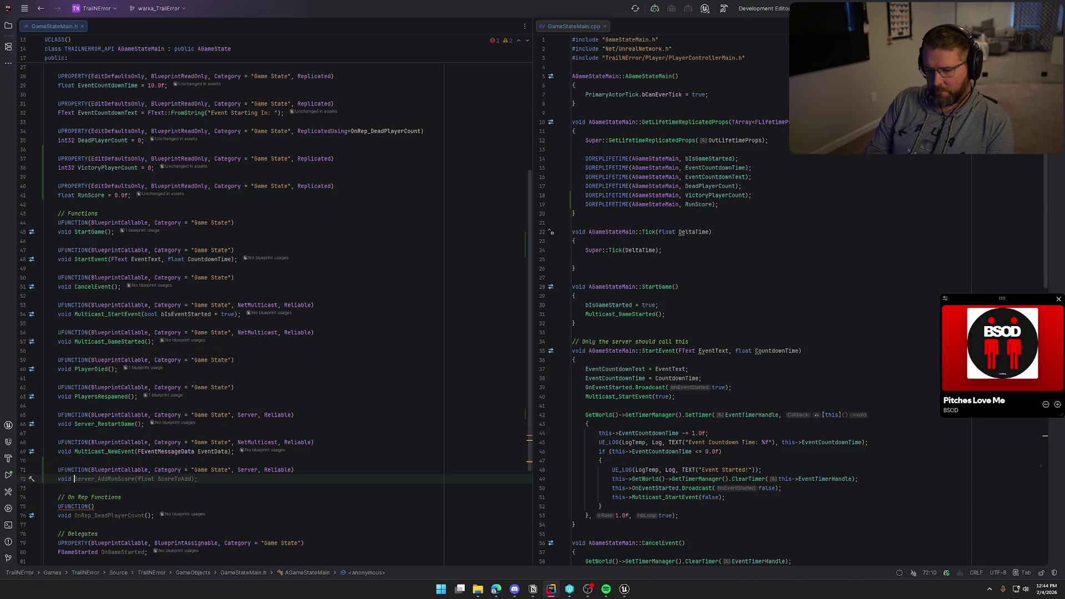
pyautogui.write('Server_')
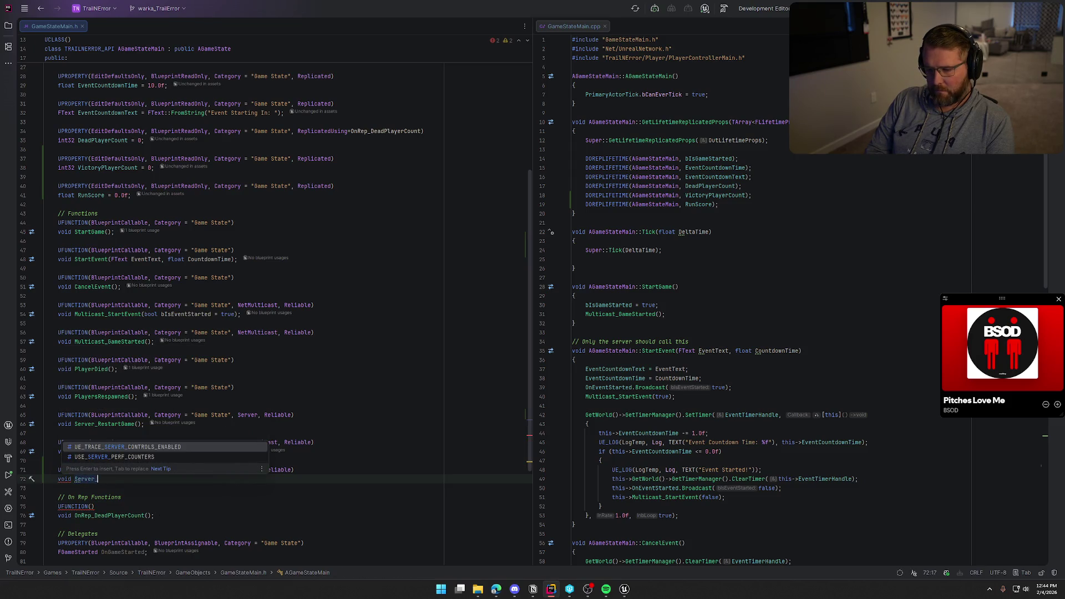
pyautogui.write('Add')
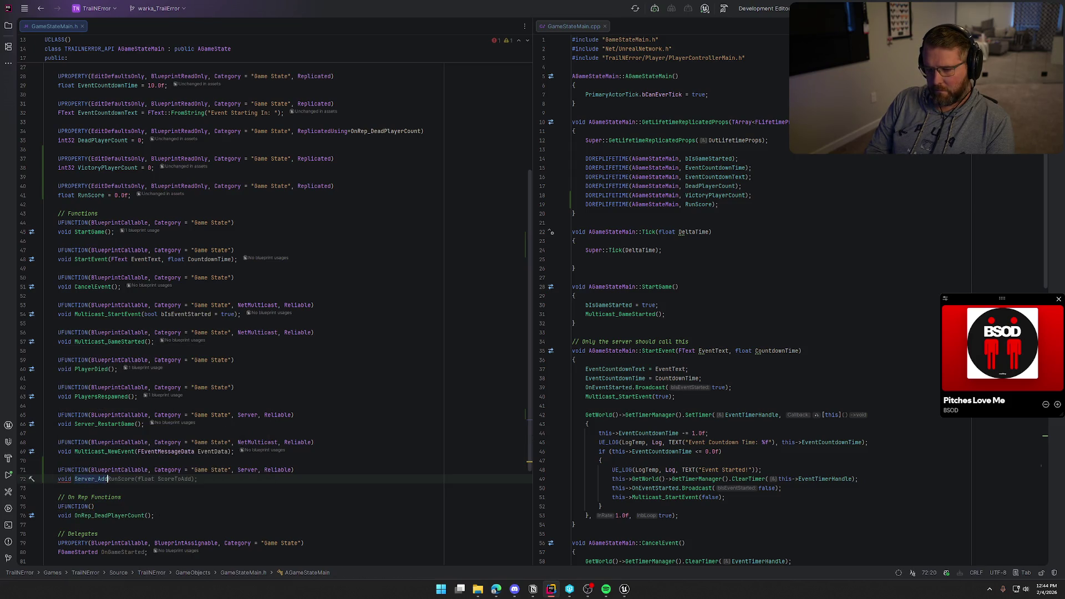
pyautogui.press('Tab')
# Step: Generate Server_AddRunScore_Implementation in GameStateMain.cpp with the body RunScore += ScoreToAdd;
pyautogui.click(131, 479)
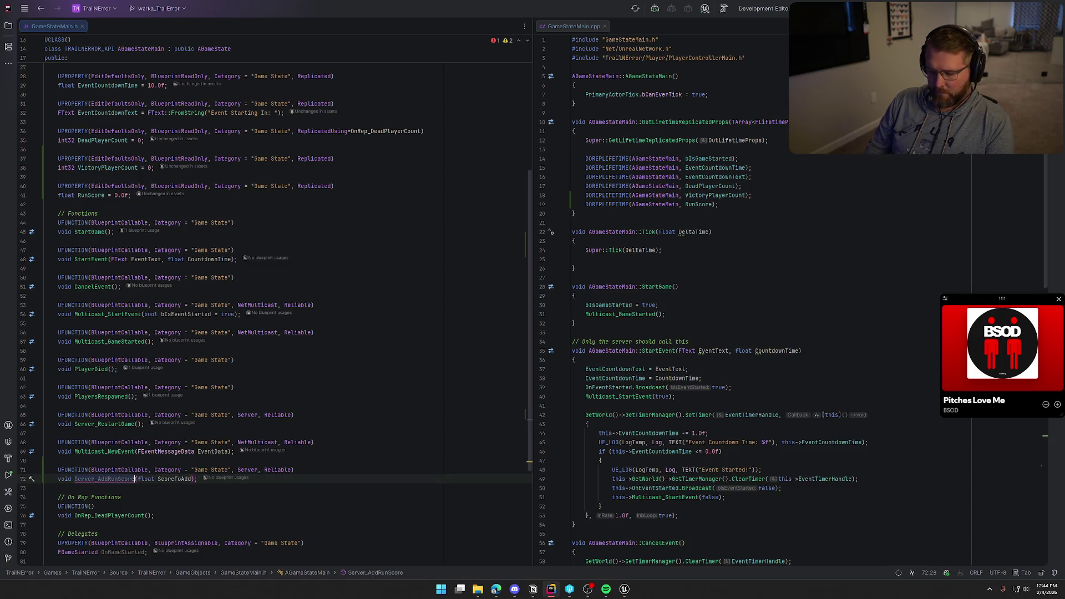
pyautogui.hotkey('alt', 'Return')
pyautogui.press('Return')
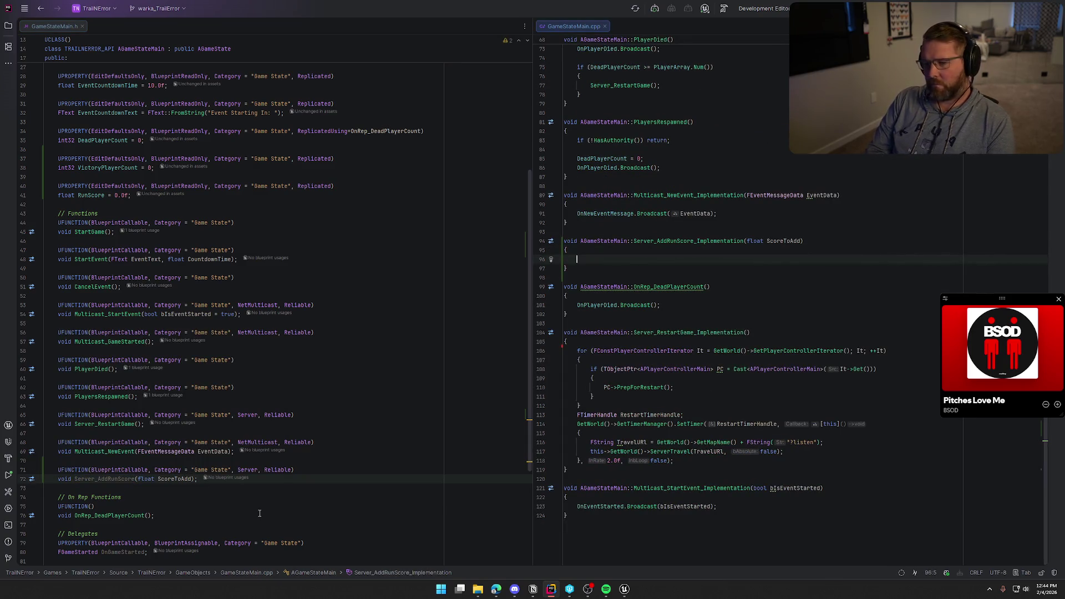
pyautogui.write('RunScore += ScoreToAdd;')
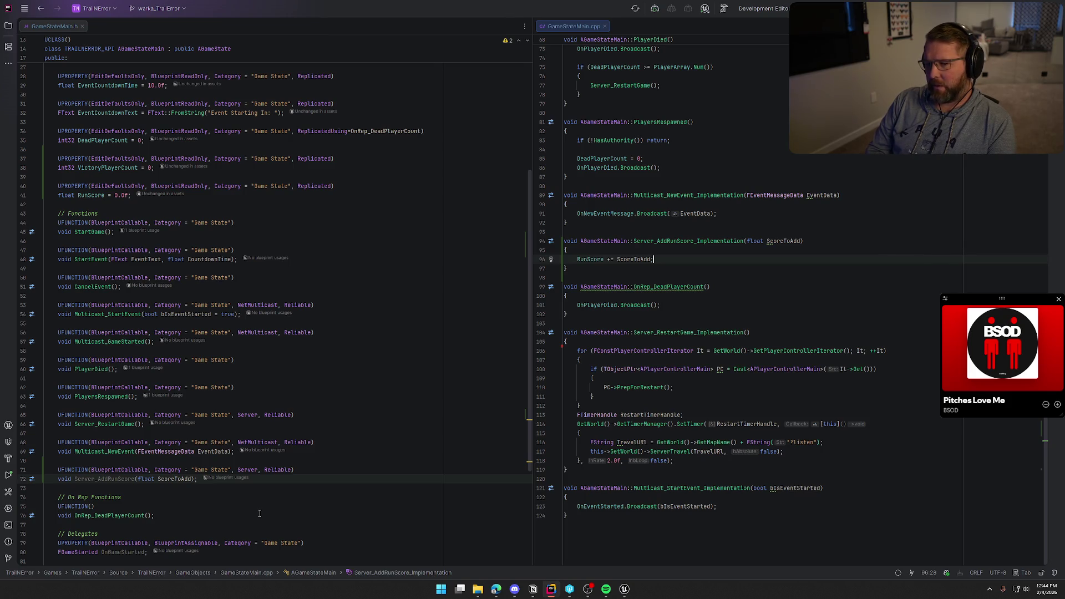
# Step: Make RunScore's UPROPERTY replicate using OnRep_RunScore
pyautogui.click(330, 187)
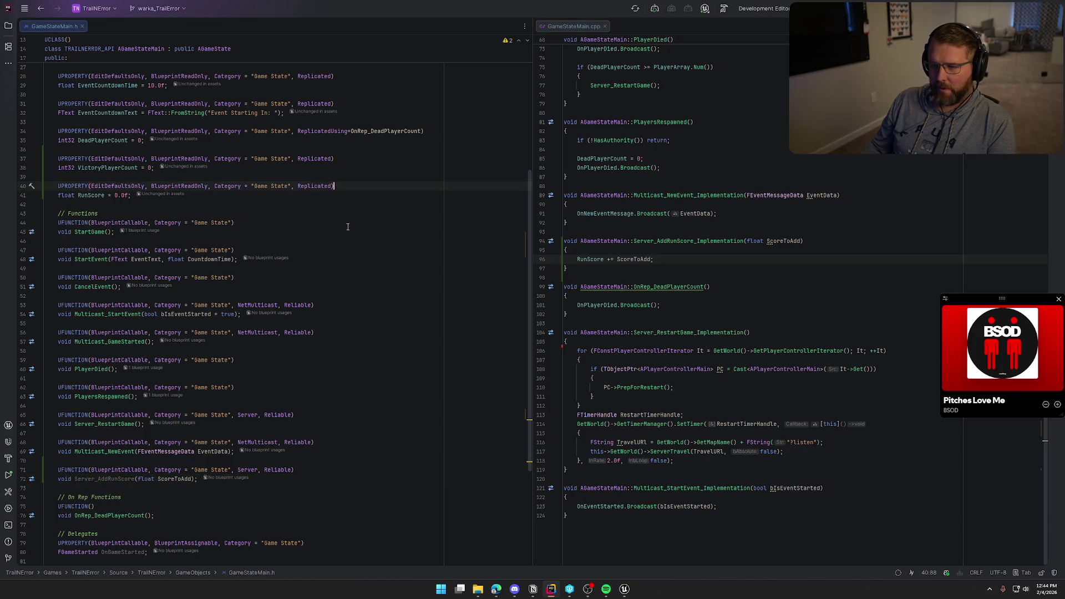
pyautogui.write('Using')
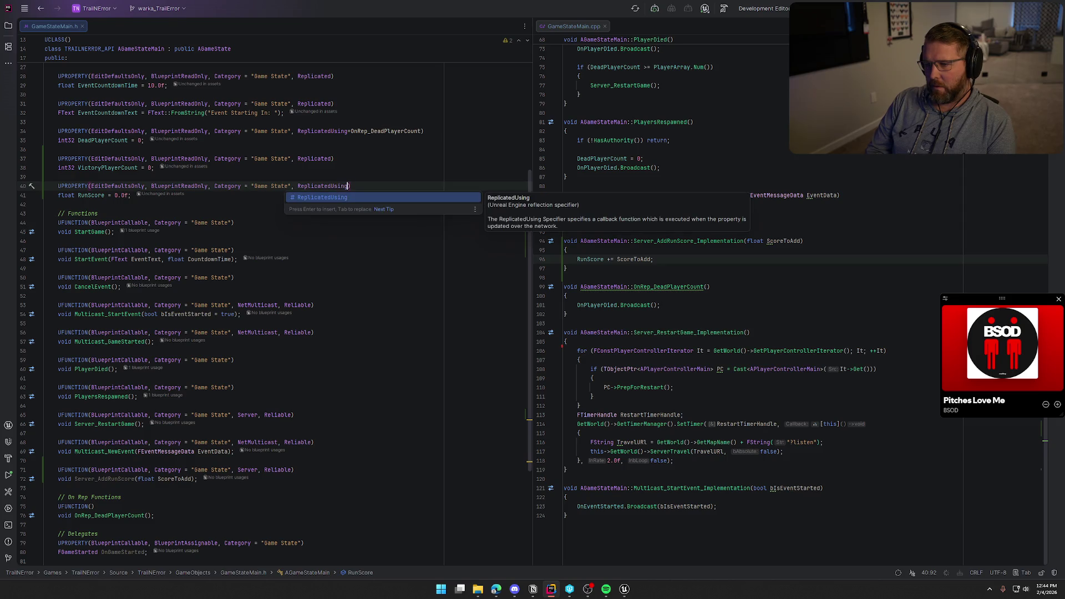
pyautogui.write('=')
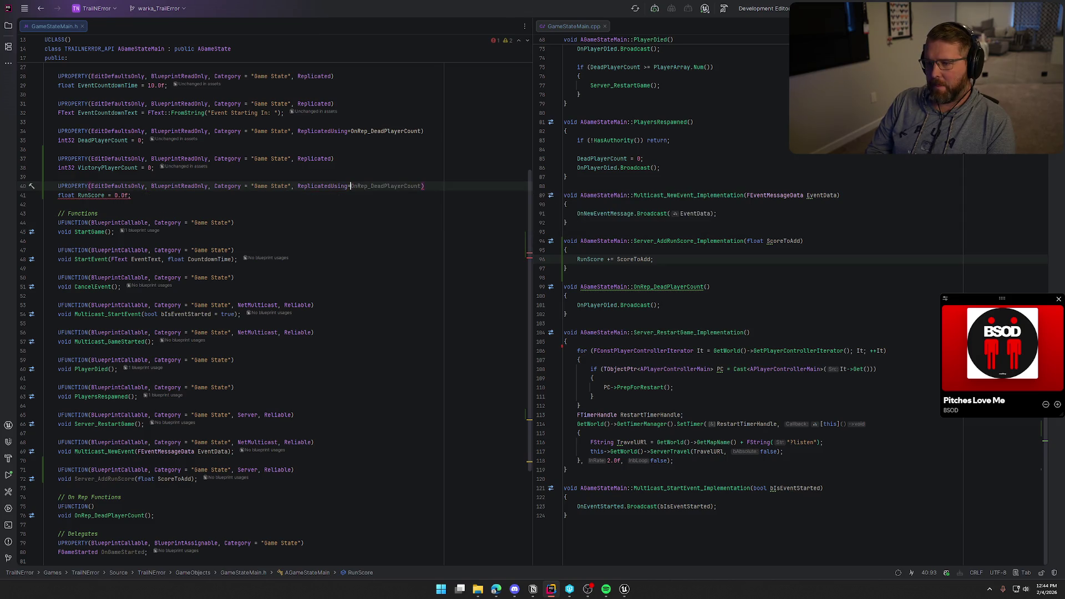
pyautogui.write('OnRep_DeadPlayerCoun')
pyautogui.press('BackSpace')
pyautogui.press('BackSpace')
pyautogui.press('BackSpace')
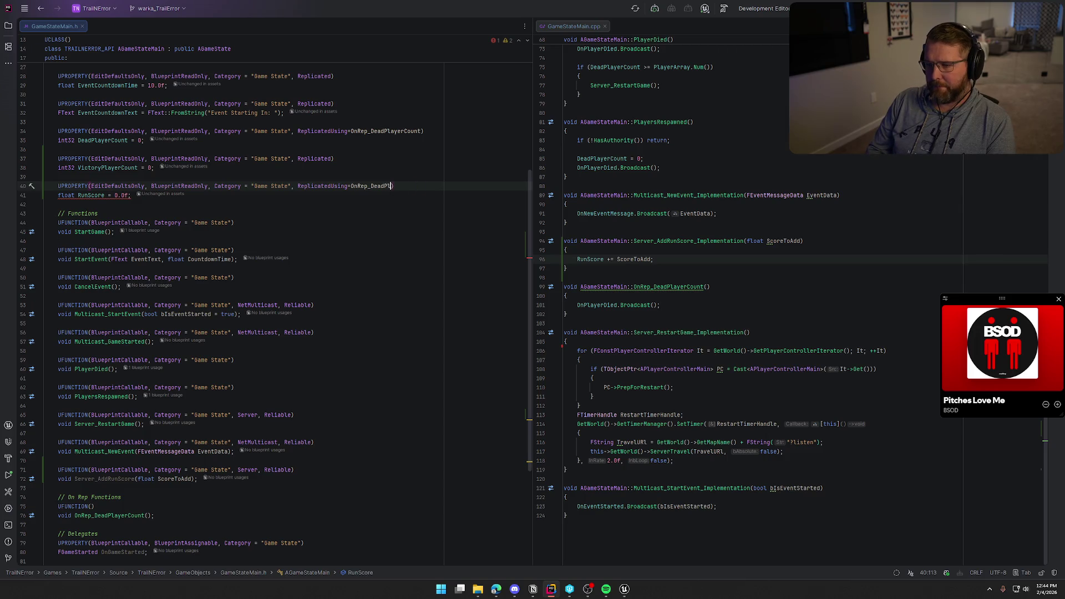
pyautogui.write('RunScore)')
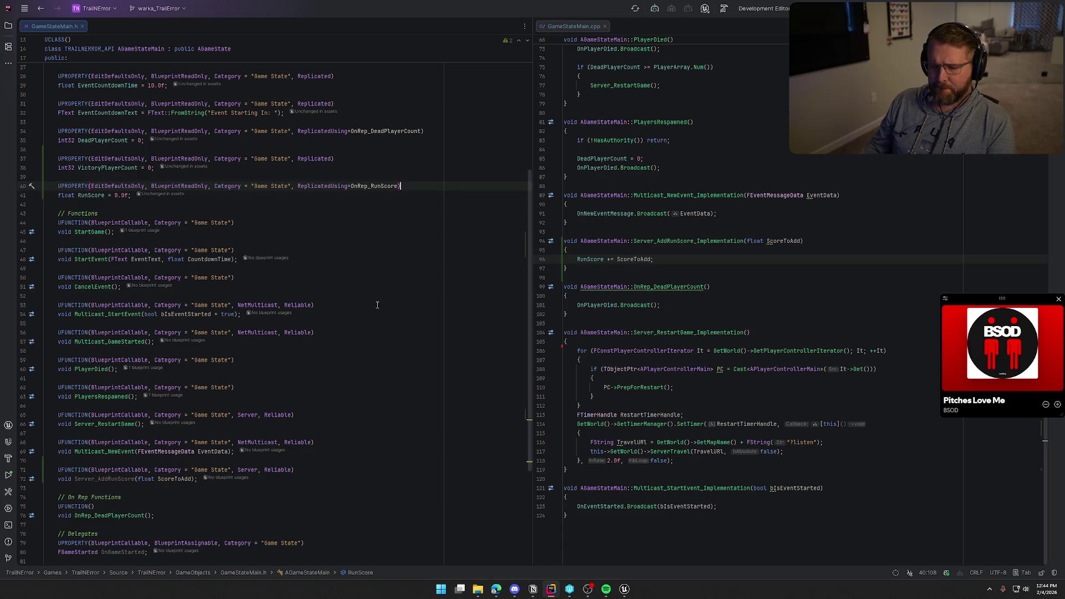
# Step: Declare UFUNCTION() void OnRep_RunScore(); above the Delegates section of the header
pyautogui.scroll(-3, 184, 441)
pyautogui.click(184, 442)
pyautogui.press('Return')
pyautogui.press('Return')
pyautogui.press('Up')
pyautogui.write('UFUNCTION(')
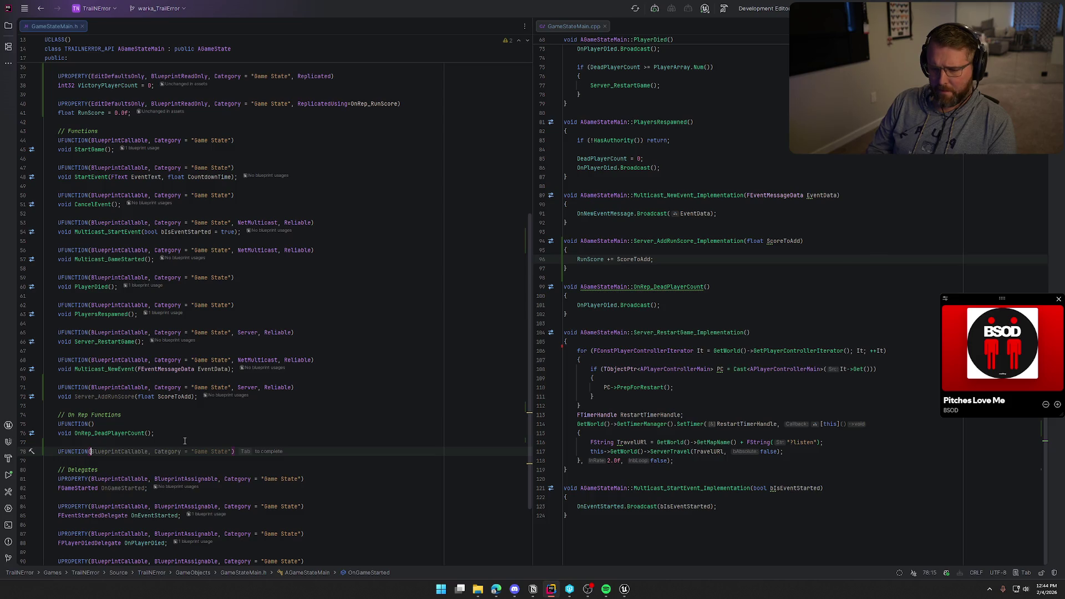
pyautogui.write(')')
pyautogui.press('Return')
pyautogui.write('void OnRep_RunScore();')
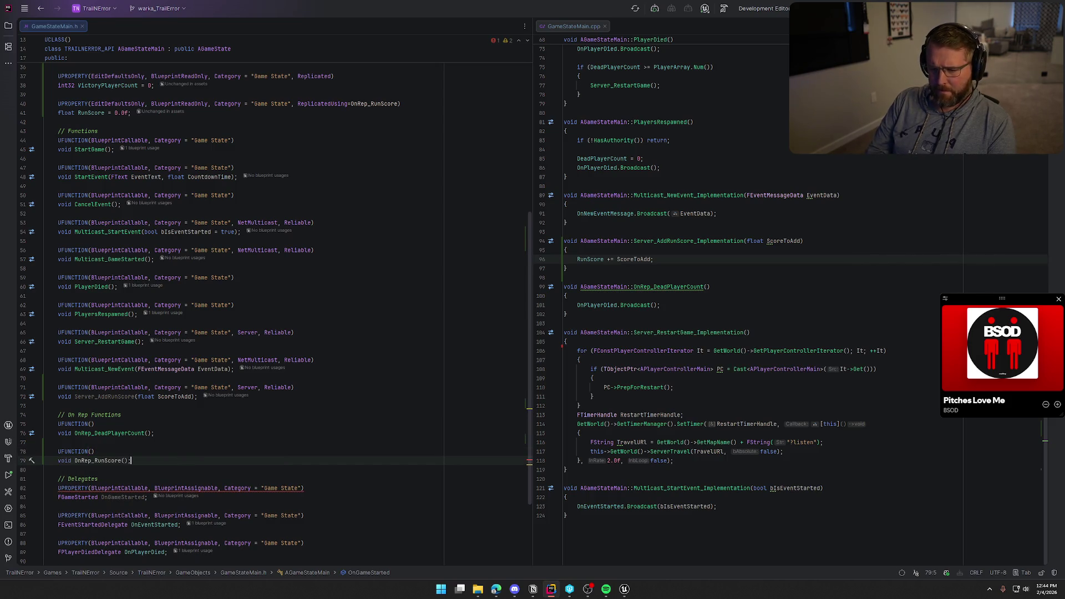
# Step: Generate an empty OnRep_RunScore definition in GameStateMain.cpp via Alt+Enter
pyautogui.click(114, 460)
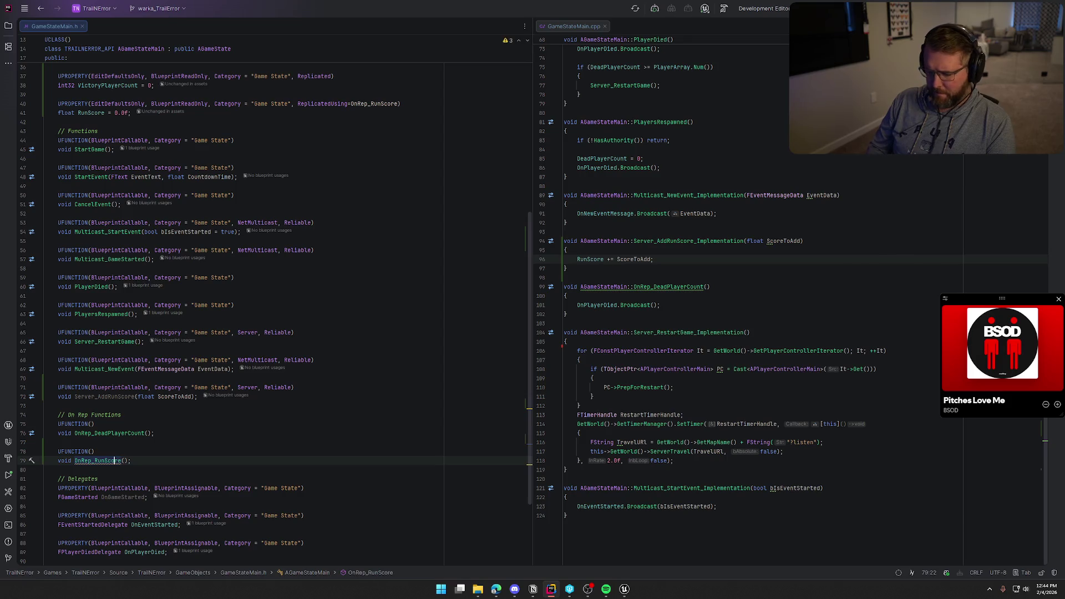
pyautogui.hotkey('alt', 'Return')
pyautogui.press('Return')
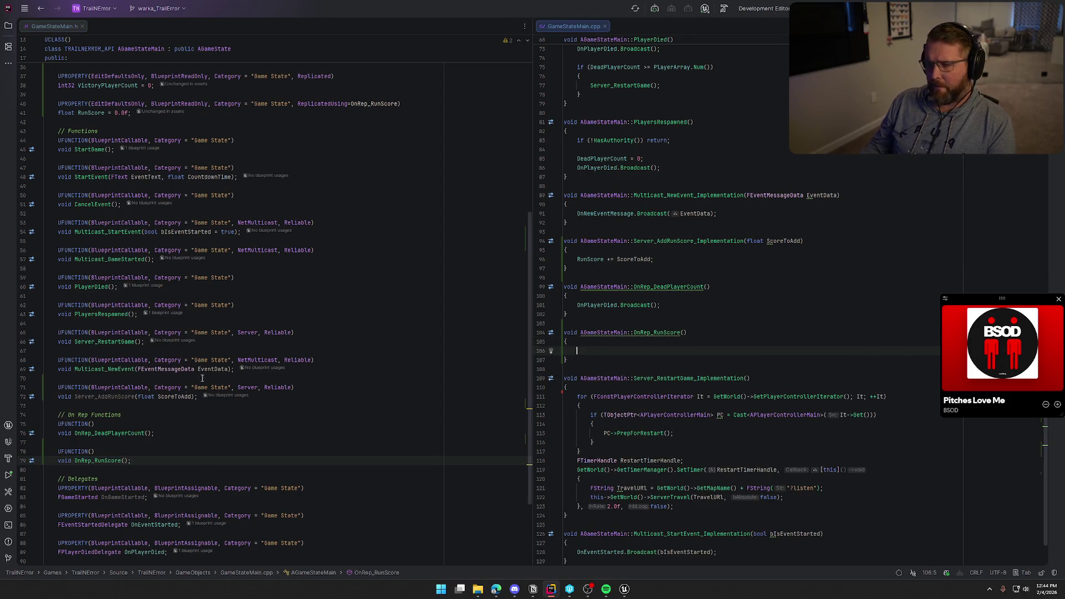
pyautogui.scroll(10, 203, 379)
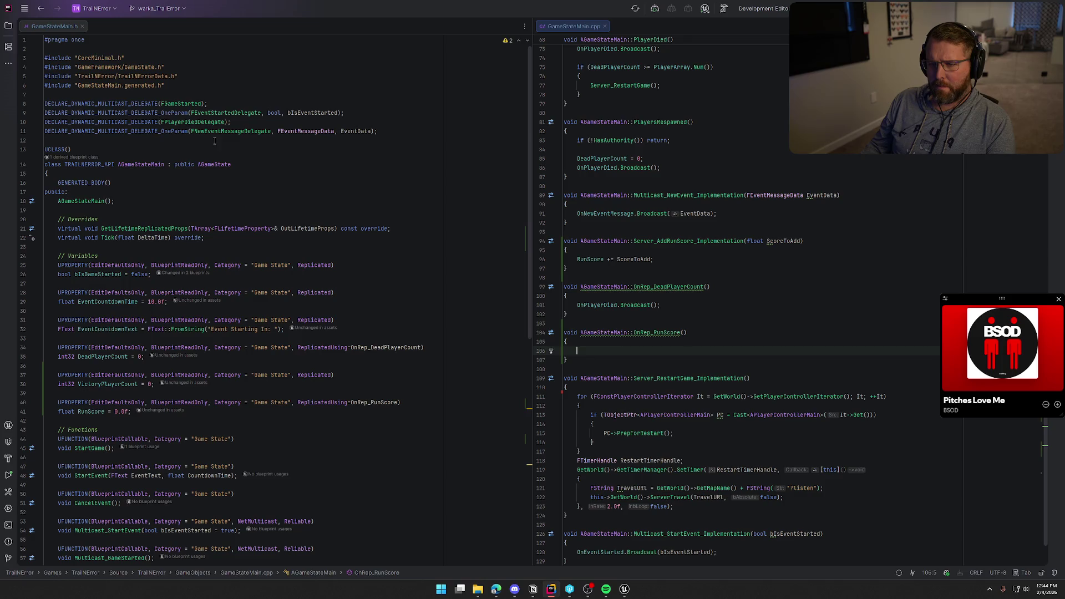
# Step: Declare DECLARE_DYNAMIC_MULTICAST_DELEGATE_OneParam(FRunScoreUpdatedDelegate, float, NewRunScore) after the last delegate declaration
pyautogui.click(397, 133)
pyautogui.press('Return')
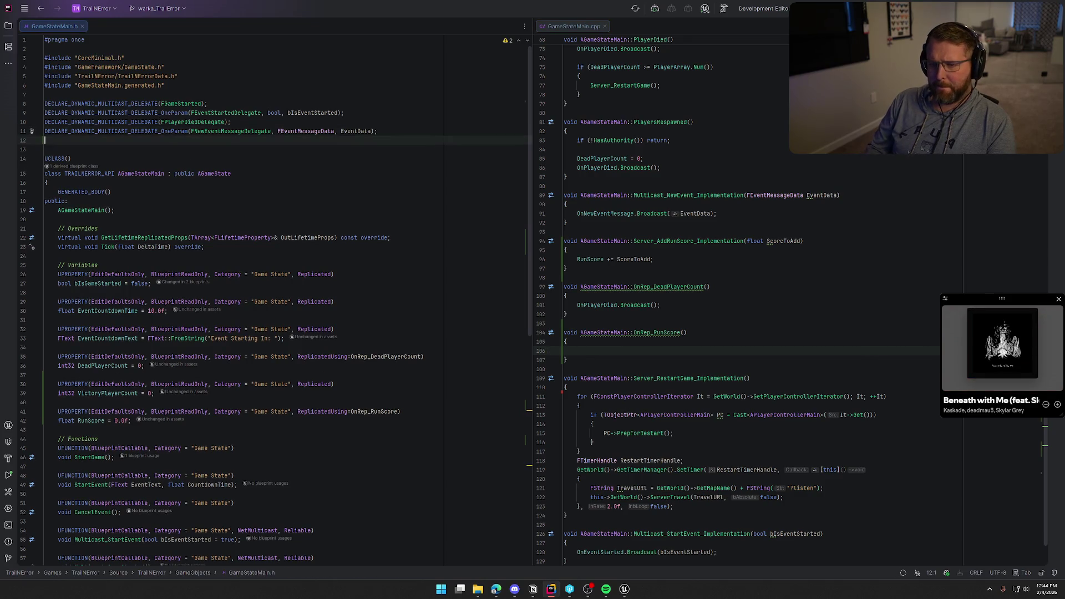
pyautogui.write('DECLARE_DYN')
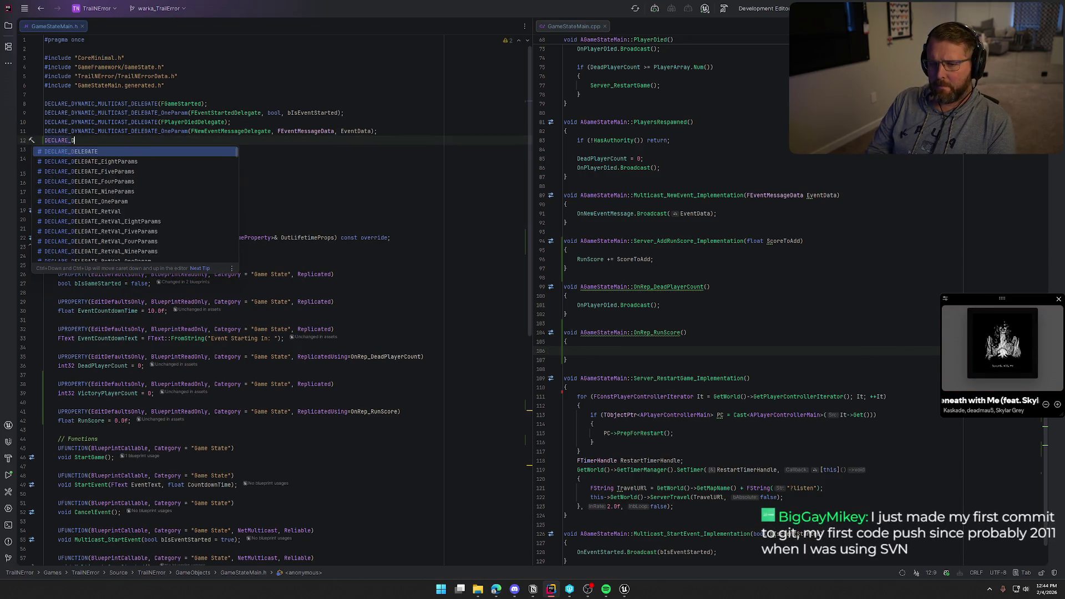
pyautogui.write('A')
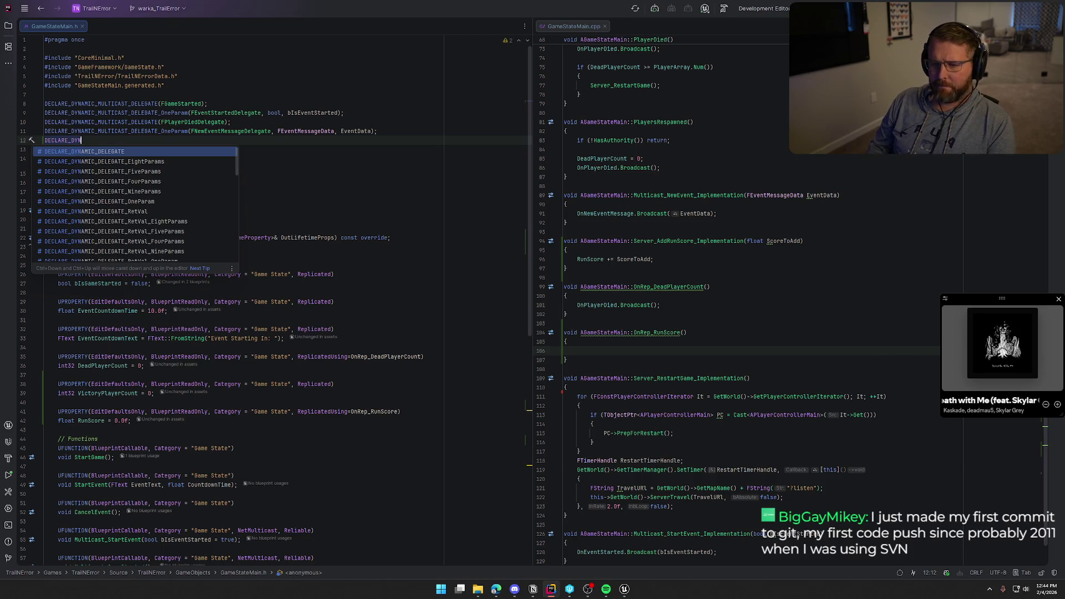
pyautogui.write('MIC_M')
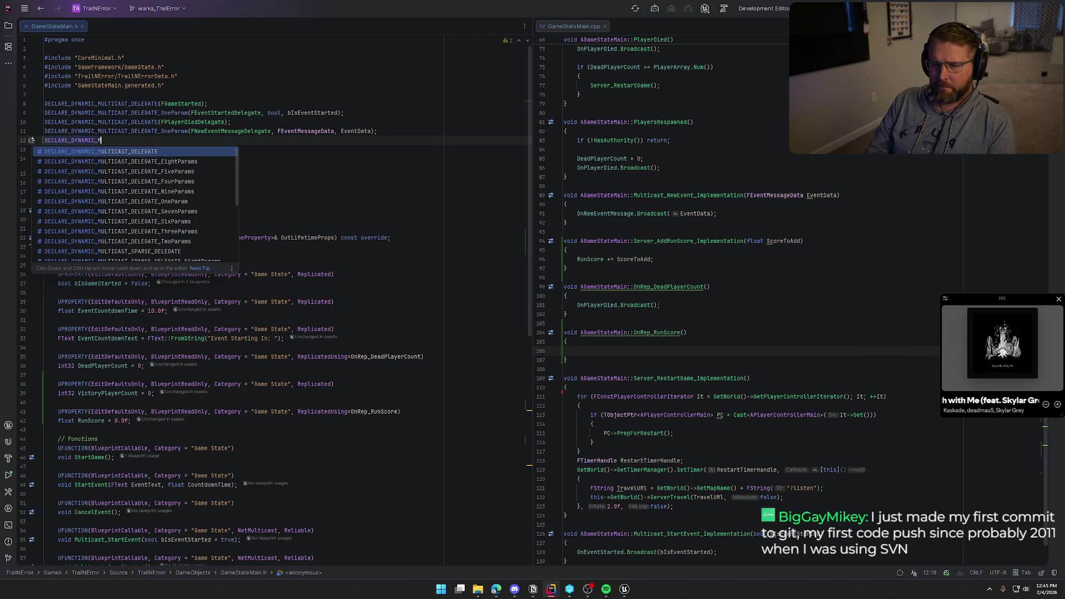
pyautogui.press('Return')
pyautogui.press('BackSpace')
pyautogui.press('BackSpace')
pyautogui.press('BackSpace')
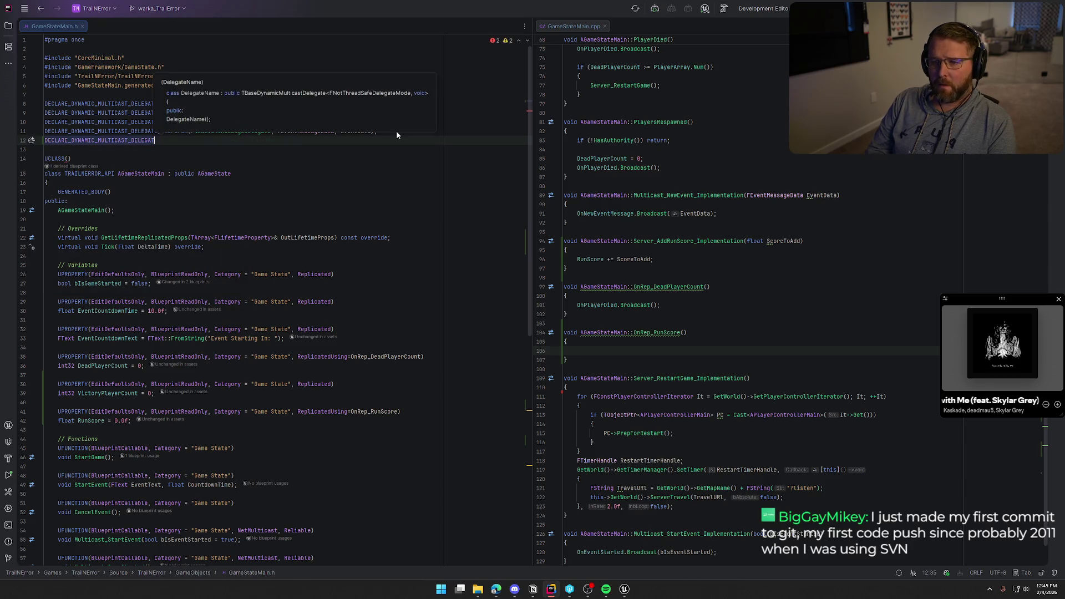
pyautogui.hotkey('ctrl', 'space')
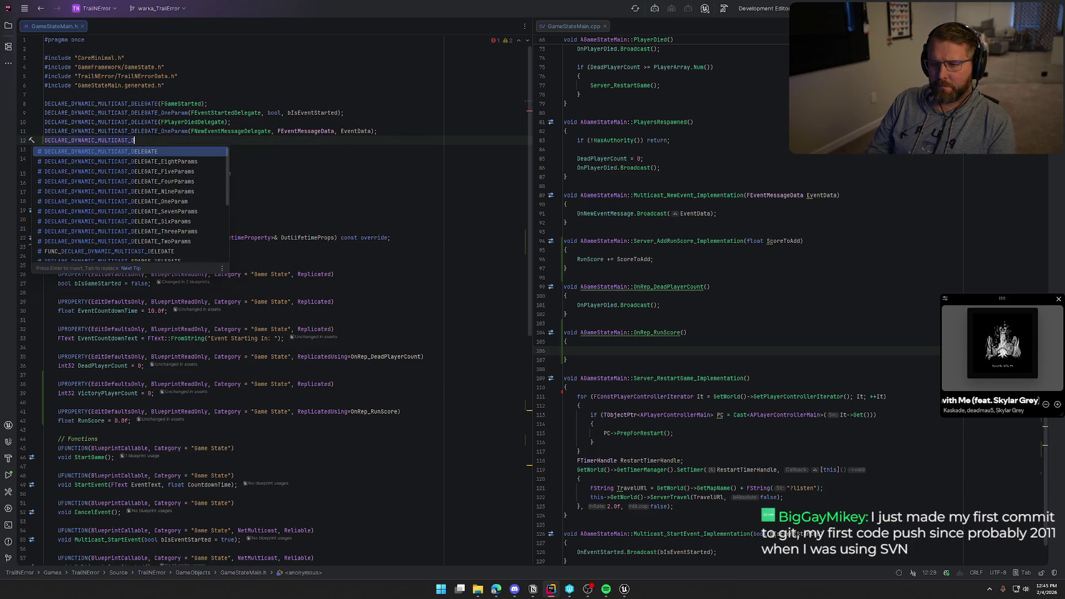
pyautogui.press('Down')
pyautogui.press('Down')
pyautogui.press('Down')
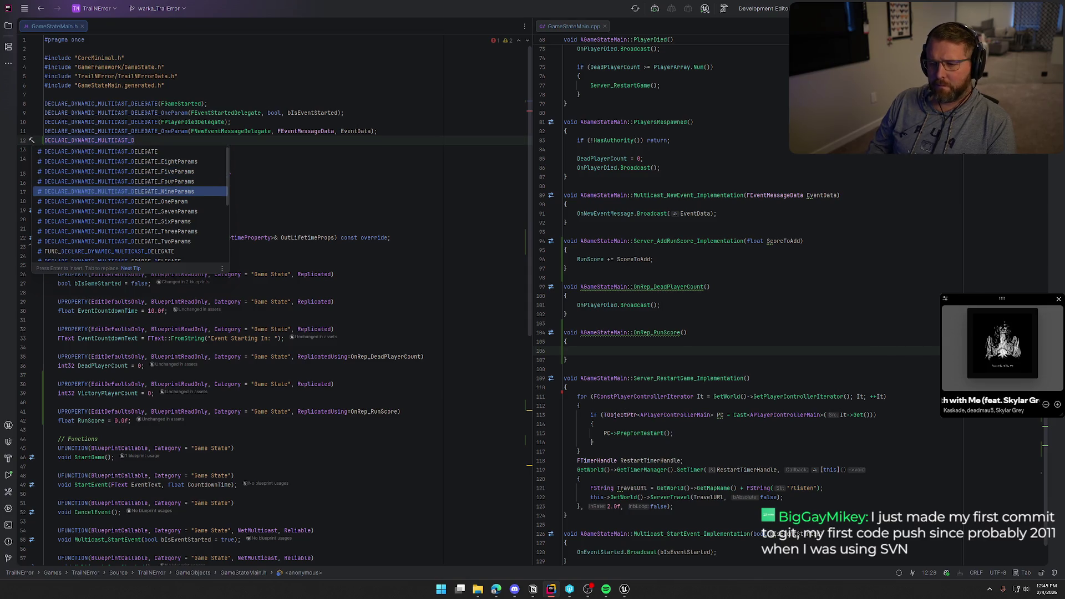
pyautogui.press('Return')
pyautogui.write('F')
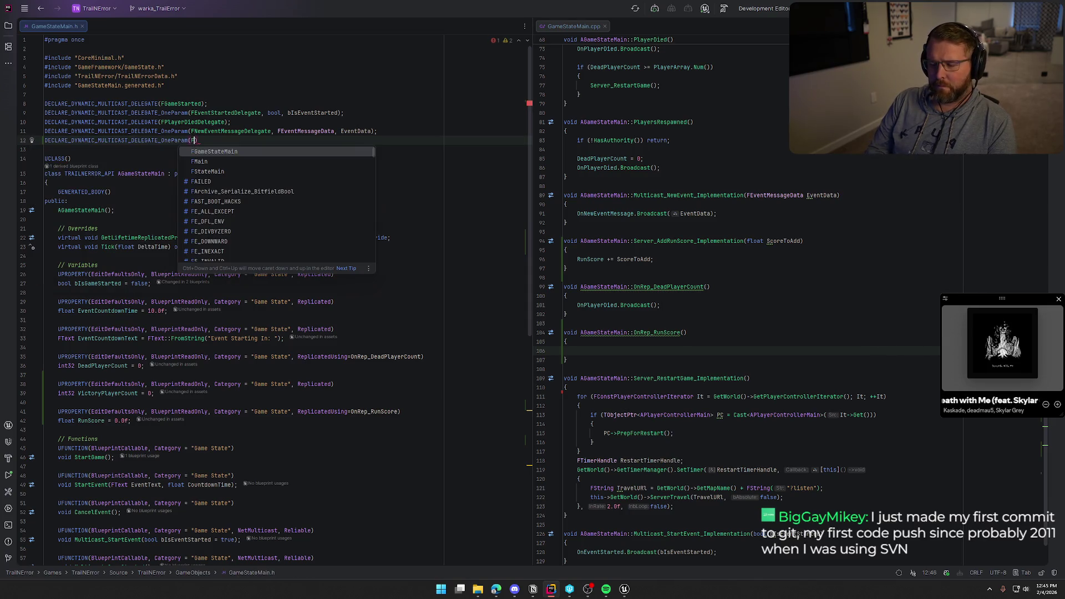
pyautogui.write('Ru')
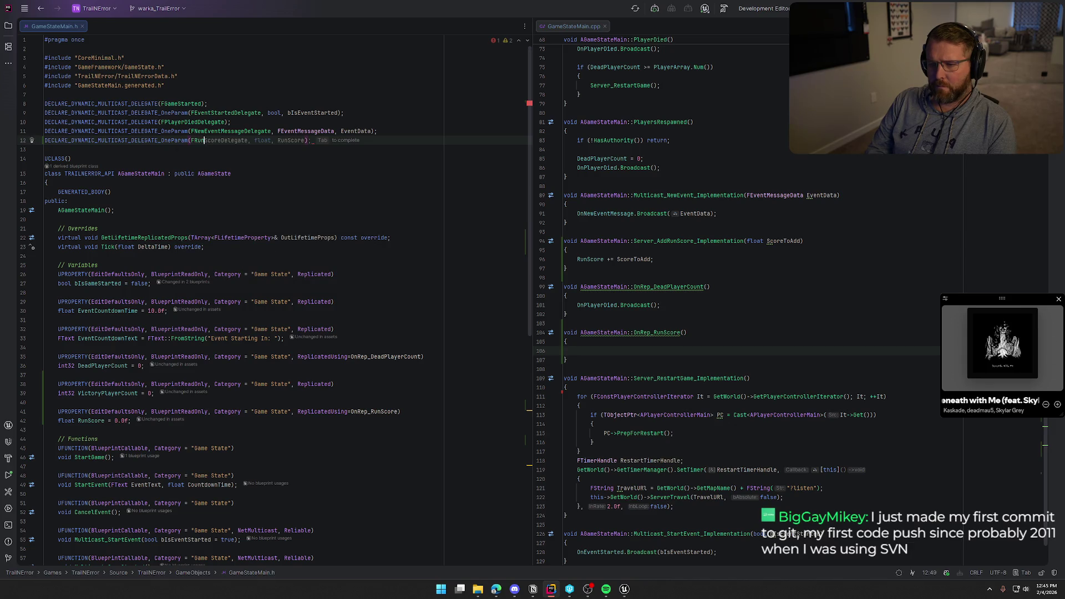
pyautogui.write('nSco')
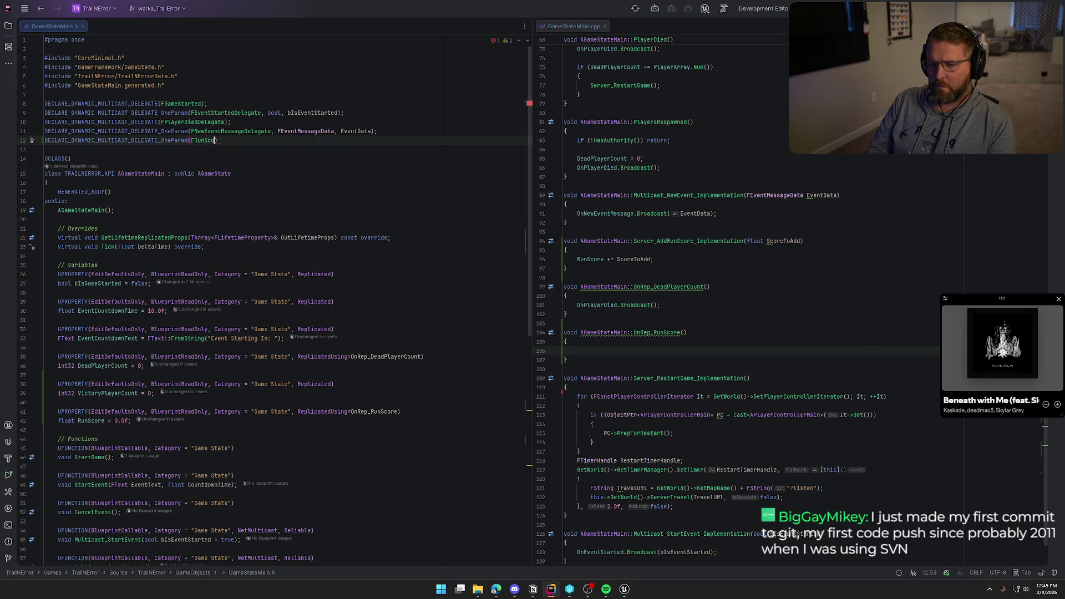
pyautogui.press('BackSpace')
pyautogui.press('BackSpace')
pyautogui.press('BackSpace')
pyautogui.write('OnRu')
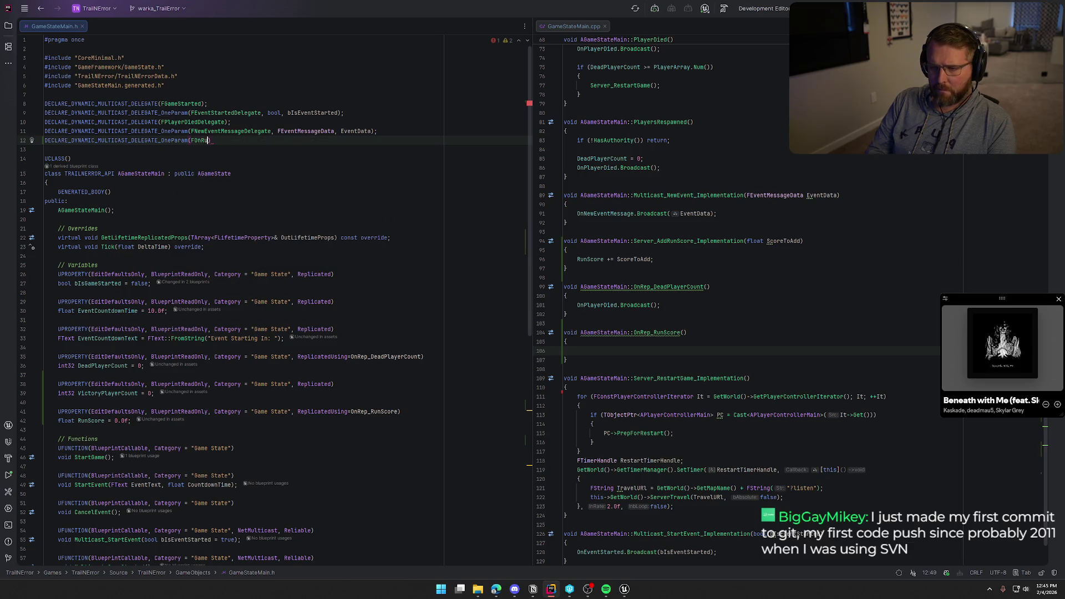
pyautogui.press('BackSpace')
pyautogui.press('BackSpace')
pyautogui.press('BackSpace')
pyautogui.write('Ru')
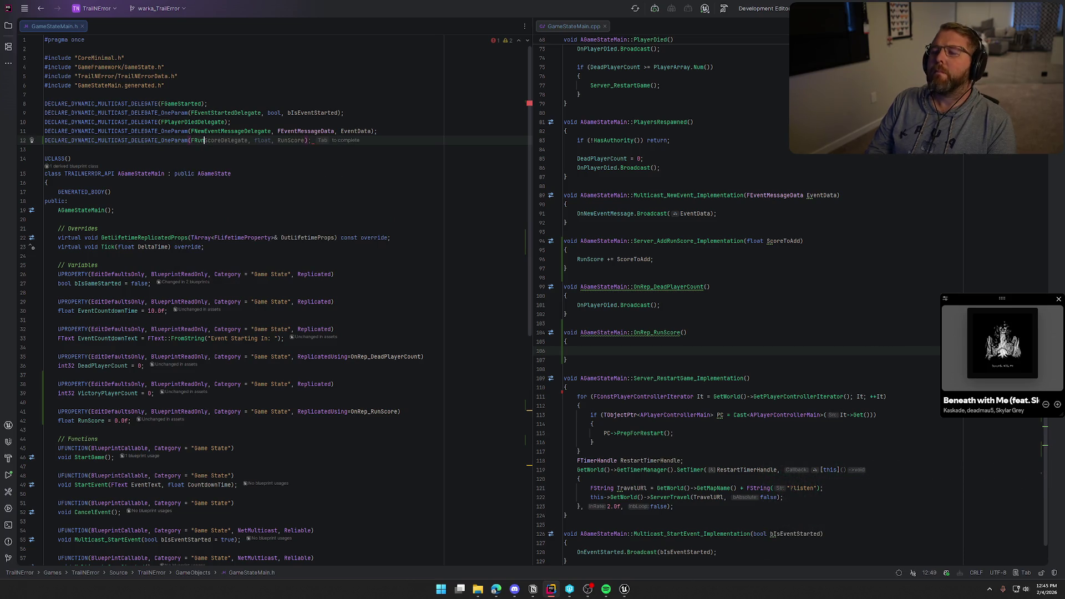
pyautogui.write('nScore')
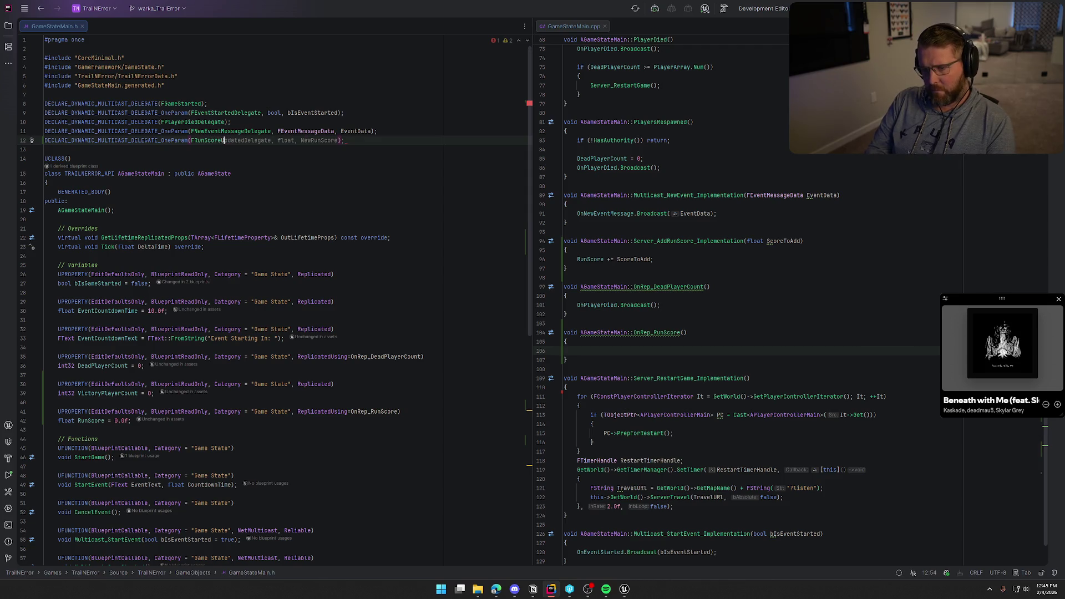
pyautogui.write('Update')
pyautogui.press('Tab')
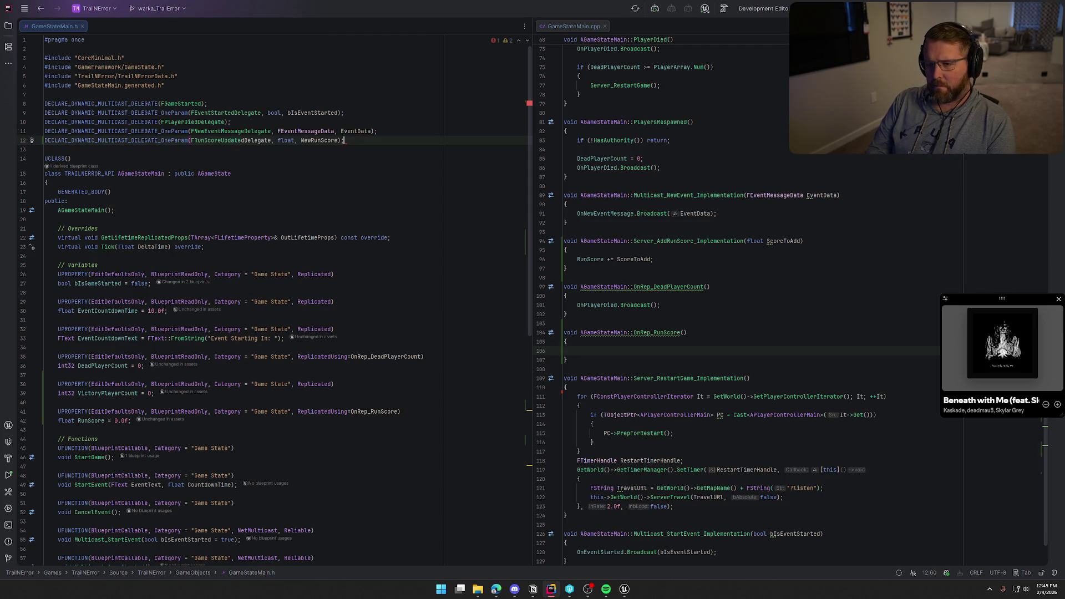
# Step: Add a BlueprintAssignable UPROPERTY FRunScoreUpdatedDelegate OnRunScoreUpdated below OnNewEventMessage
pyautogui.scroll(-10, 257, 437)
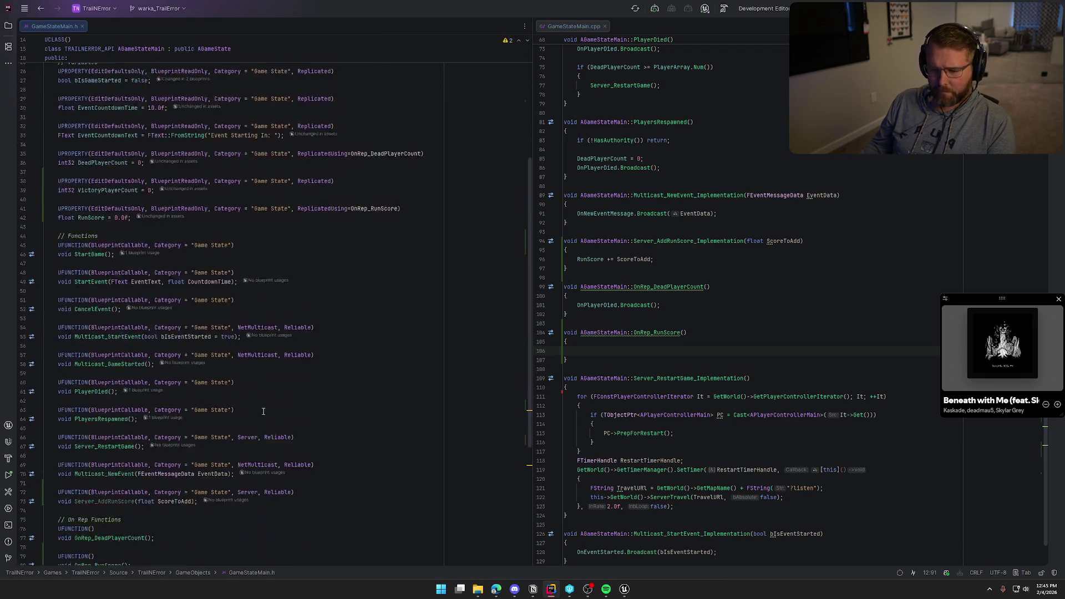
pyautogui.scroll(-1, 193, 522)
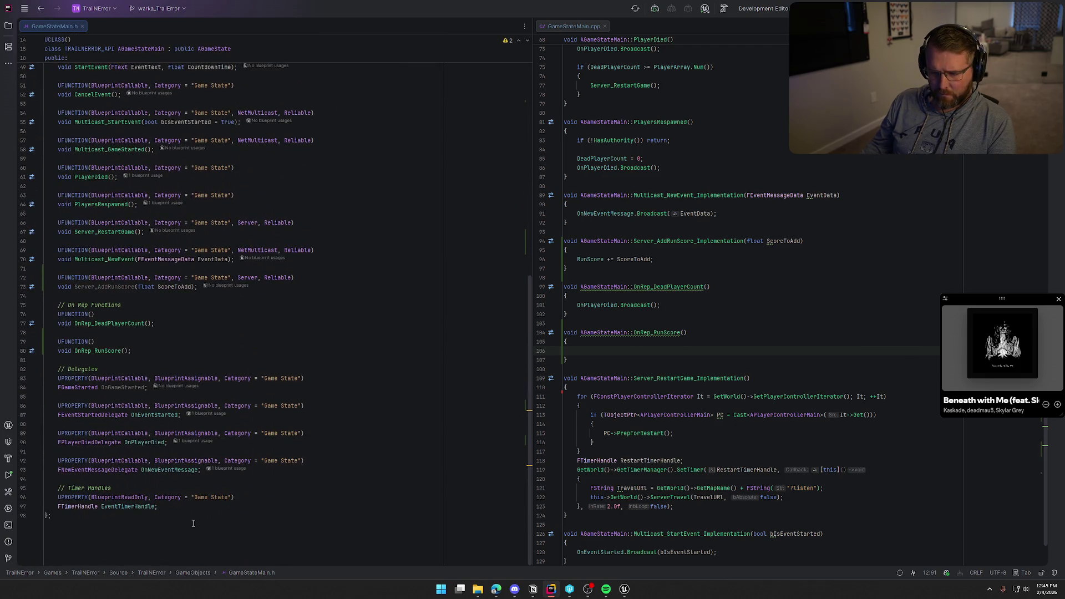
pyautogui.click(205, 470)
pyautogui.press('Return')
pyautogui.press('Return')
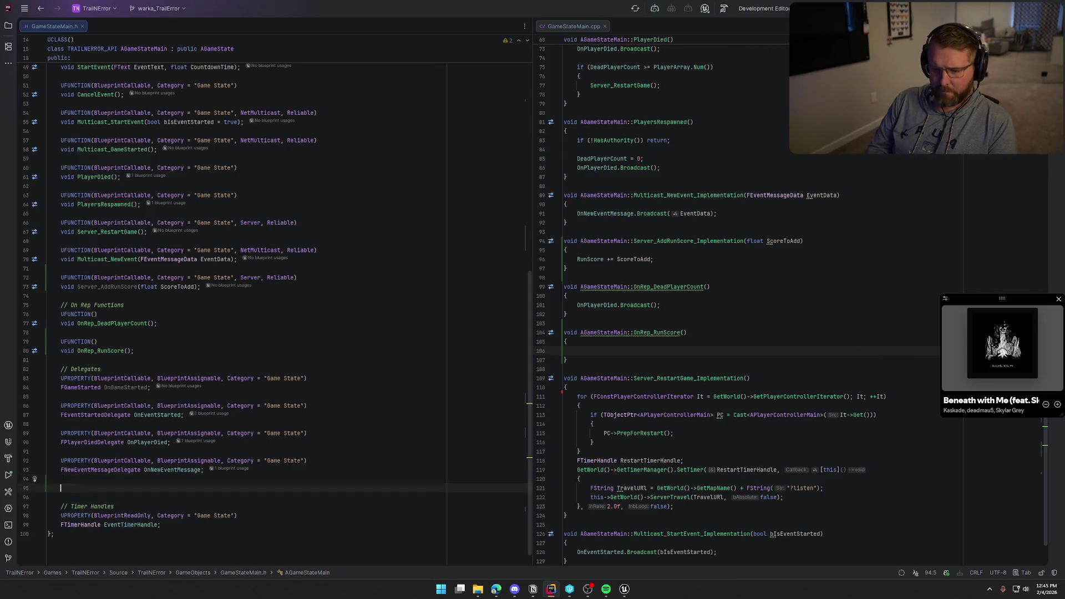
pyautogui.write('UFP')
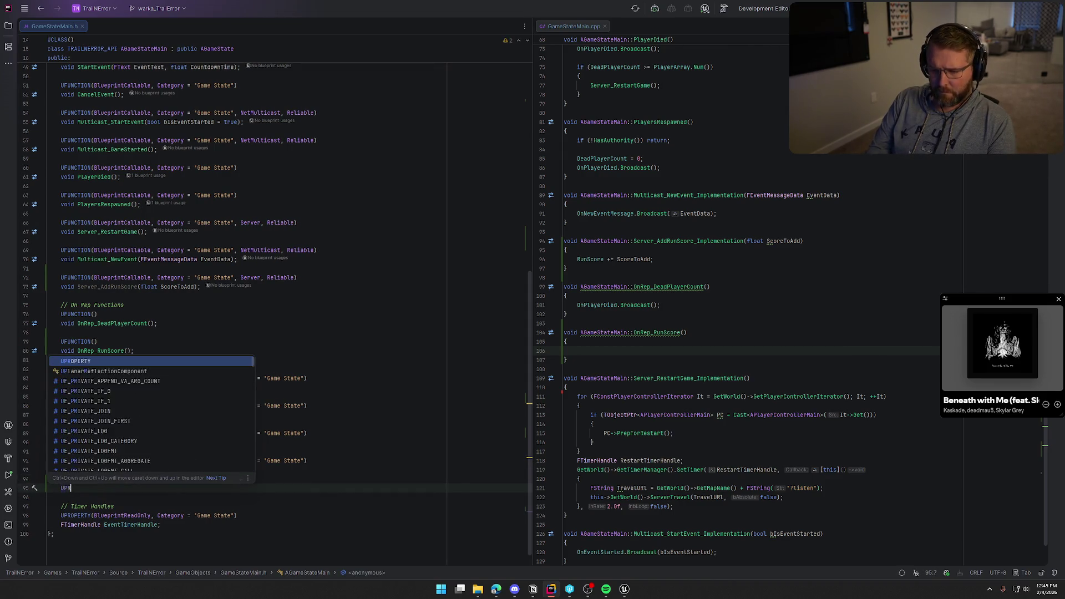
pyautogui.press('Return')
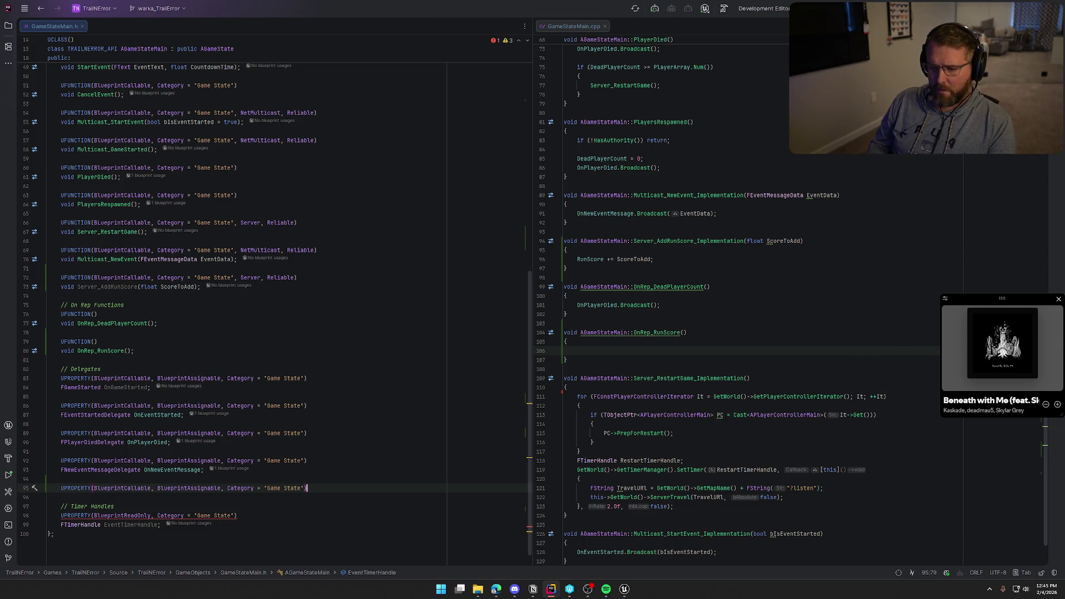
pyautogui.press('Return')
pyautogui.write('FRunScoreUpdatedDelegate OnRunScoreUpdated;')
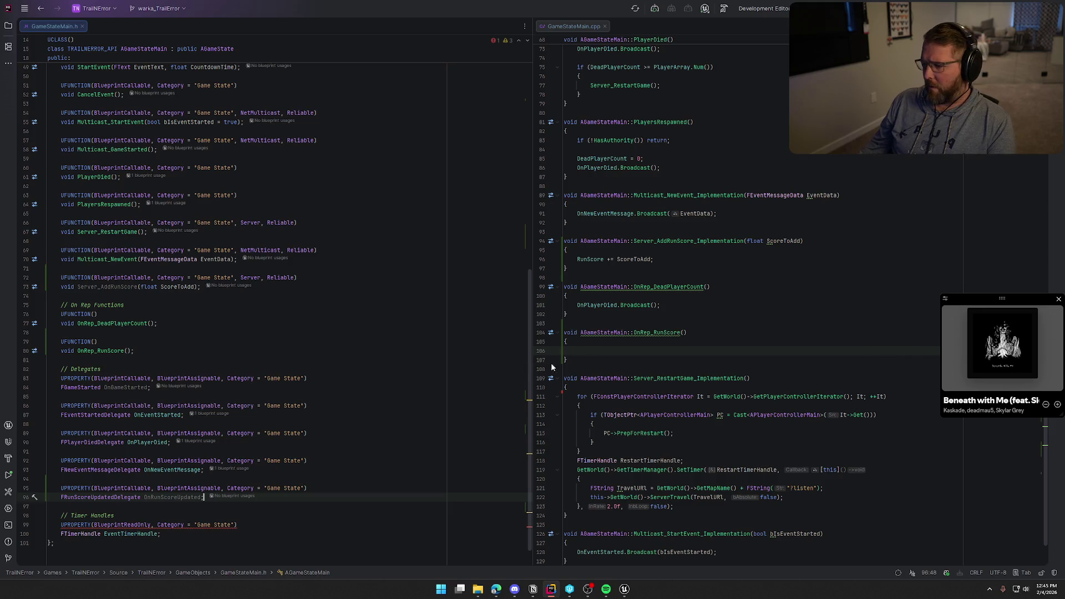
pyautogui.click(571, 351)
# Step: Add OnRunScoreUpdated.Broadcast(RunScore); to OnRep_RunScore, then scroll the header up to VictoryPlayerCount
pyautogui.write('O')
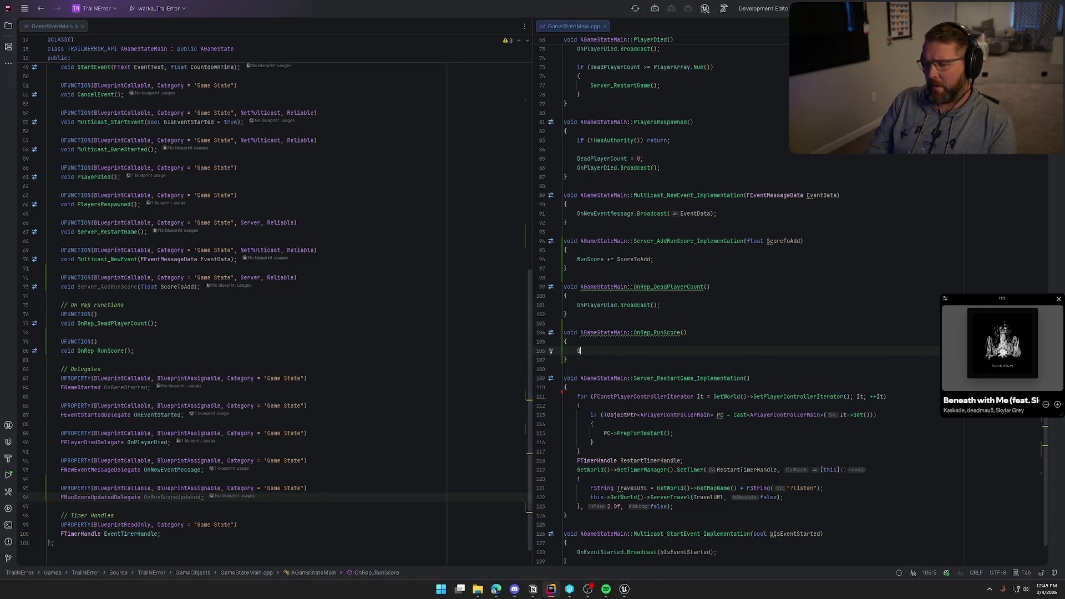
pyautogui.write('nRu')
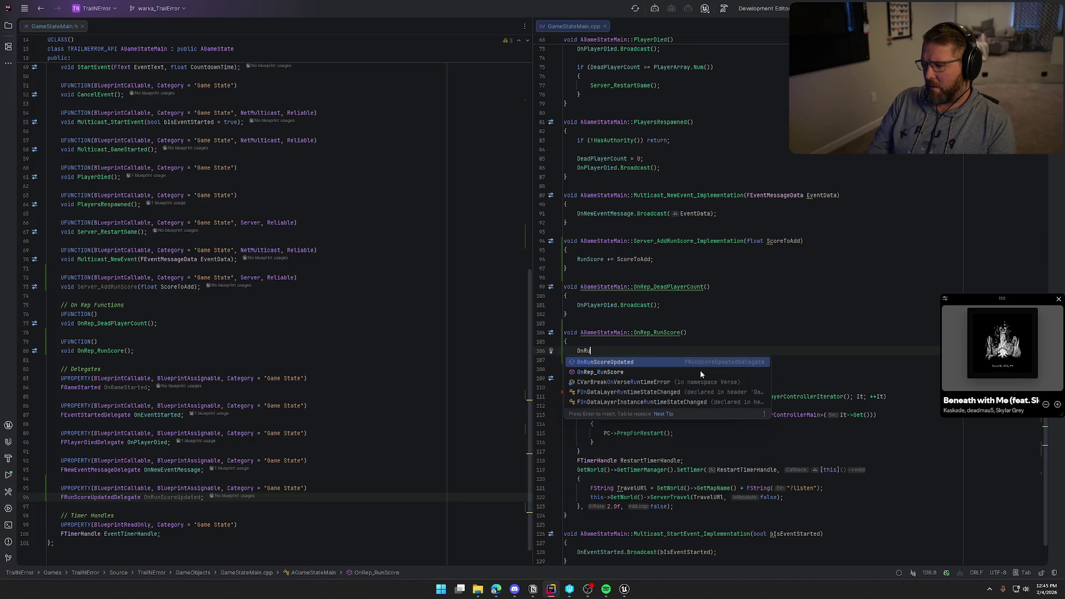
pyautogui.write('n')
pyautogui.press('Return')
pyautogui.write('.Broadcast(RunScore);')
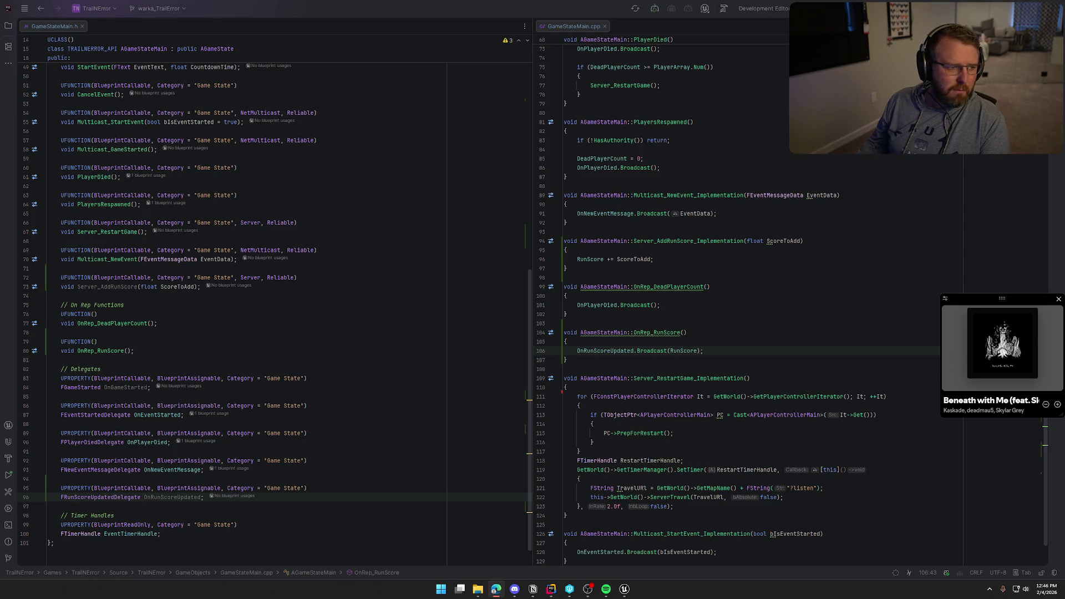
pyautogui.click(743, 351)
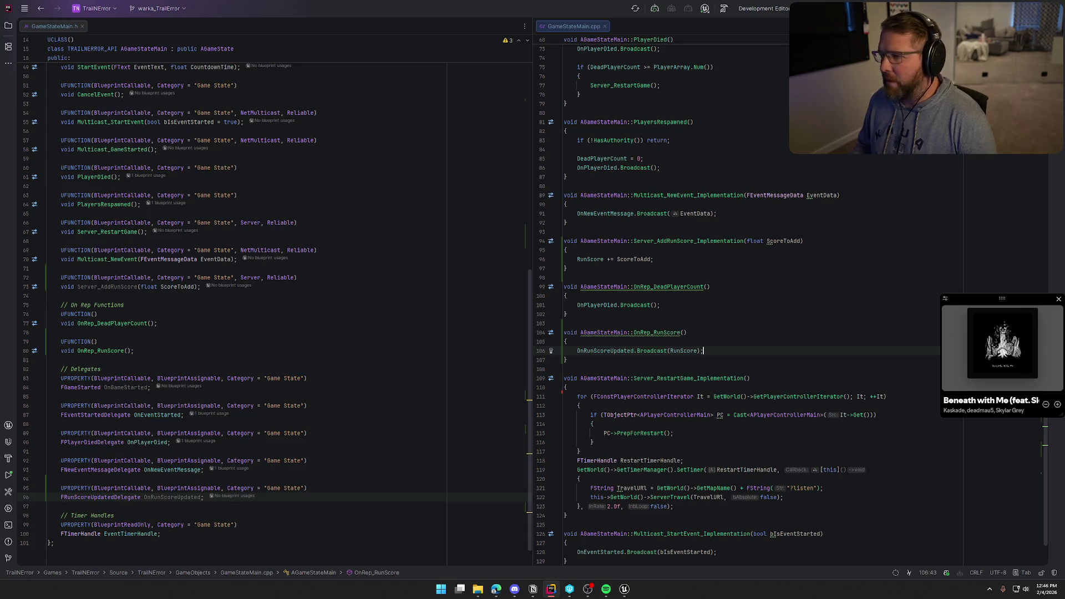
pyautogui.scroll(5, 484, 352)
pyautogui.scroll(4, 360, 383)
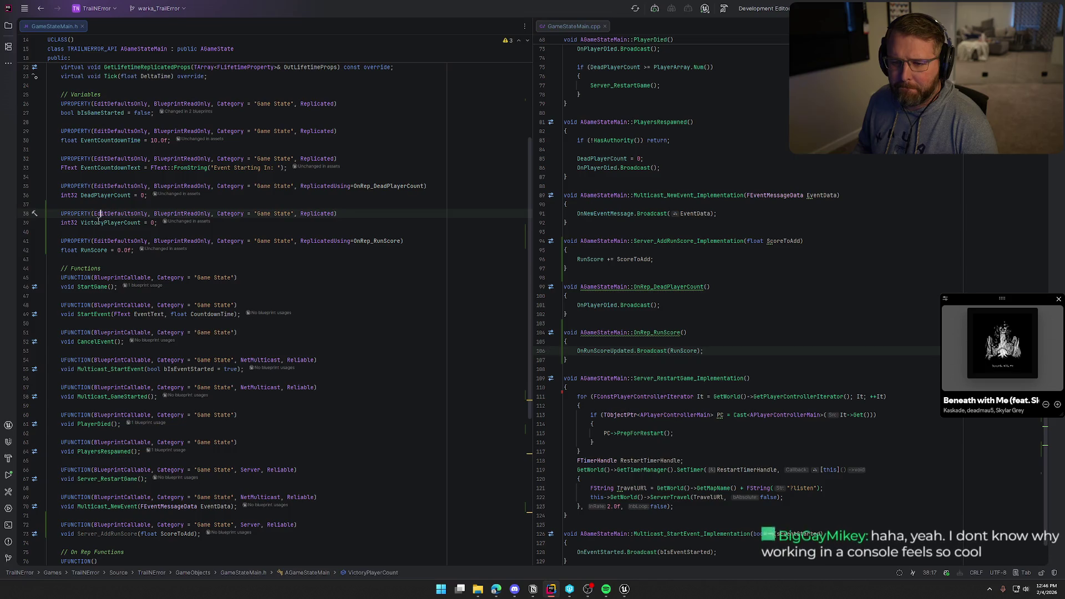
pyautogui.click(97, 222)
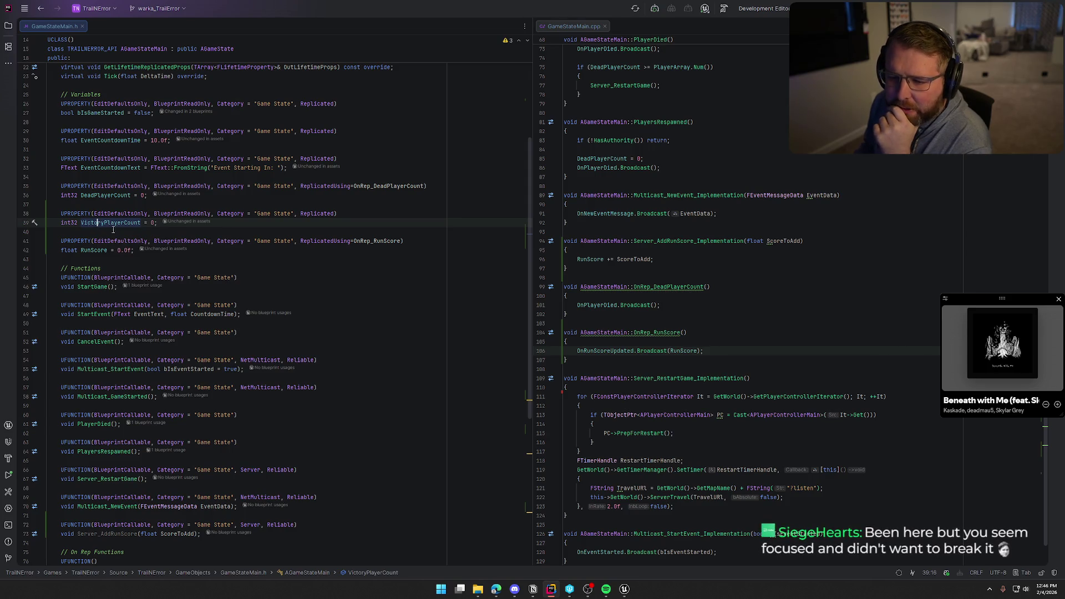
pyautogui.scroll(-3, 302, 387)
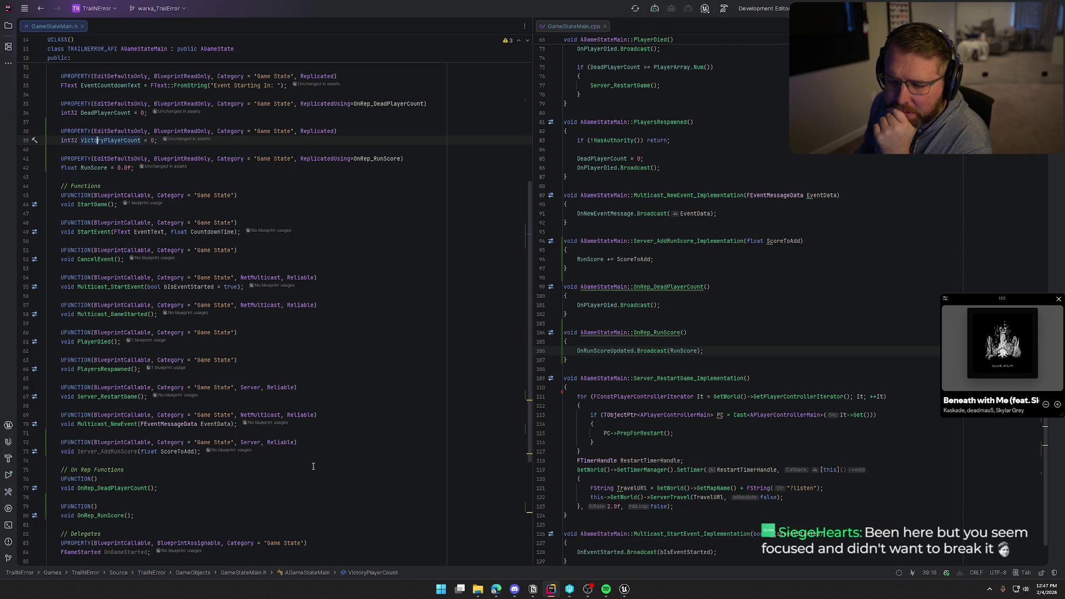
pyautogui.scroll(-3, 312, 464)
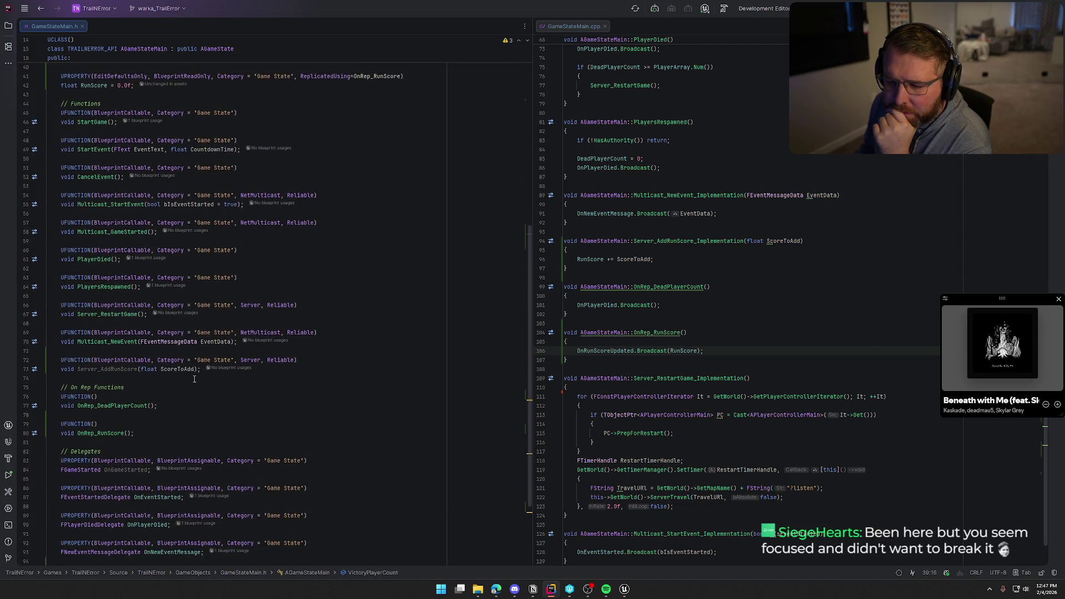
pyautogui.click(201, 371)
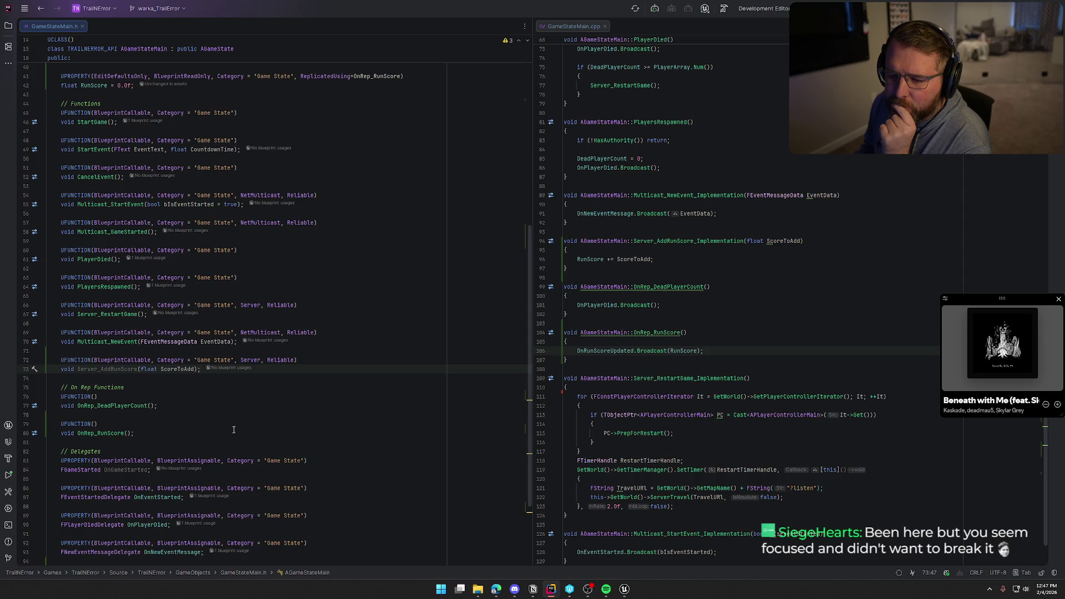
pyautogui.scroll(8, 234, 430)
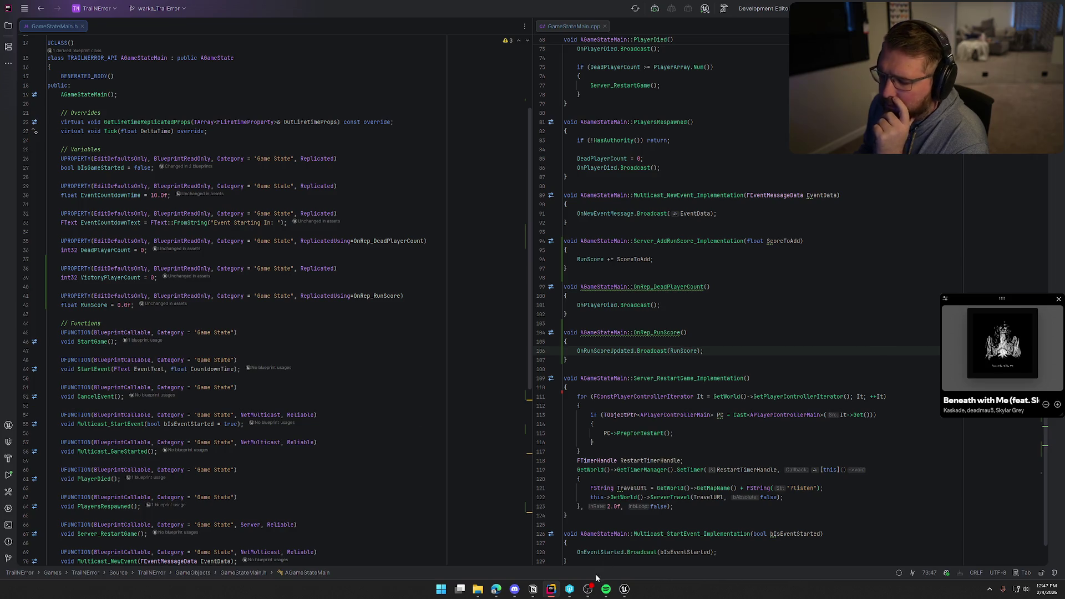
pyautogui.click(624, 589)
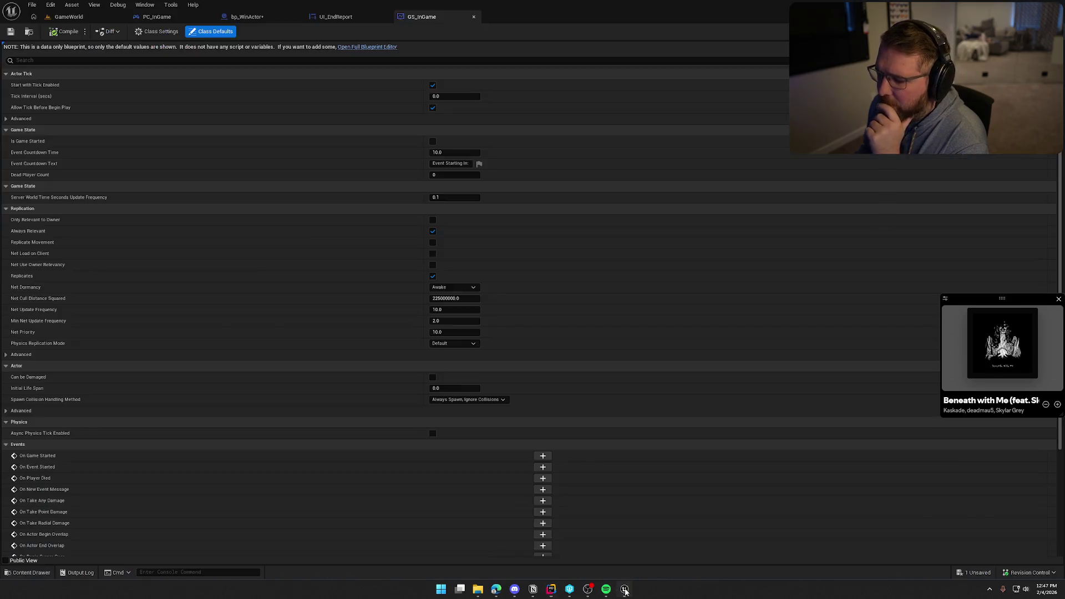
# Step: Back on GameWorld, locate bp_WinActor's Logic/Actors folder and bring up its new-asset menu
pyautogui.click(78, 21)
pyautogui.hotkey('ctrl', 'space')
pyautogui.moveTo(425, 347); pyautogui.dragTo(435, 361)
pyautogui.click(444, 364)
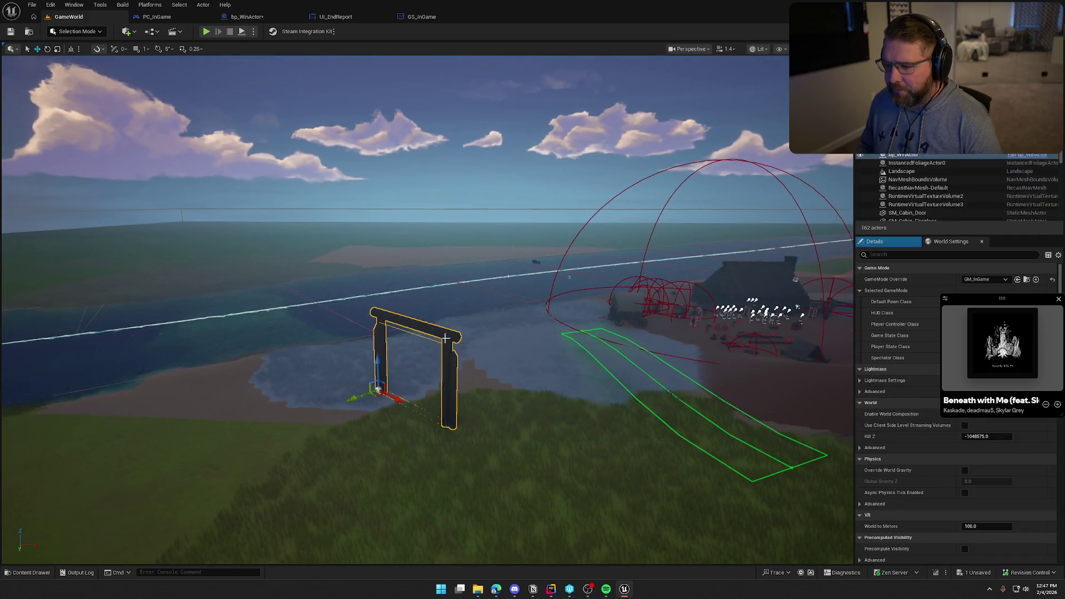
pyautogui.hotkey('ctrl', 'b')
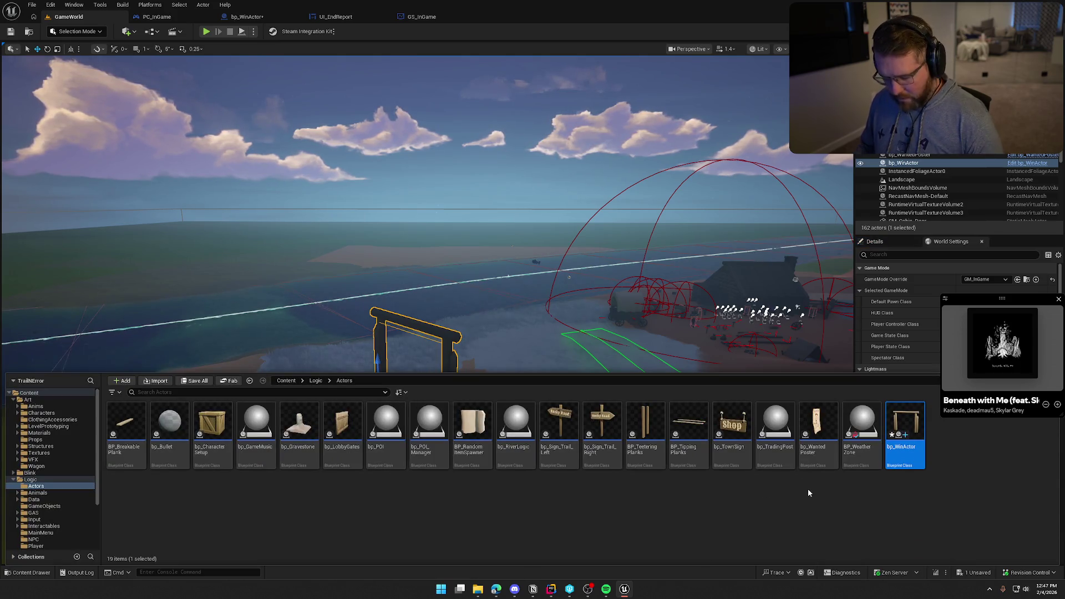
pyautogui.rightClick(950, 434)
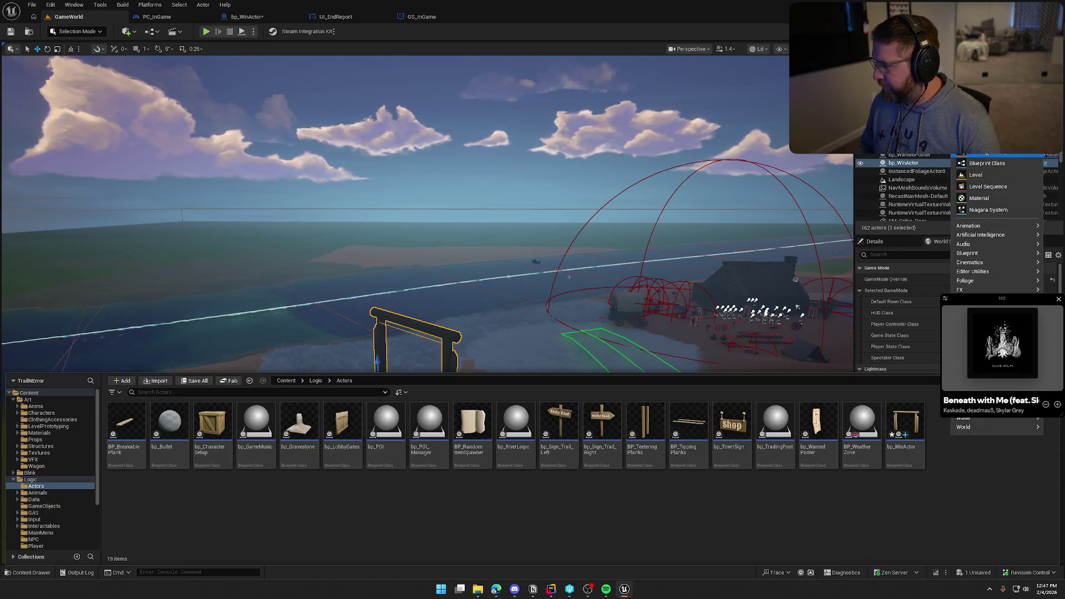
# Step: Create an Actor-based Blueprint Class named bp_Podium and open it in the Blueprint editor
pyautogui.click(987, 164)
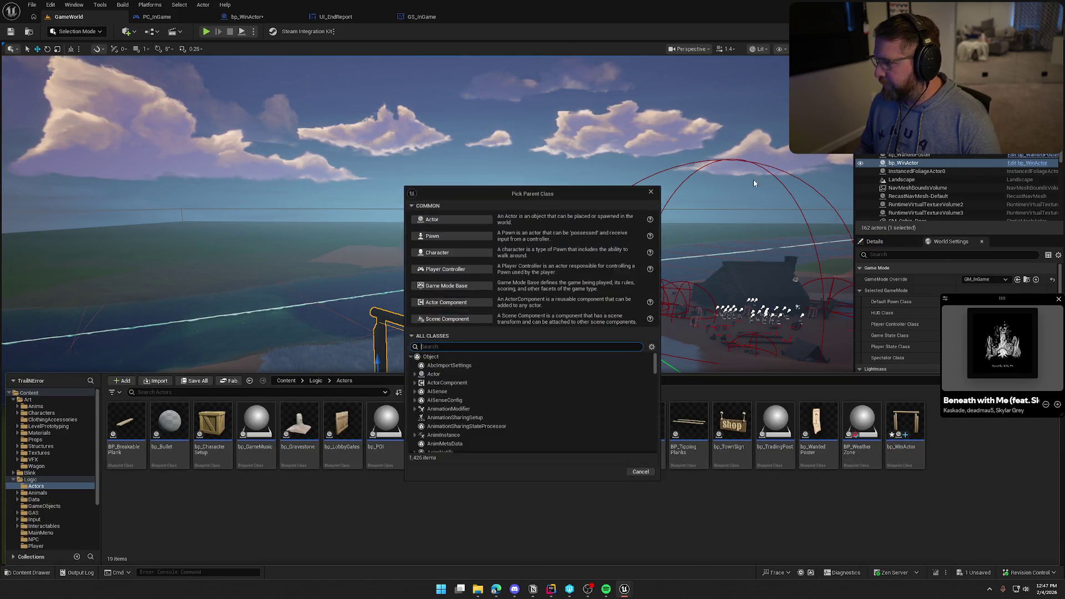
pyautogui.click(448, 222)
pyautogui.write('bp_Podium')
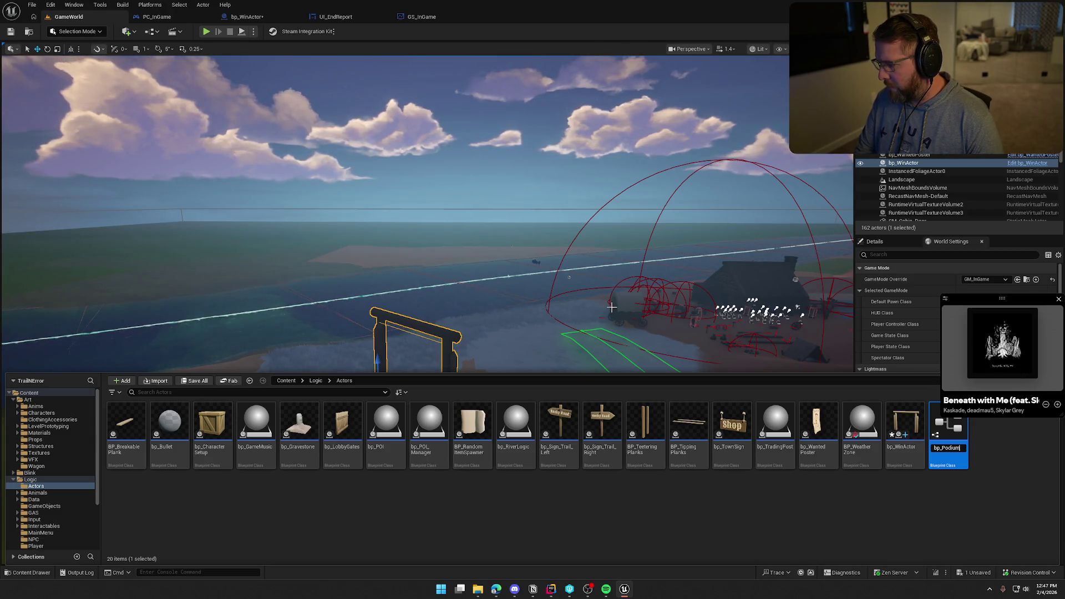
pyautogui.press('BackSpace')
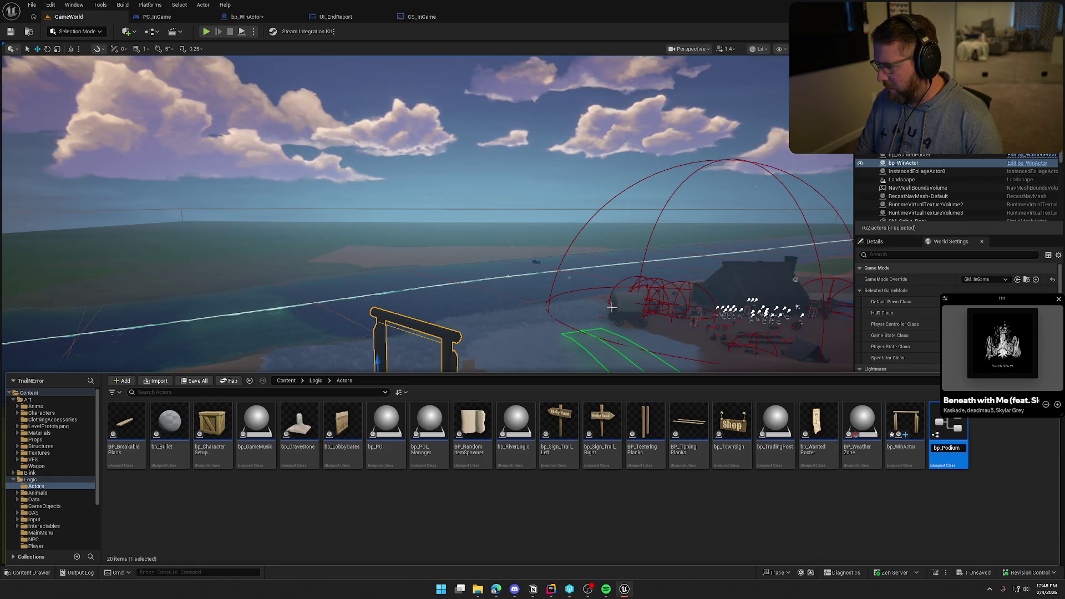
pyautogui.press('Return')
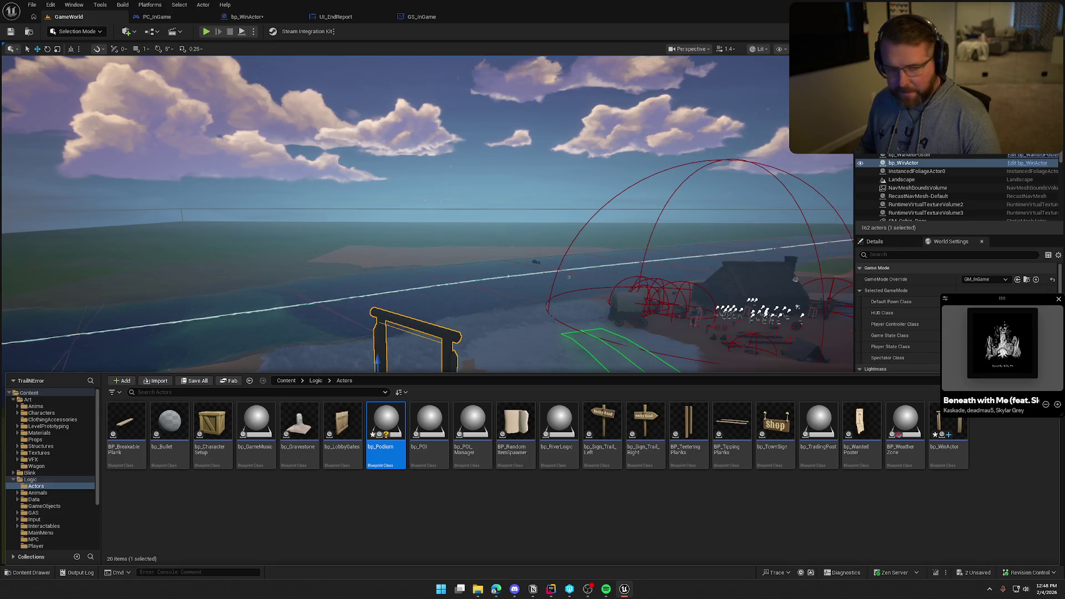
pyautogui.hotkey('alt', 'Tab')
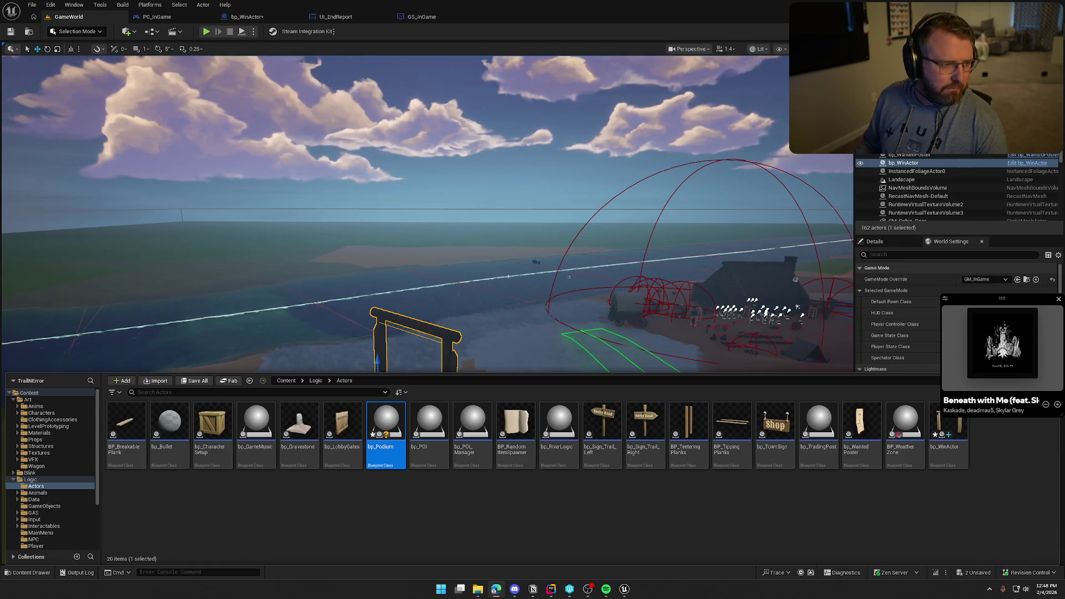
pyautogui.hotkey('ctrl', 'space')
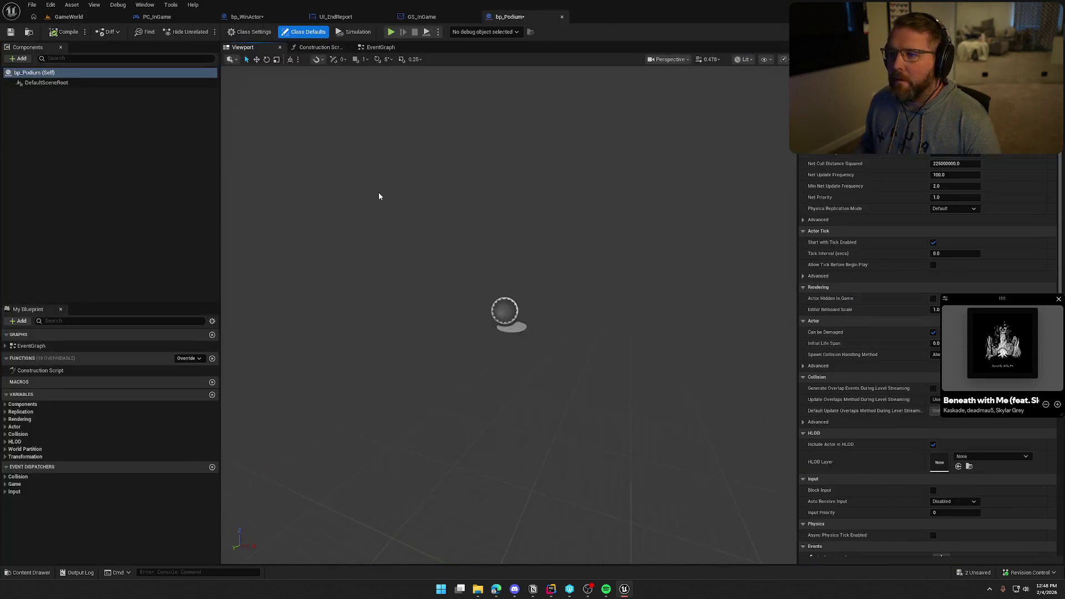
# Step: Add a Static Mesh component called Box1 to bp_Podium, using the SM_Crate mesh
pyautogui.click(19, 58)
pyautogui.write('static')
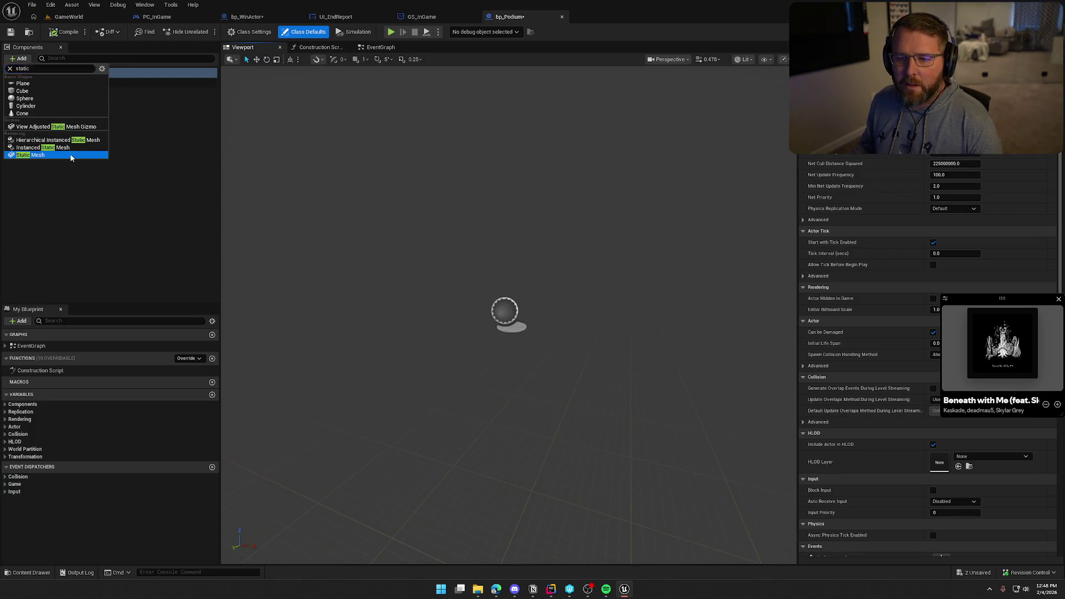
pyautogui.click(68, 155)
pyautogui.write('Box1')
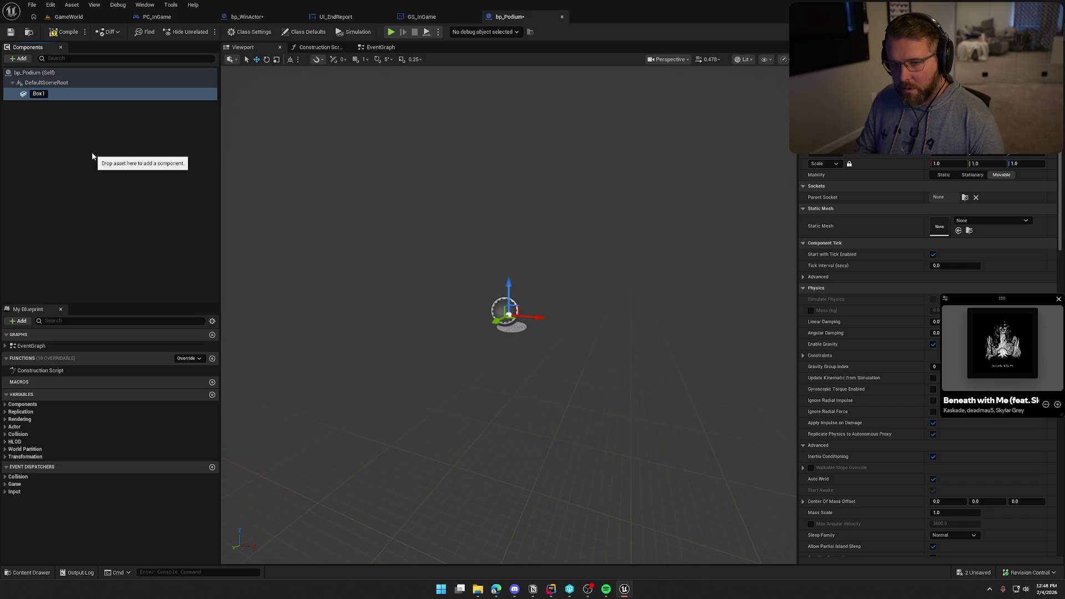
pyautogui.press('Return')
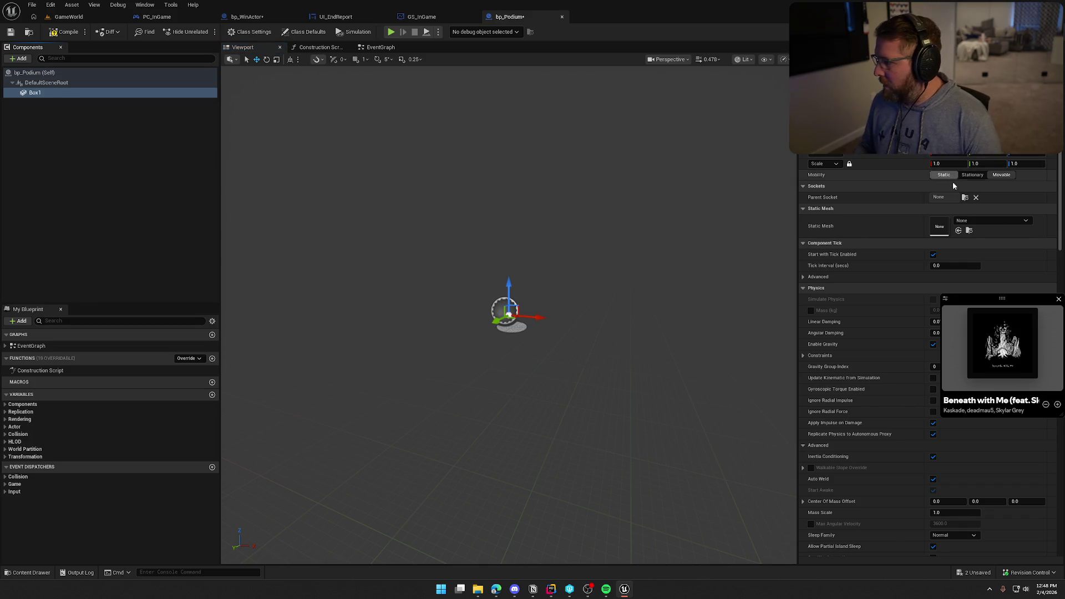
pyautogui.click(1024, 220)
pyautogui.write('crate')
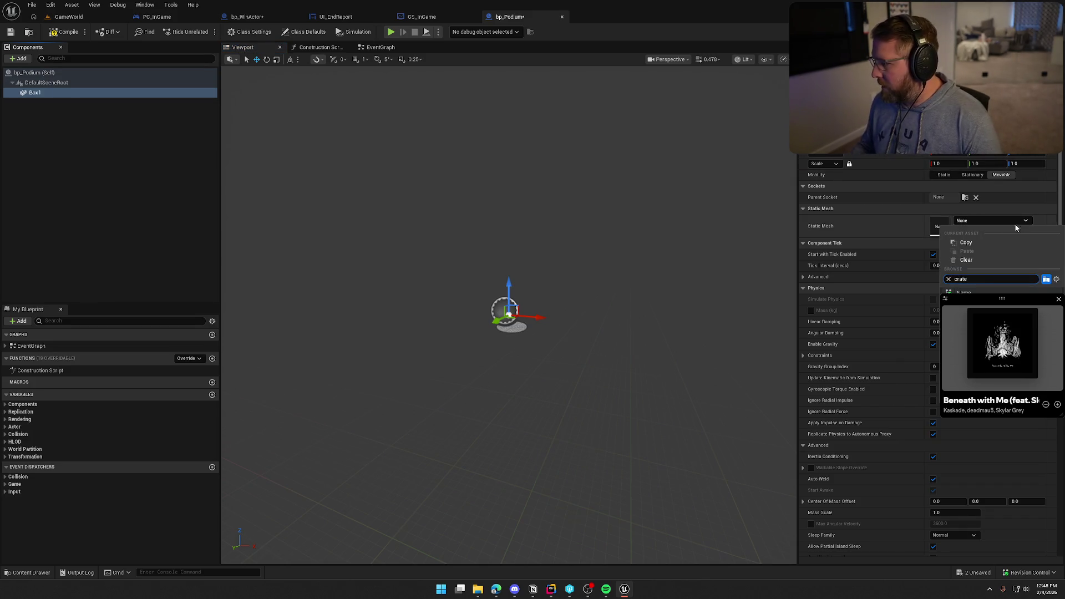
pyautogui.press('Return')
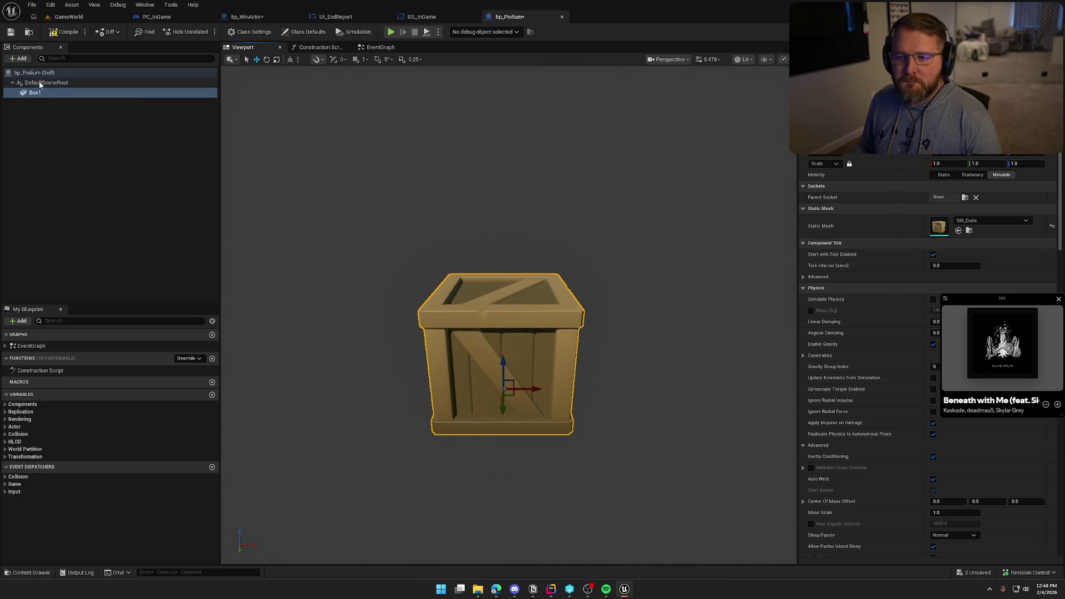
# Step: Duplicate the crate into Box2 and Box3, placing them left and right of Box1
pyautogui.hotkey('ctrl', 'd')
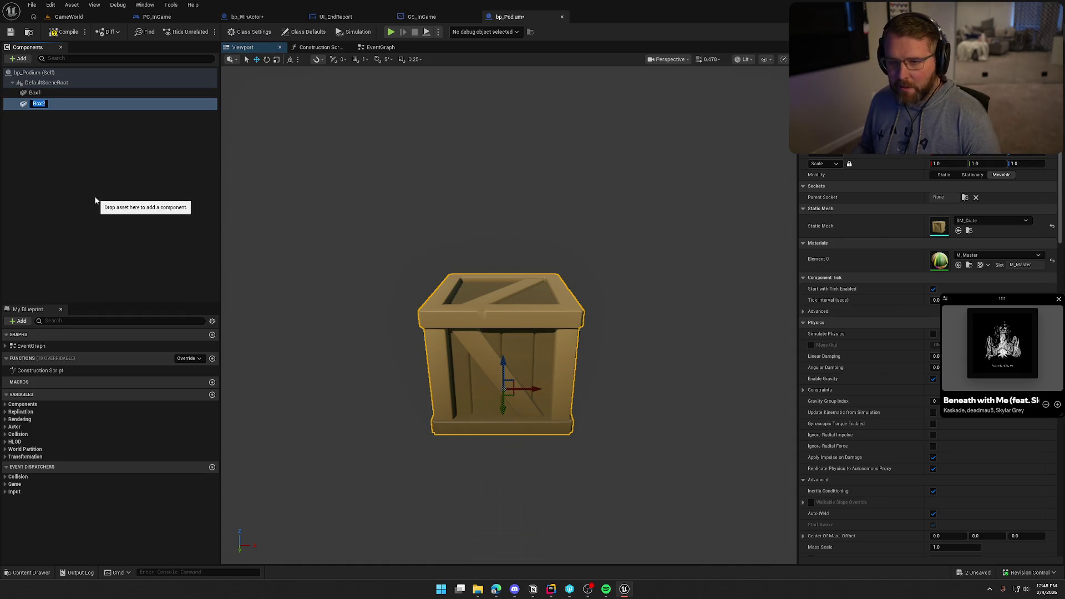
pyautogui.press('Return')
pyautogui.moveTo(535, 389); pyautogui.dragTo(413, 382)
pyautogui.click(44, 93)
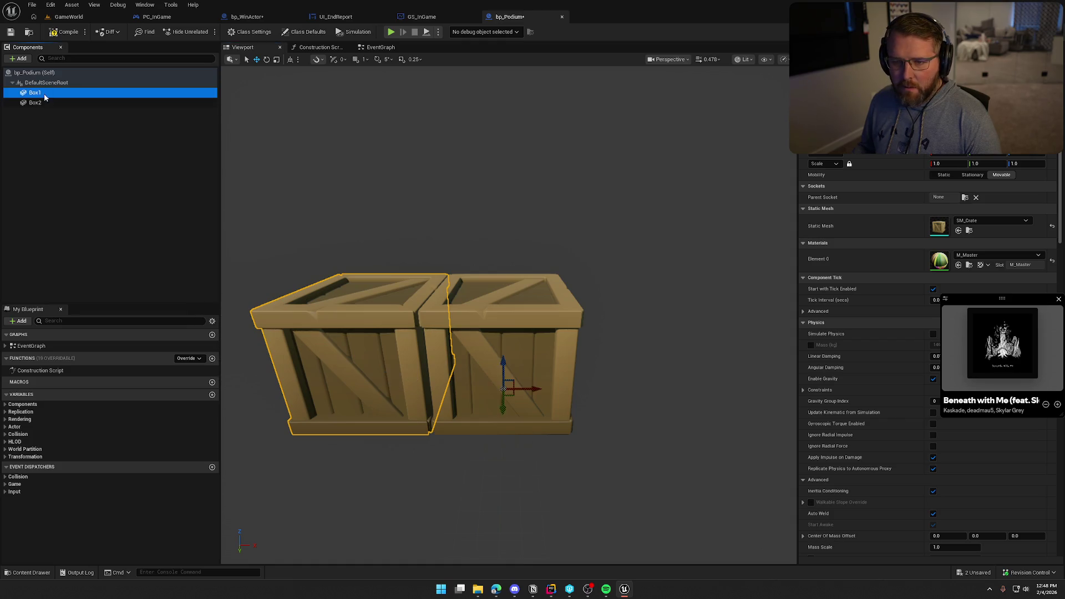
pyautogui.hotkey('ctrl', 'd')
pyautogui.click(49, 125)
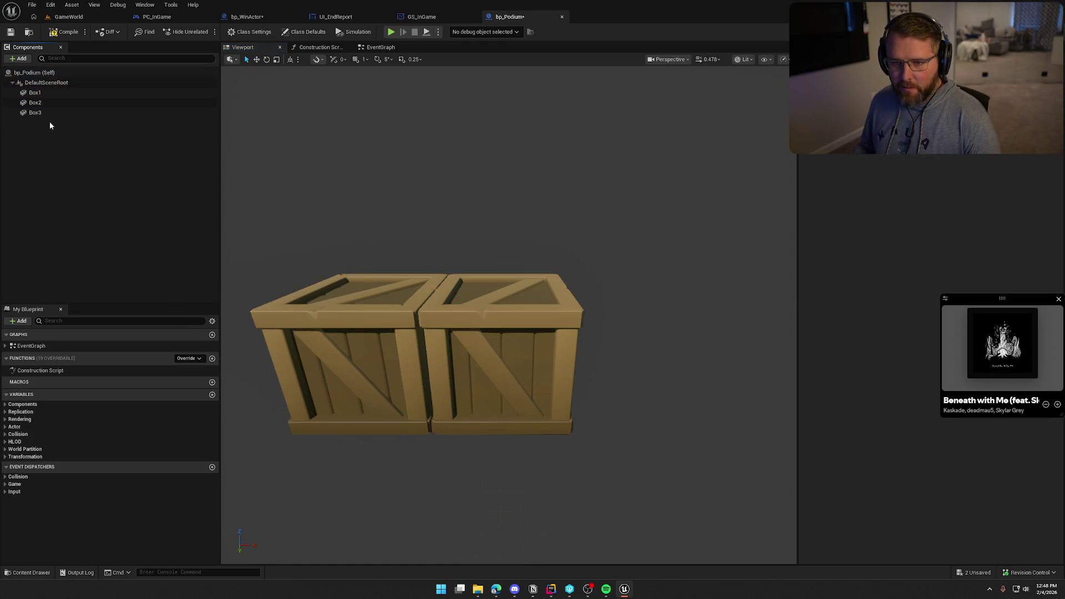
pyautogui.click(48, 113)
pyautogui.moveTo(416, 388); pyautogui.dragTo(651, 399)
# Step: Try a uniform 0.5 scale on Box3, then reset it to 1
pyautogui.scroll(-5, 651, 399)
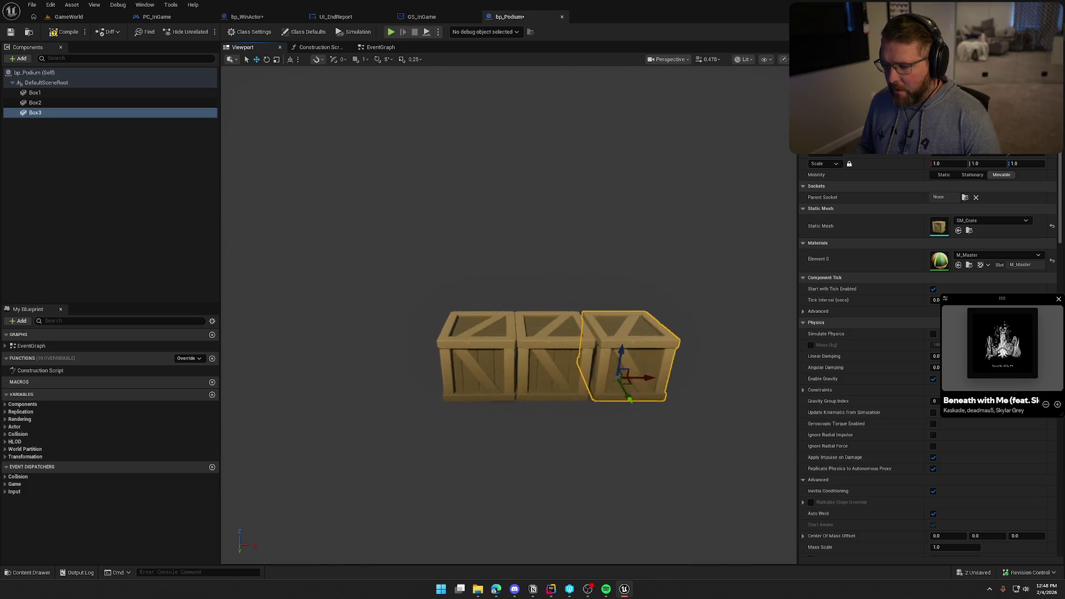
pyautogui.scroll(5, 617, 377)
pyautogui.scroll(-3, 632, 421)
pyautogui.scroll(2, 642, 446)
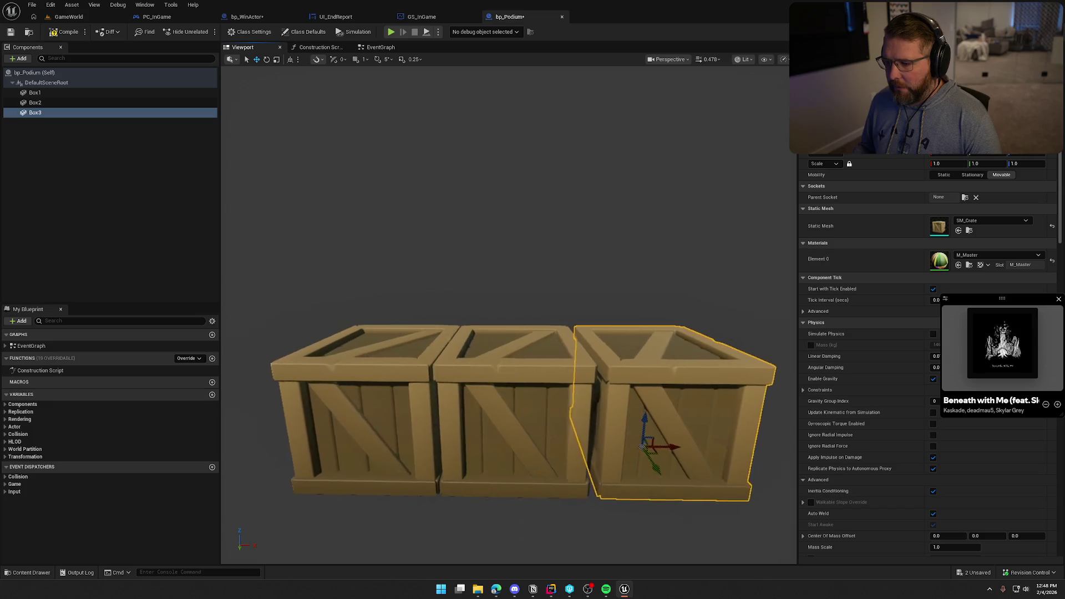
pyautogui.scroll(-4, 642, 445)
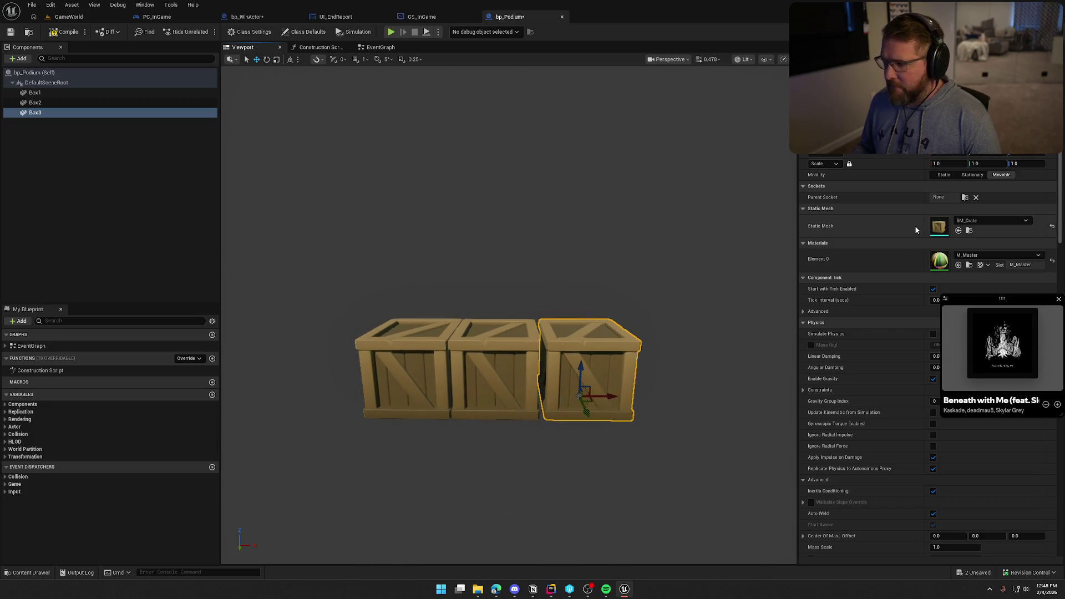
pyautogui.click(849, 164)
pyautogui.click(953, 164)
pyautogui.write('0.5')
pyautogui.press('Return')
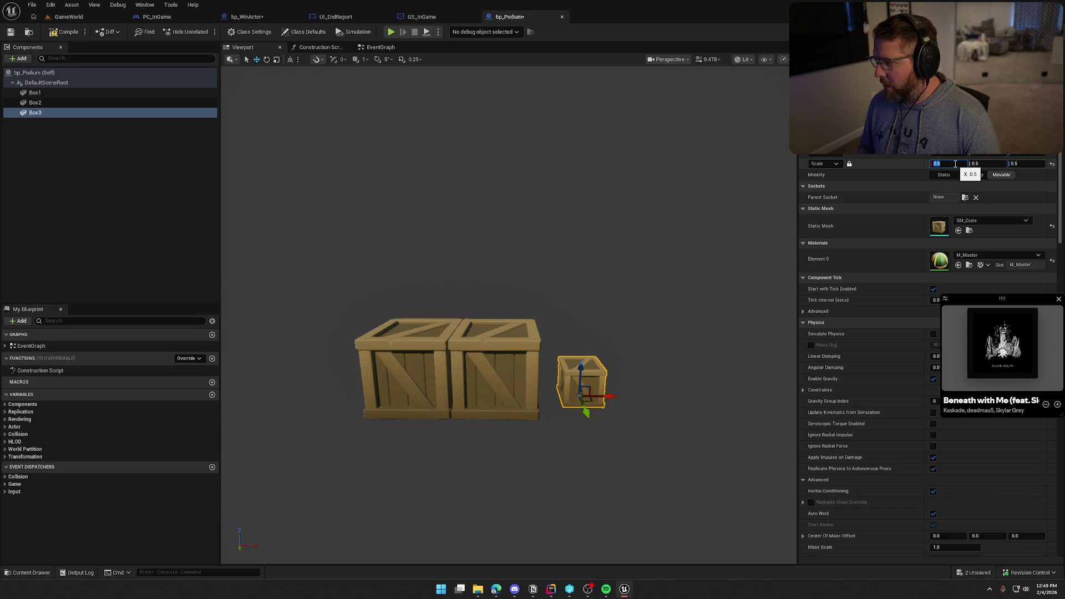
pyautogui.write('1')
pyautogui.press('Return')
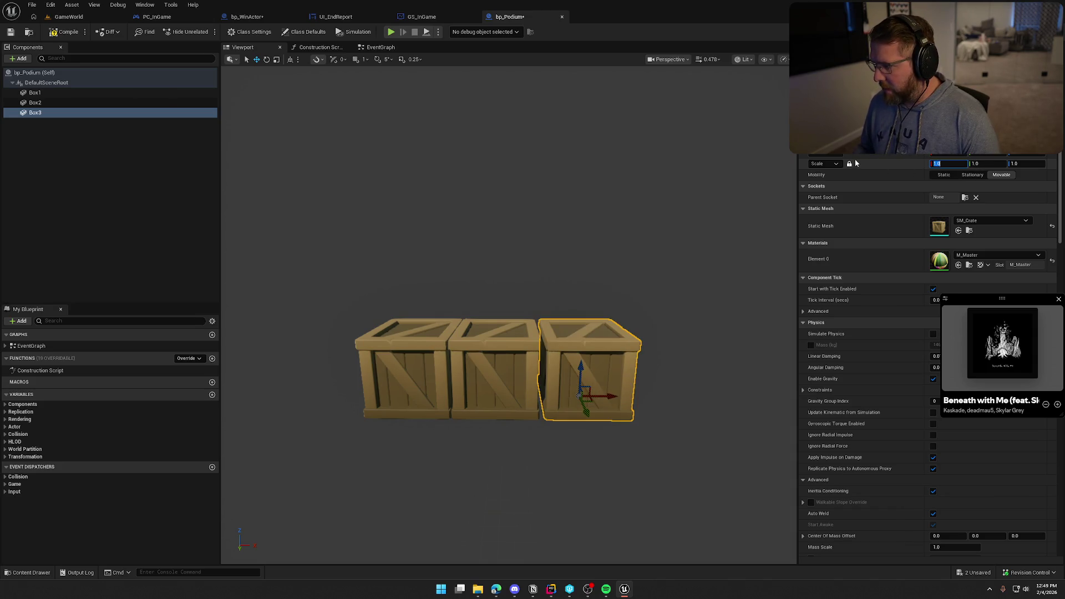
# Step: With the scale lock off, set Box3's Z scale to 0.5 and Box2's to 0.75
pyautogui.click(849, 164)
pyautogui.click(1023, 166)
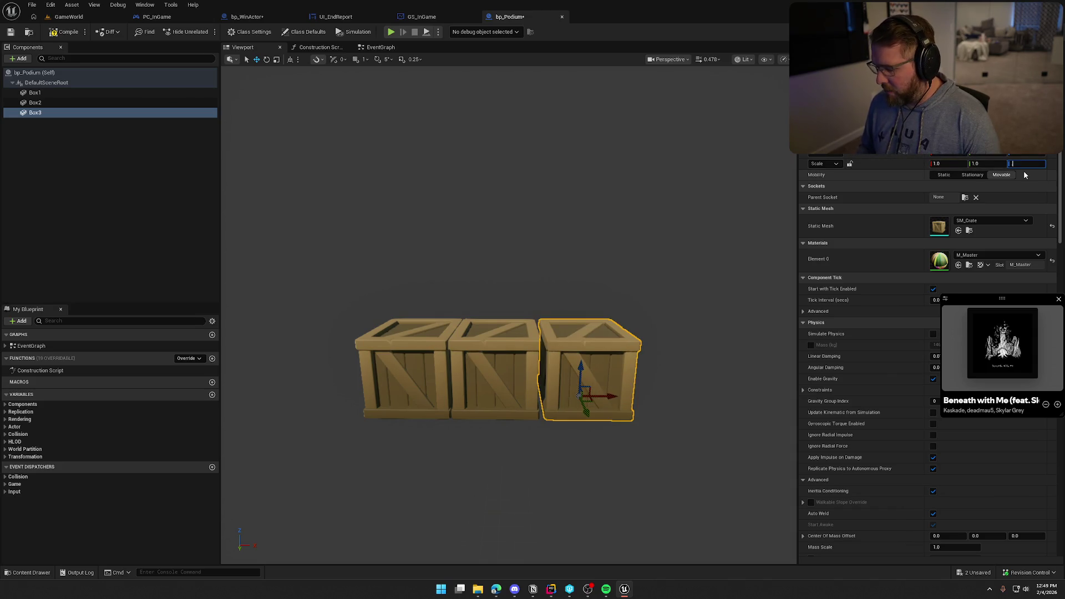
pyautogui.write('75')
pyautogui.press('Return')
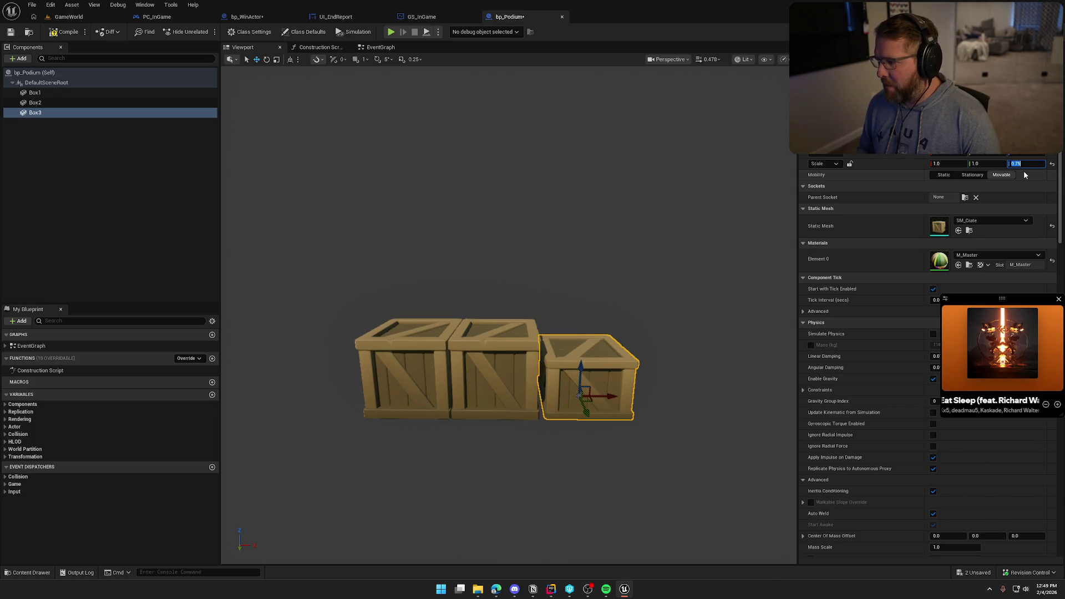
pyautogui.write('.5')
pyautogui.press('Return')
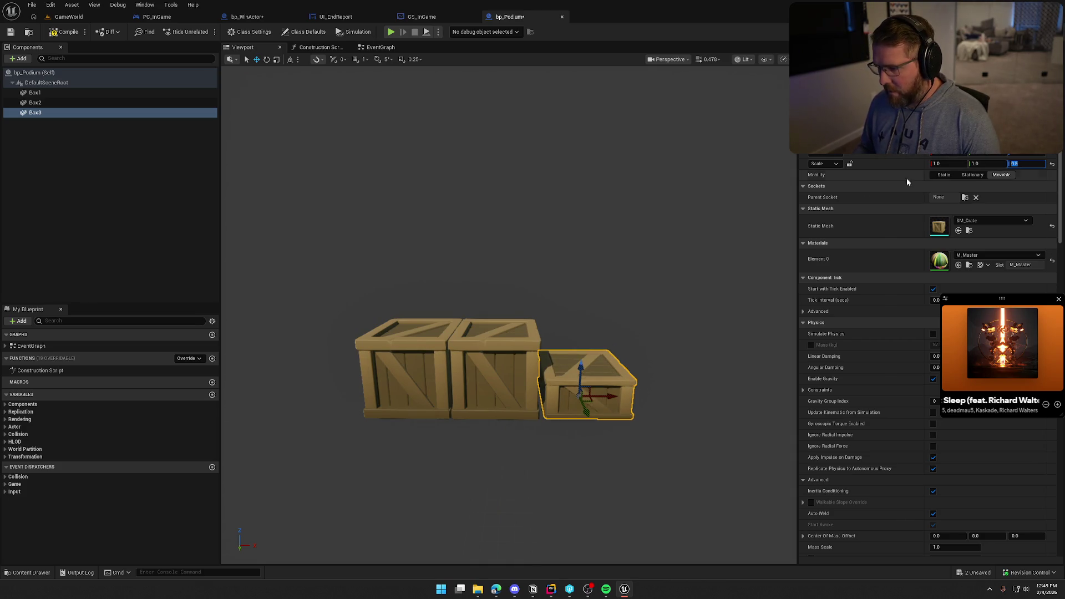
pyautogui.press('Up')
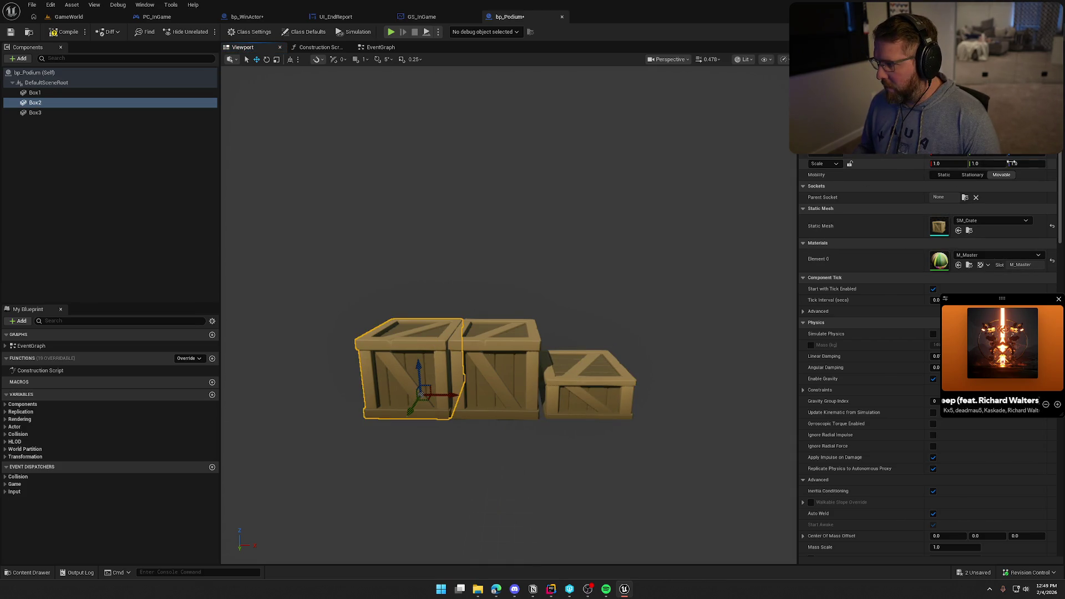
pyautogui.click(1026, 163)
pyautogui.write('.75')
pyautogui.press('Return')
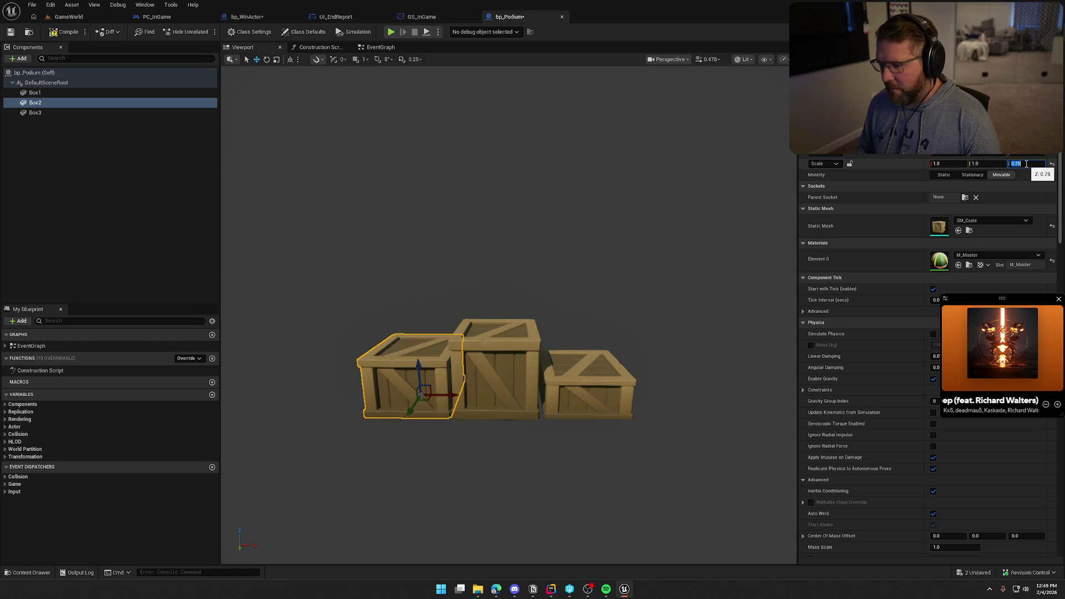
pyautogui.click(631, 281)
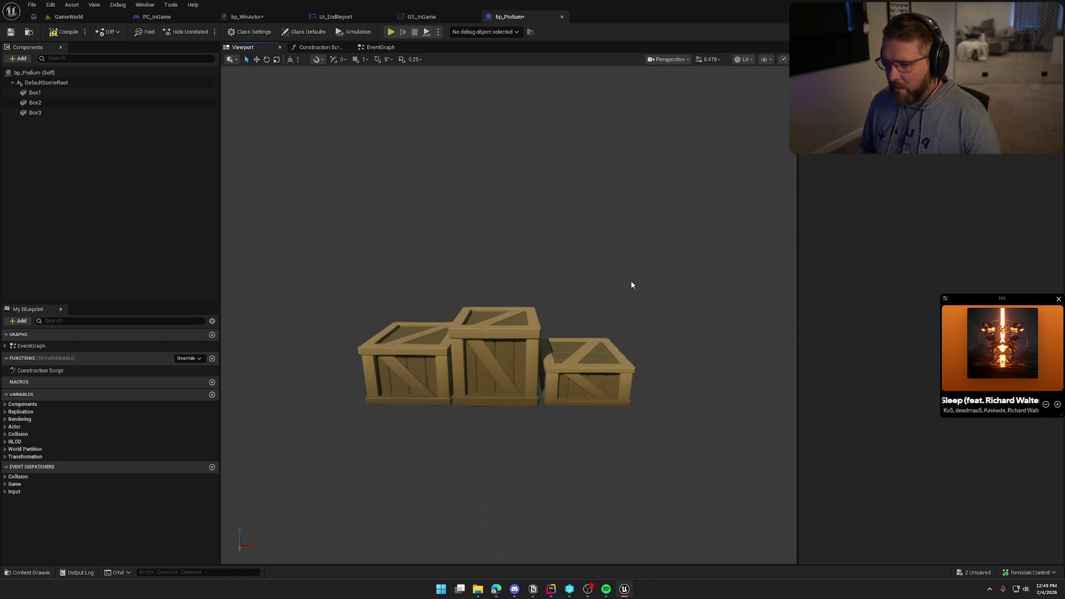
pyautogui.moveTo(630, 281)
pyautogui.mouseDown()
pyautogui.moveTo(604, 244)
pyautogui.moveTo(628, 375)
pyautogui.mouseUp()
pyautogui.click(632, 375)
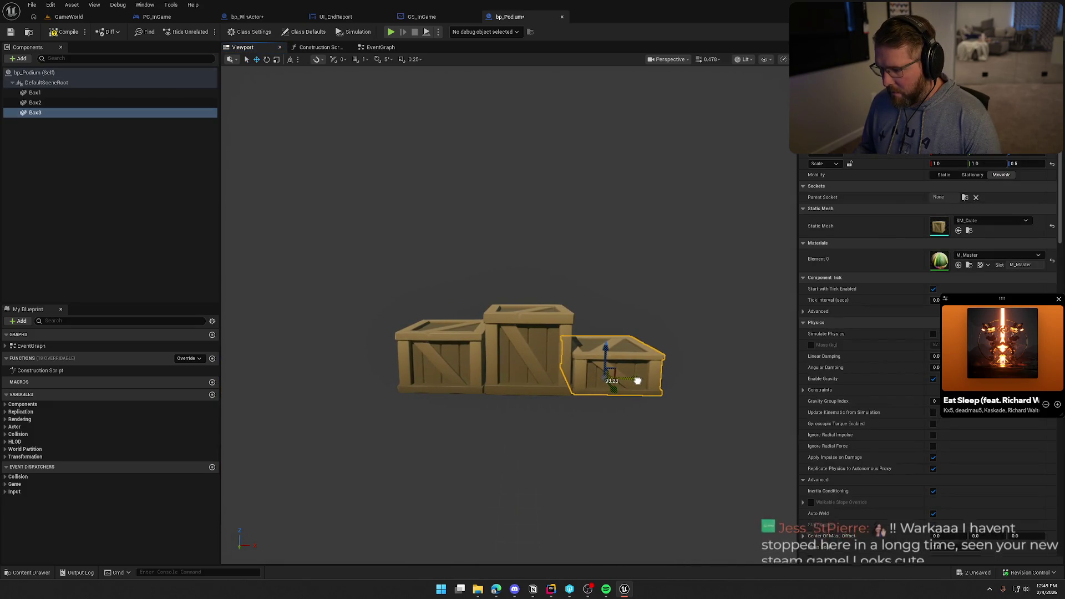
pyautogui.click(481, 369)
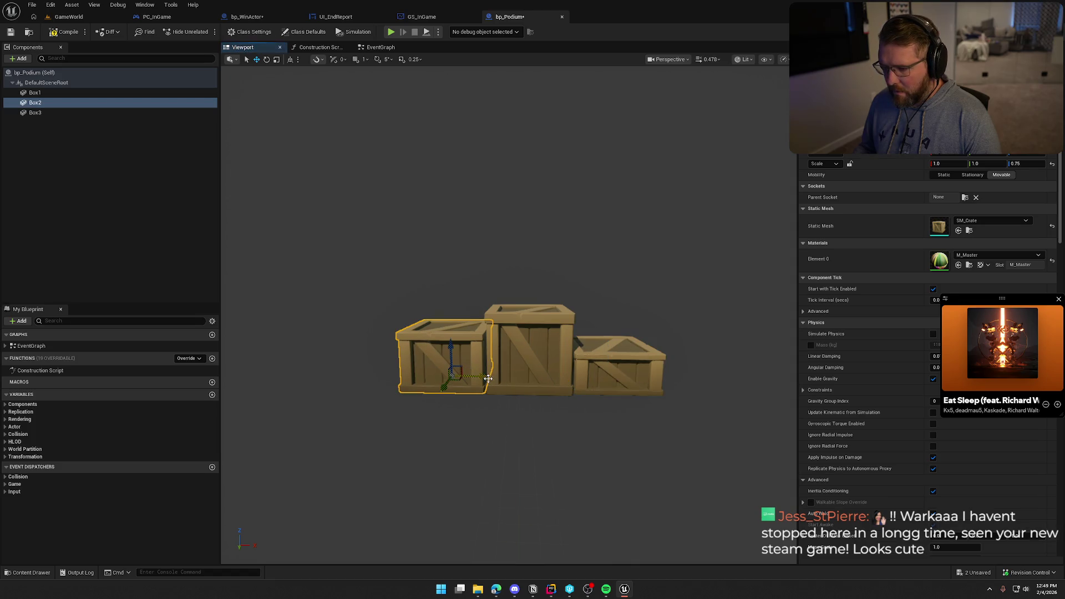
pyautogui.moveTo(554, 277)
pyautogui.mouseDown()
pyautogui.moveTo(608, 242)
pyautogui.moveTo(608, 211)
pyautogui.moveTo(608, 261)
pyautogui.moveTo(608, 239)
pyautogui.mouseUp()
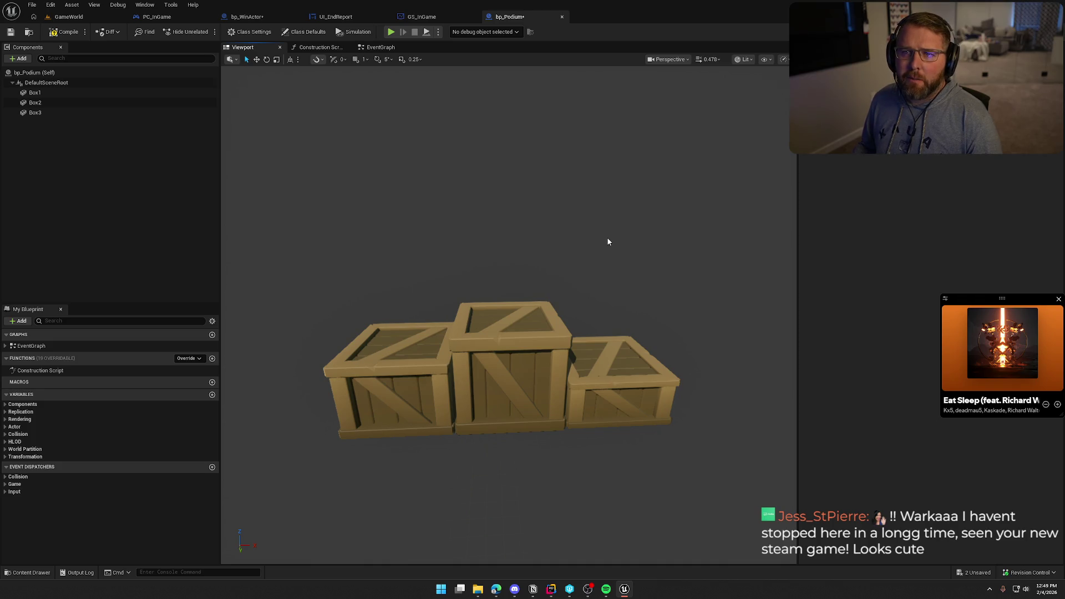
pyautogui.moveTo(606, 238)
pyautogui.mouseDown()
pyautogui.moveTo(588, 238)
pyautogui.moveTo(577, 277)
pyautogui.mouseUp()
pyautogui.moveTo(435, 221)
pyautogui.mouseDown()
pyautogui.moveTo(435, 239)
pyautogui.moveTo(435, 221)
pyautogui.mouseUp()
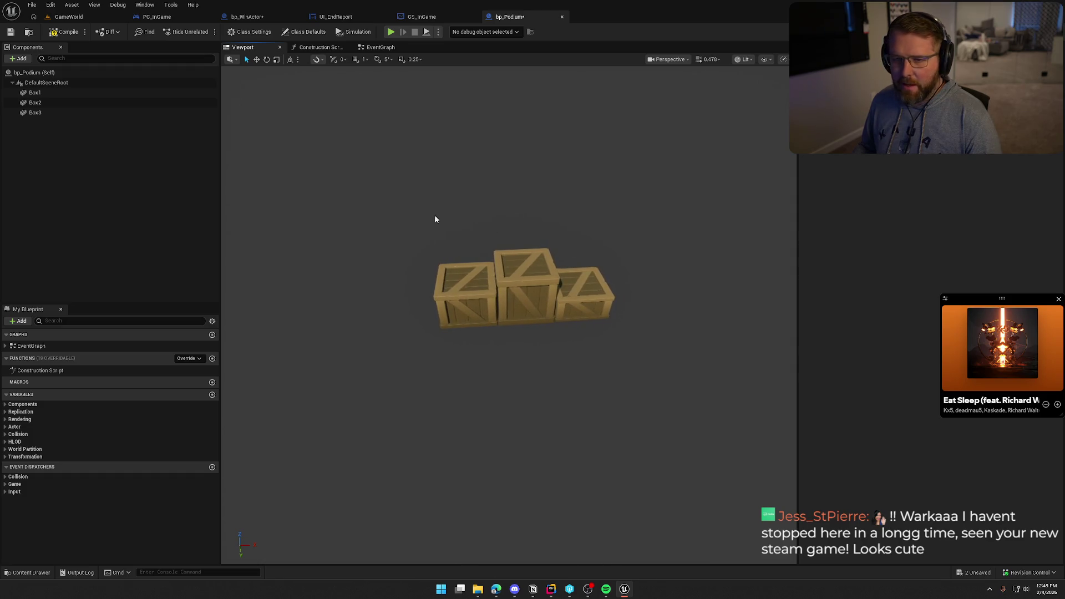
# Step: Add a FirstPlaceLocation arrow under Box1 and raise it onto the middle crate's top
pyautogui.click(35, 93)
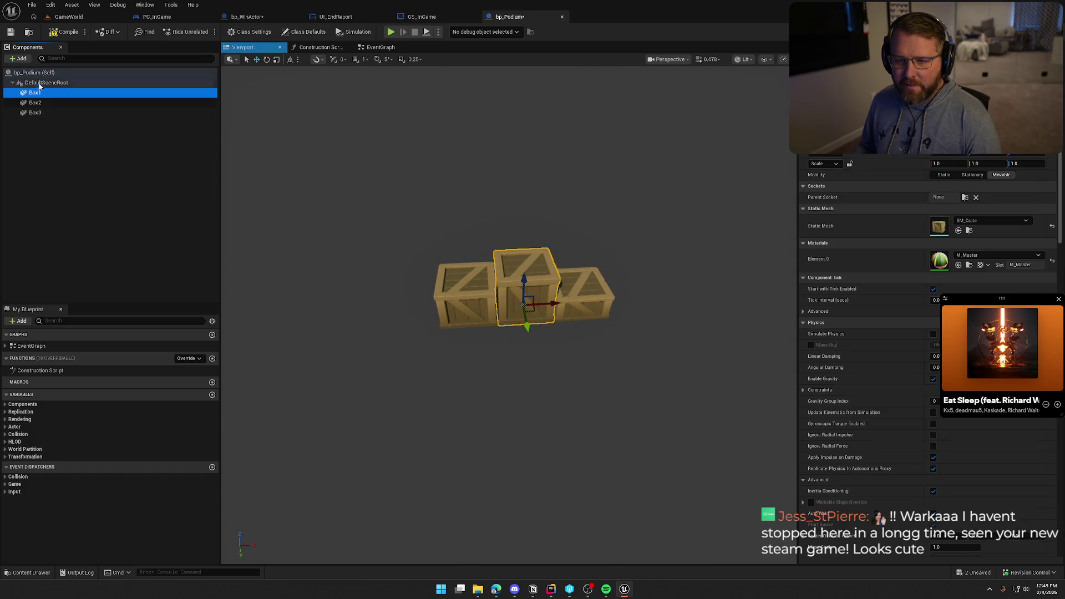
pyautogui.click(21, 58)
pyautogui.write('arrow')
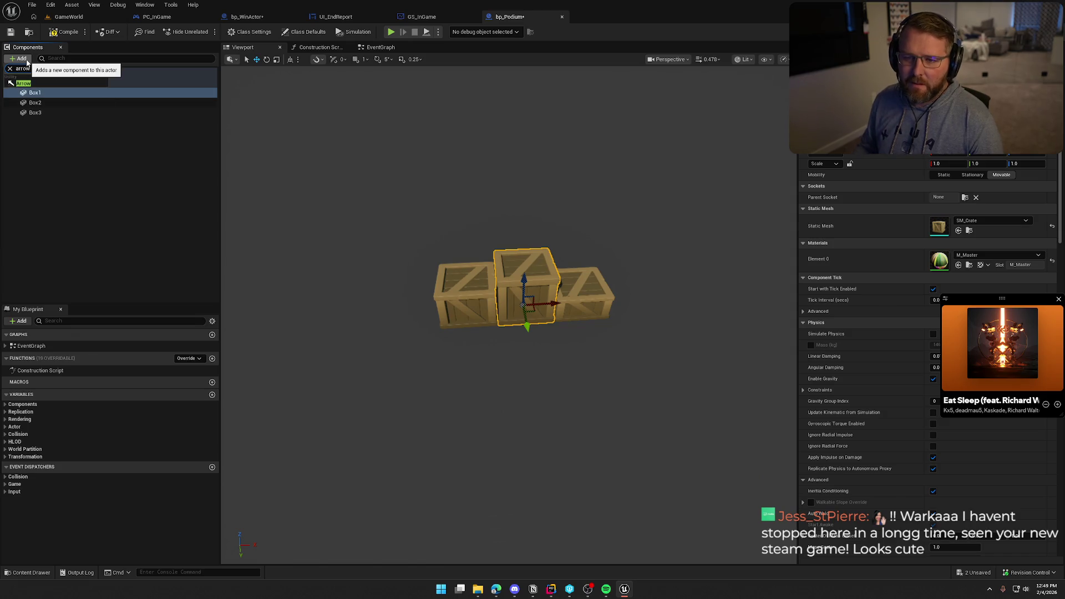
pyautogui.click(45, 84)
pyautogui.write('F')
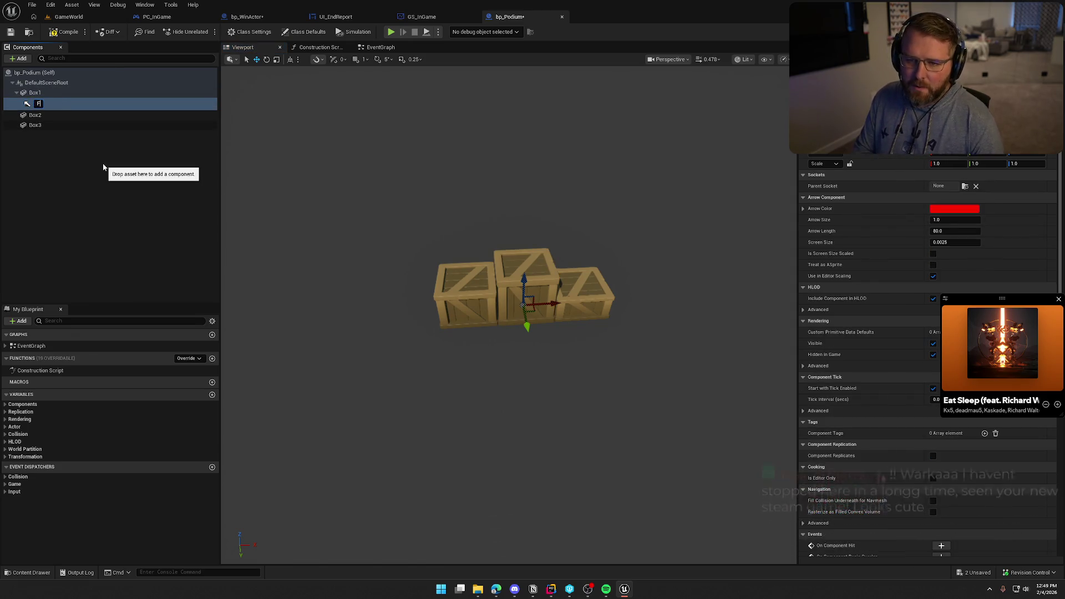
pyautogui.write('rrPlaceLocation')
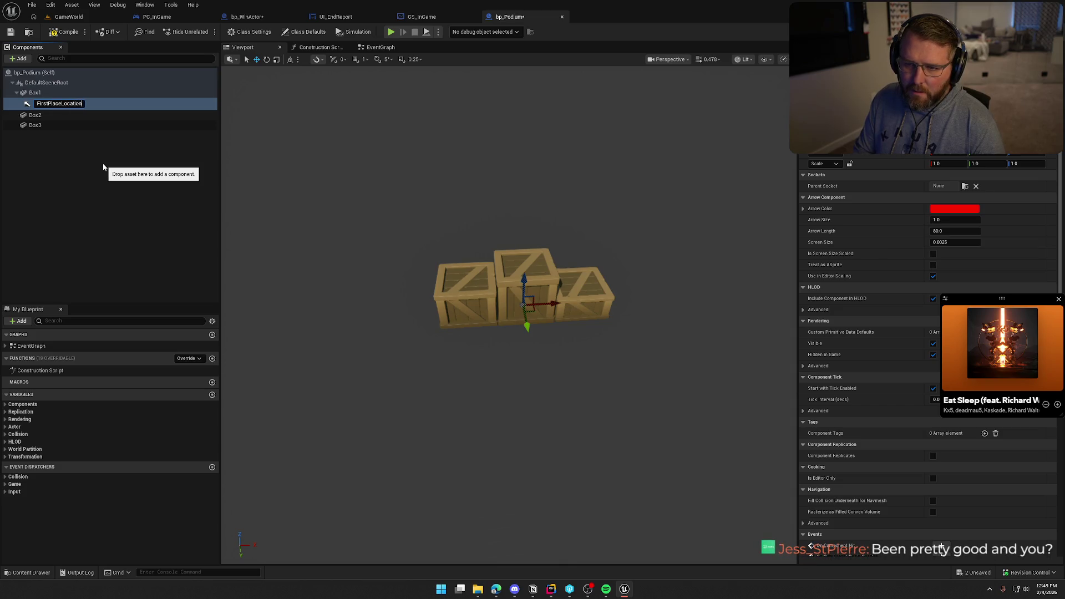
pyautogui.press('Return')
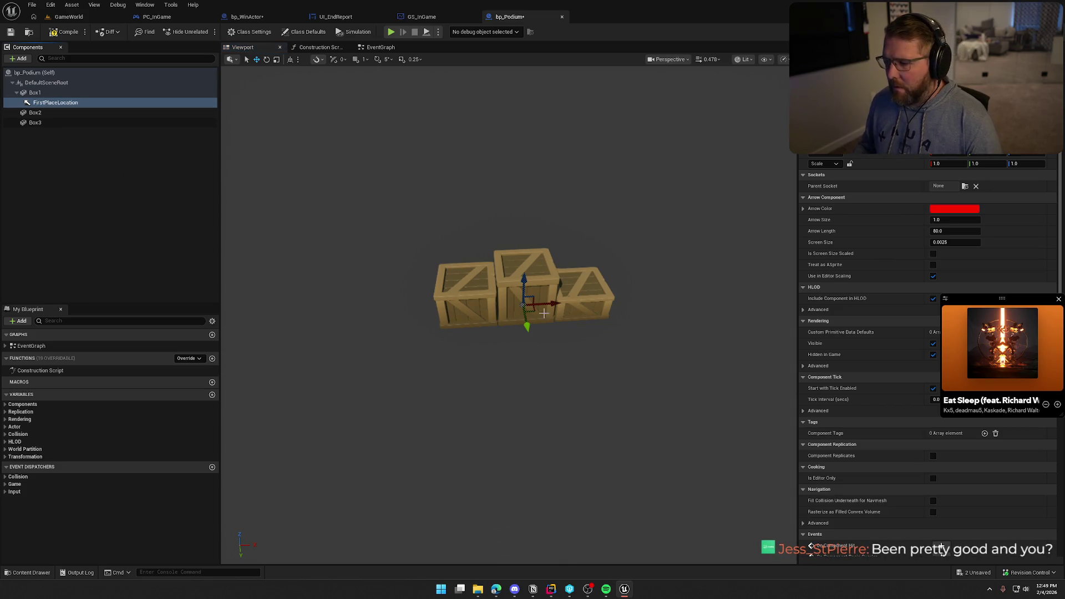
pyautogui.moveTo(524, 280); pyautogui.dragTo(523, 236)
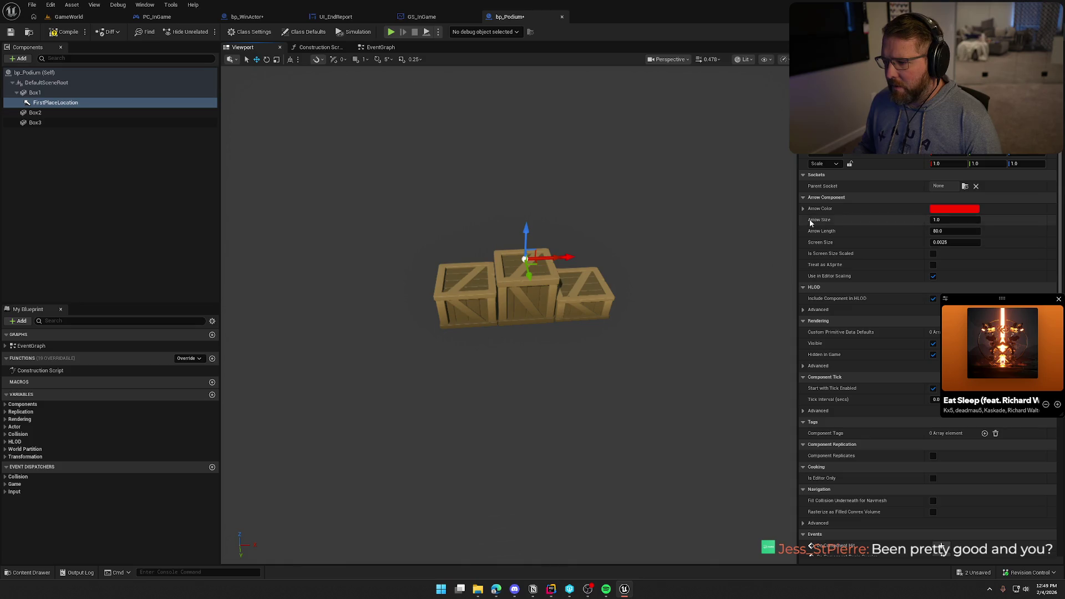
pyautogui.doubleClick(55, 103)
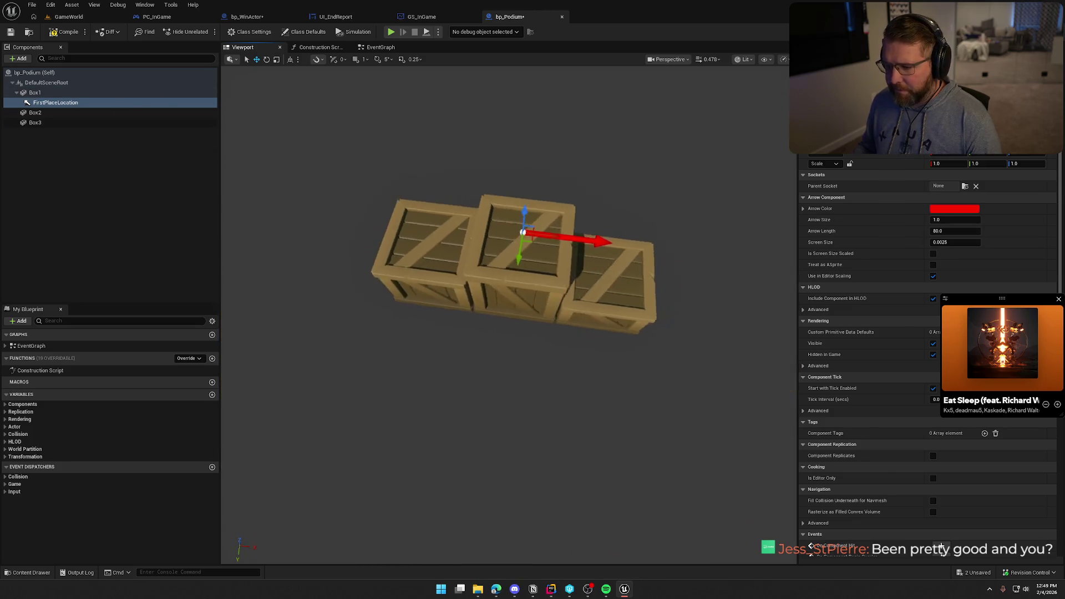
# Step: Nudge the right crate Box3 slightly outward beside the middle crate
pyautogui.scroll(-5, 532, 390)
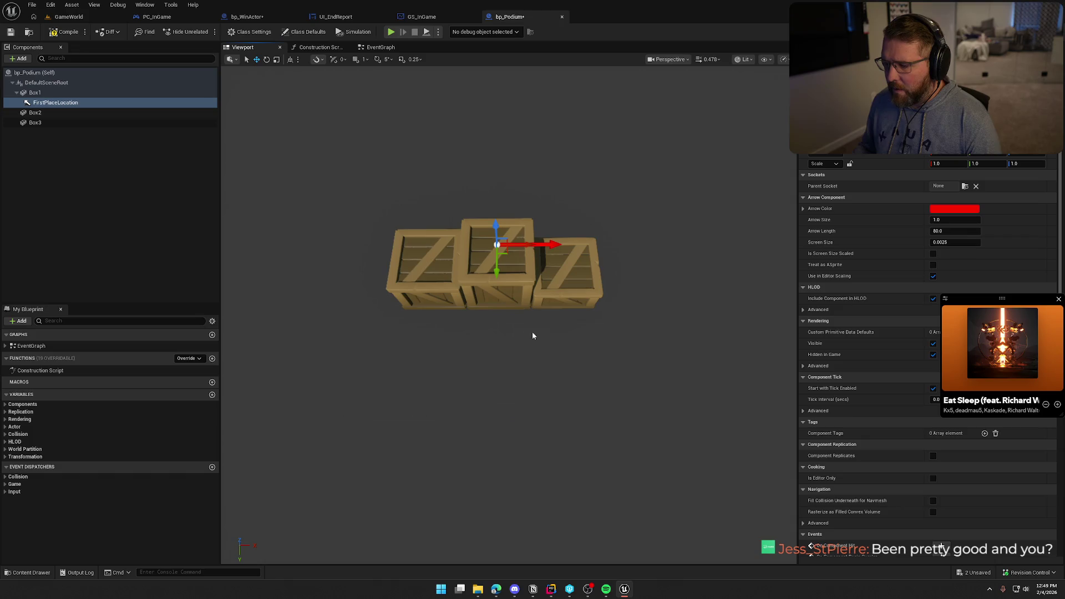
pyautogui.click(574, 286)
pyautogui.moveTo(574, 286)
pyautogui.mouseDown()
pyautogui.moveTo(549, 343)
pyautogui.moveTo(534, 348)
pyautogui.moveTo(574, 267)
pyautogui.moveTo(573, 311)
pyautogui.moveTo(541, 335)
pyautogui.moveTo(575, 326)
pyautogui.moveTo(552, 353)
pyautogui.mouseUp()
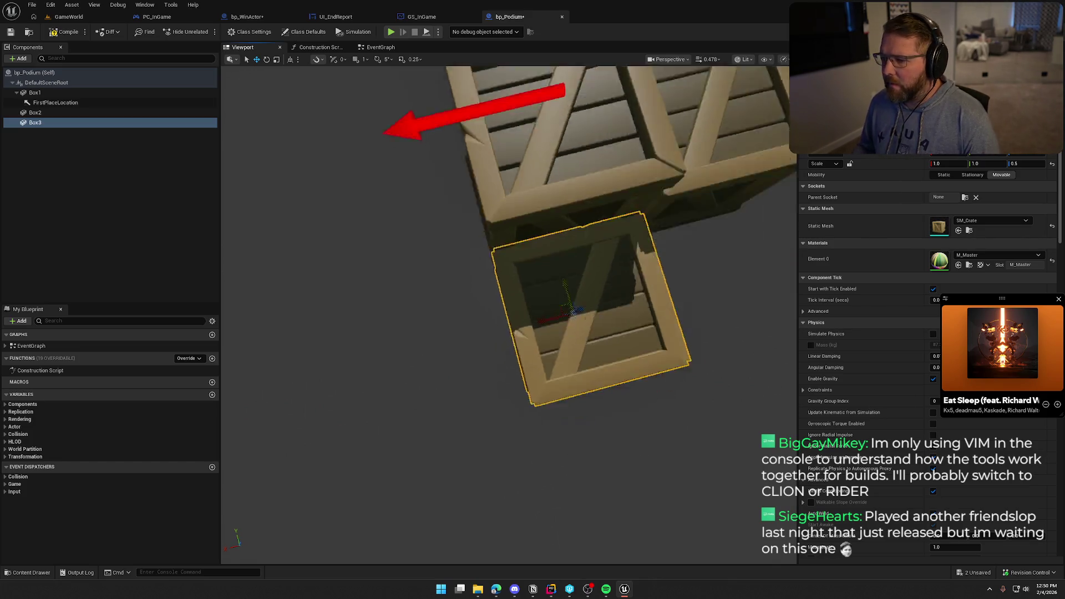
pyautogui.click(531, 276)
pyautogui.press('f')
pyautogui.click(536, 275)
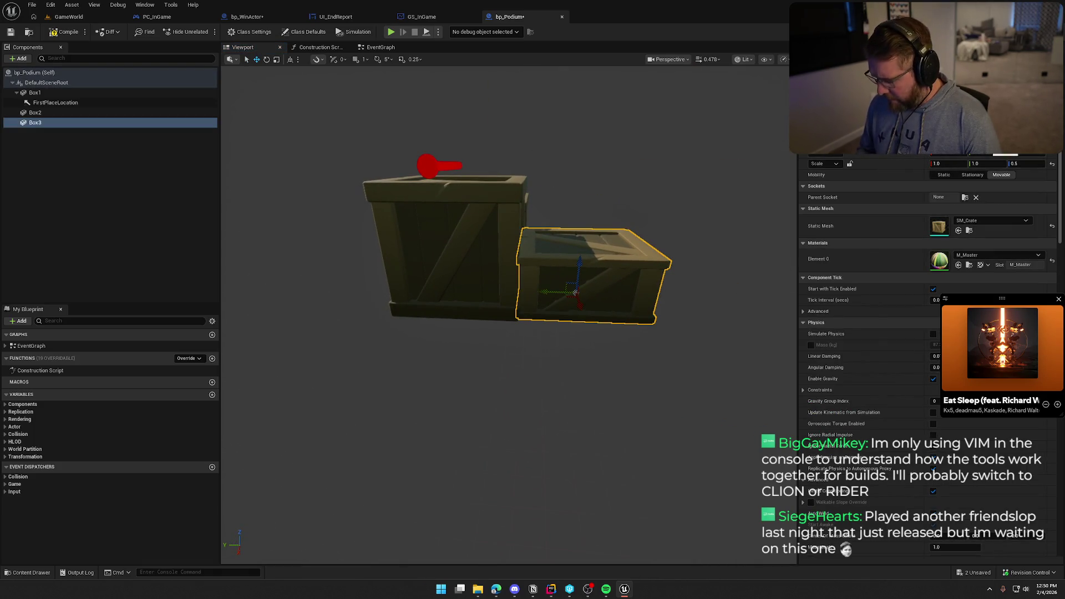
pyautogui.moveTo(575, 292); pyautogui.dragTo(581, 293)
# Step: Lower Box2 to rest with the other crates and slide it against the middle crate's left side
pyautogui.click(584, 449)
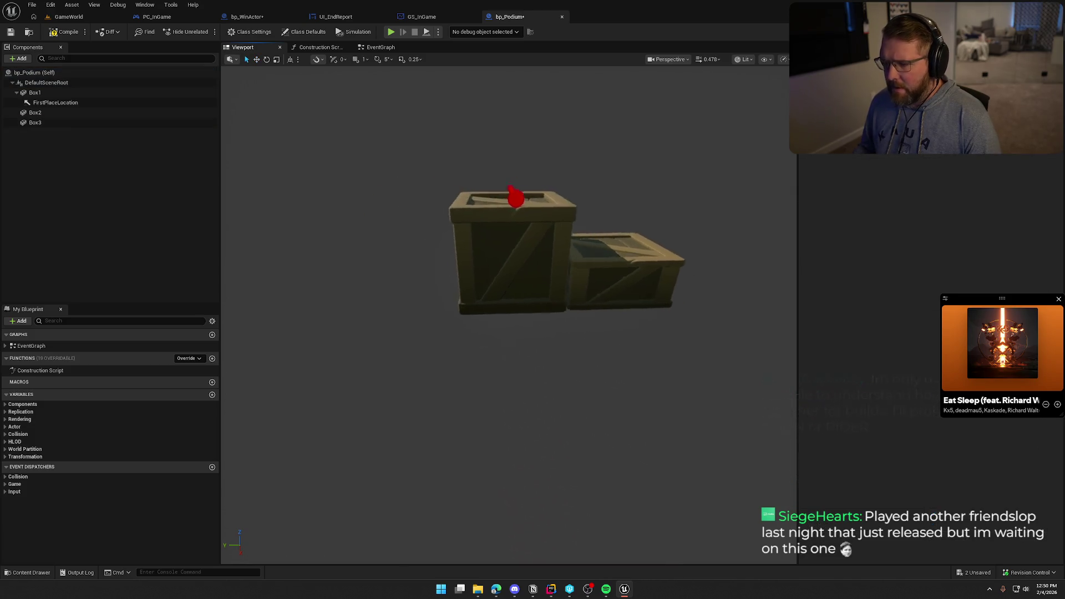
pyautogui.click(512, 248)
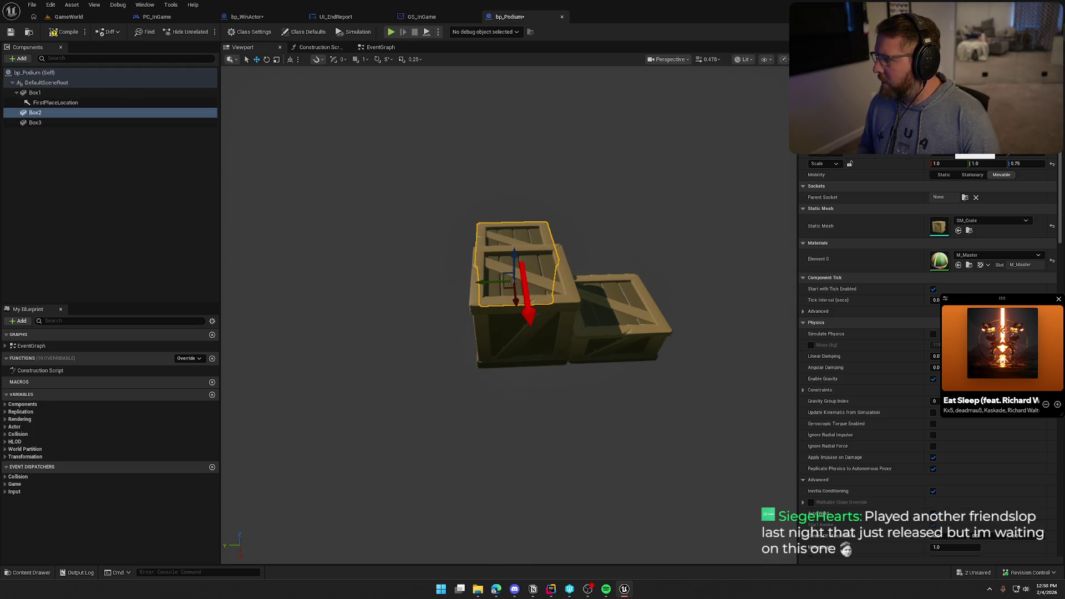
pyautogui.moveTo(513, 280); pyautogui.dragTo(518, 331)
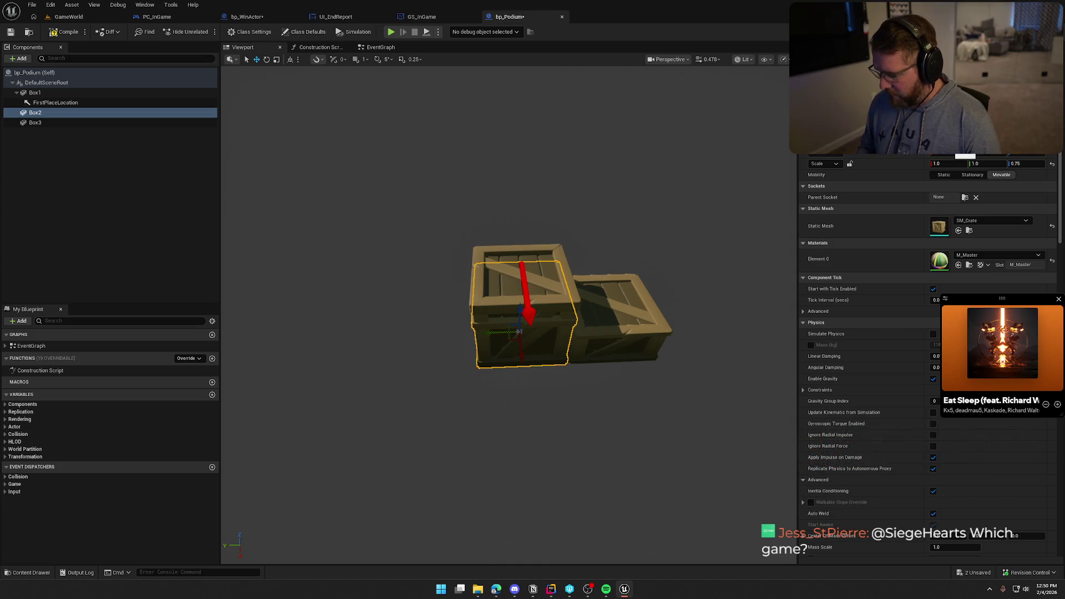
pyautogui.moveTo(519, 331); pyautogui.dragTo(435, 335)
pyautogui.click(650, 432)
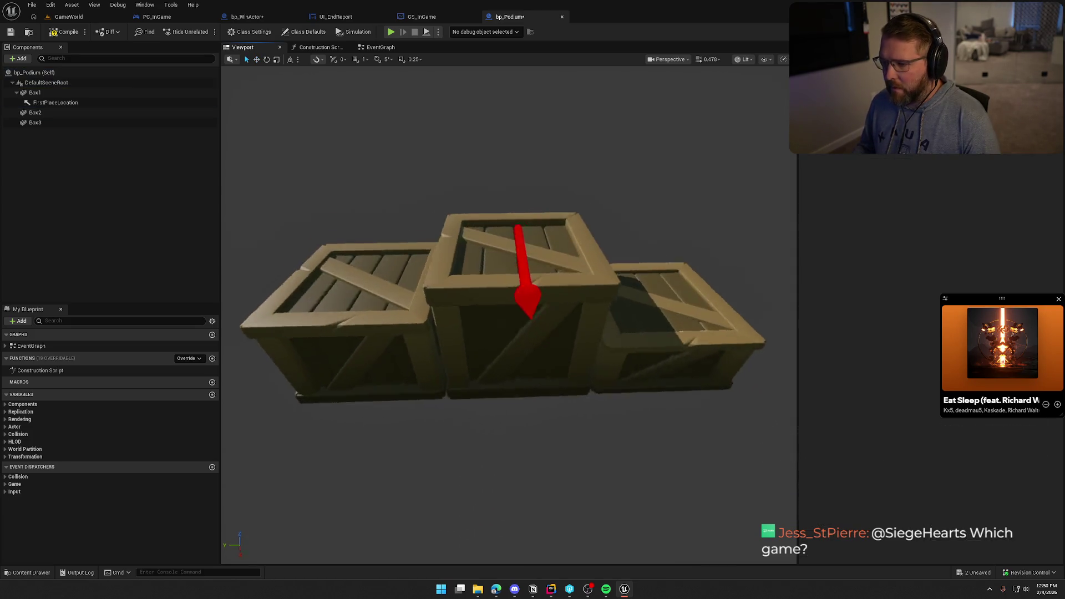